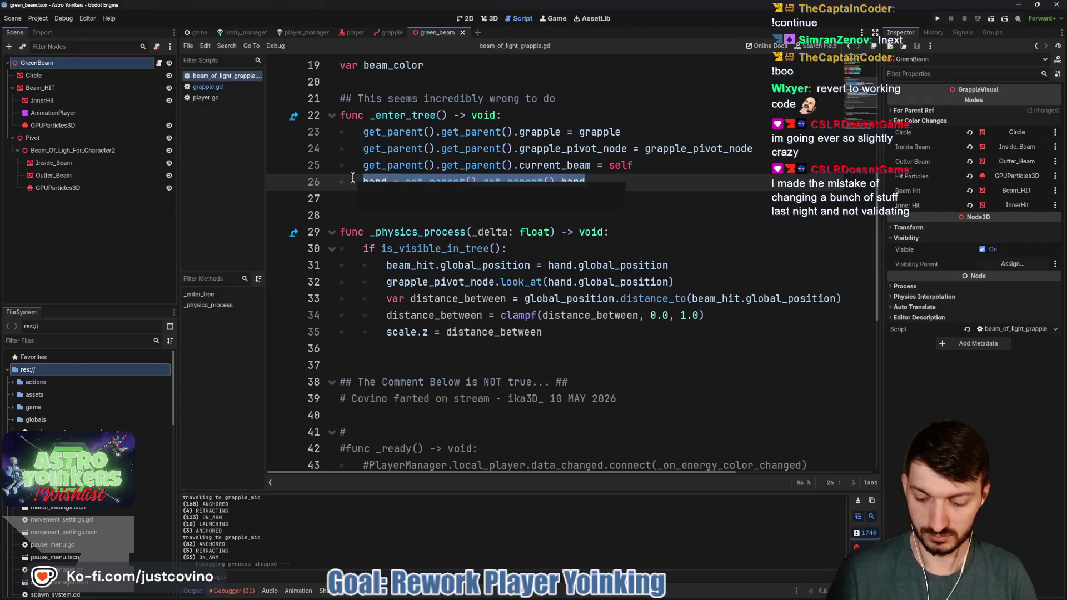
Step: Move the hand assignment to the top of _enter_tree, then run the project
{"action": "key", "text": "alt+Up"}
{"action": "key", "text": "alt+Up"}
{"action": "key", "text": "alt+Up"}
{"action": "left_click", "coordinate": [457, 200]}
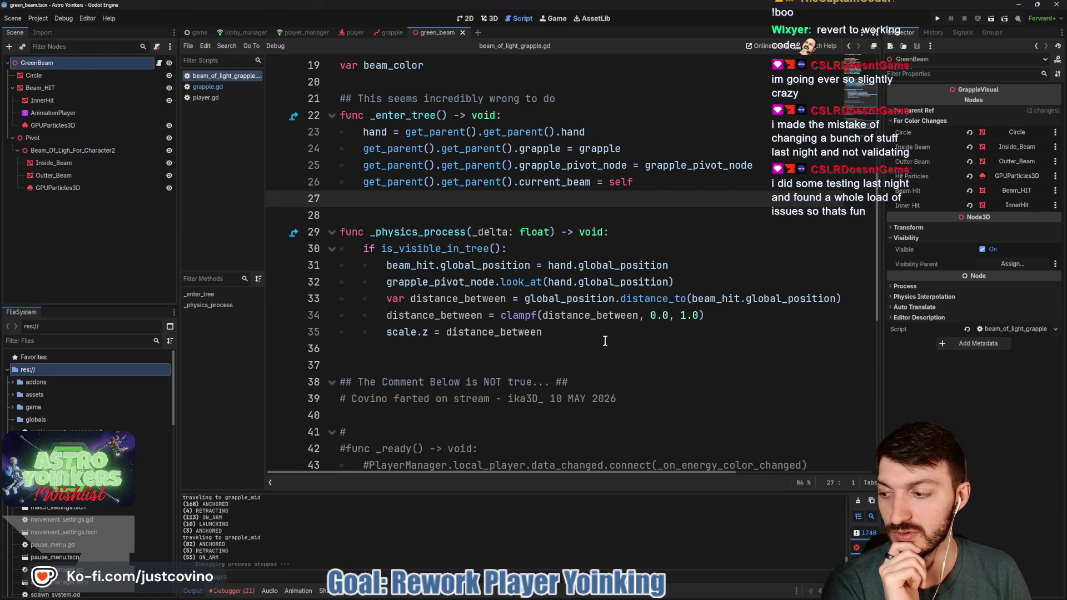
{"action": "left_click", "coordinate": [938, 18]}
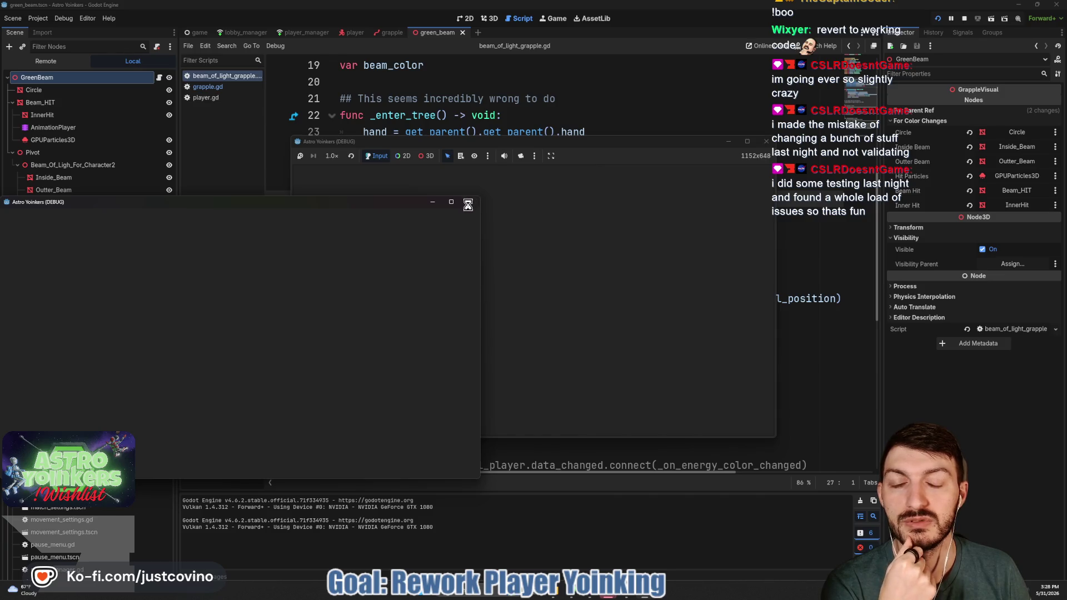
Step: Close the blank extra window, enlarge the game window, and host a private lobby
{"action": "left_click", "coordinate": [470, 203]}
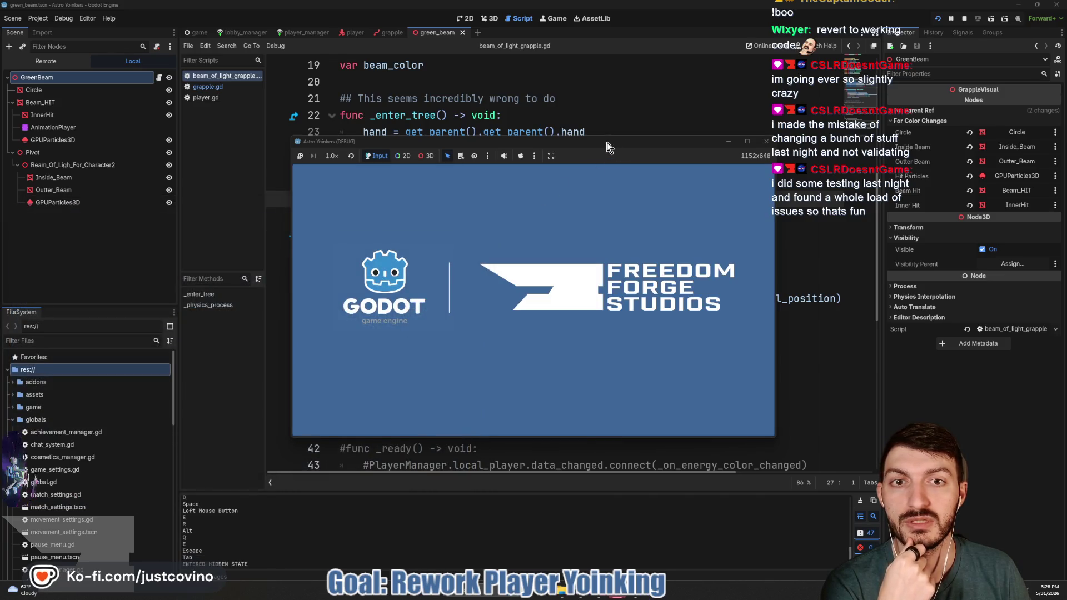
{"action": "left_click_drag", "start_coordinate": [607, 142], "coordinate": [489, 99]}
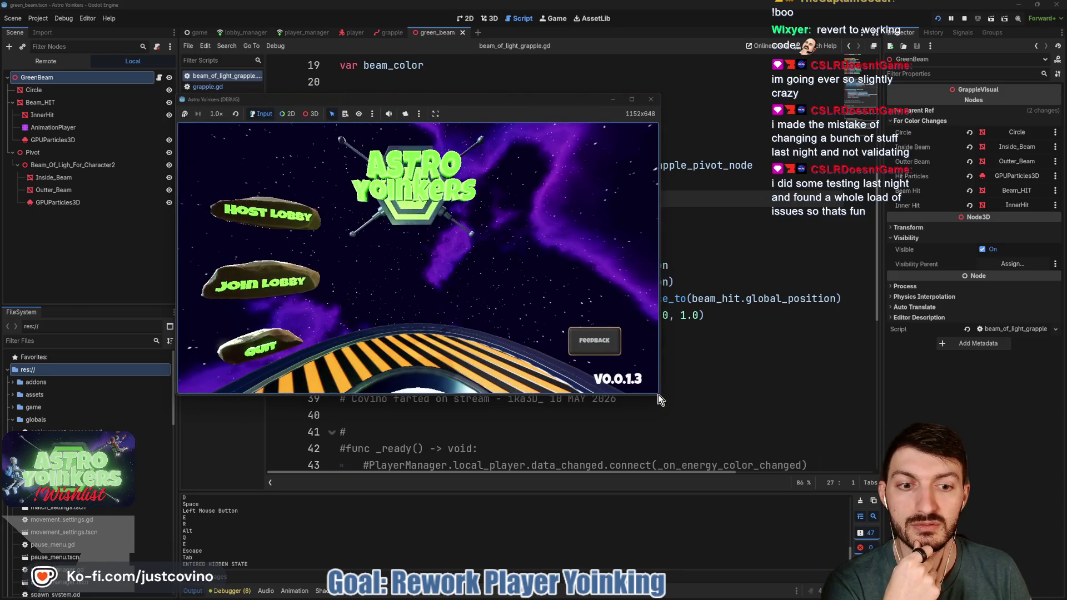
{"action": "left_click_drag", "start_coordinate": [658, 394], "coordinate": [866, 517]}
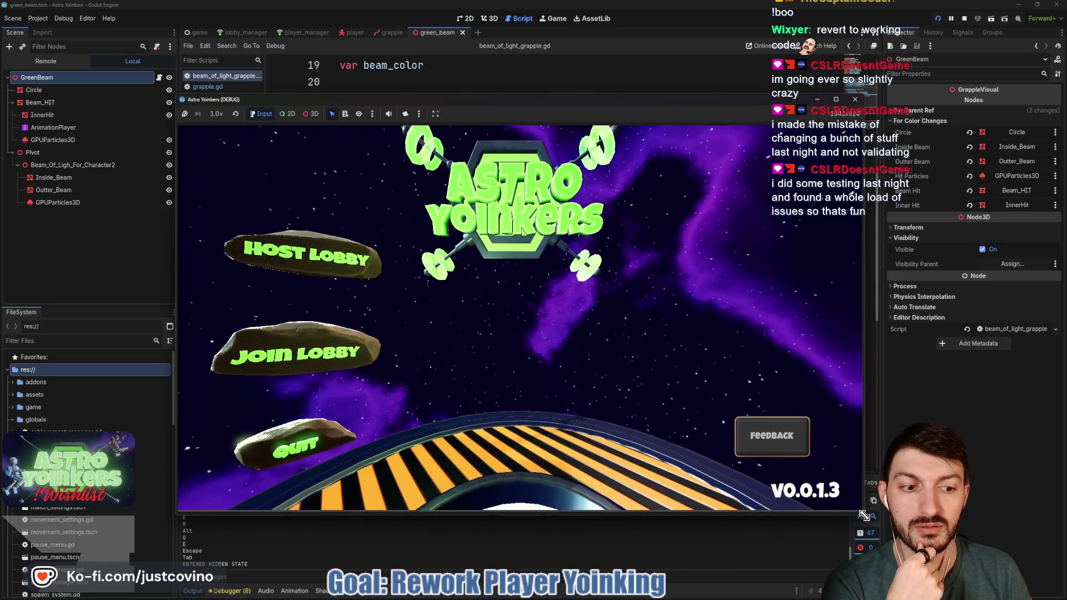
{"action": "left_click", "coordinate": [272, 257]}
{"action": "left_click", "coordinate": [500, 272]}
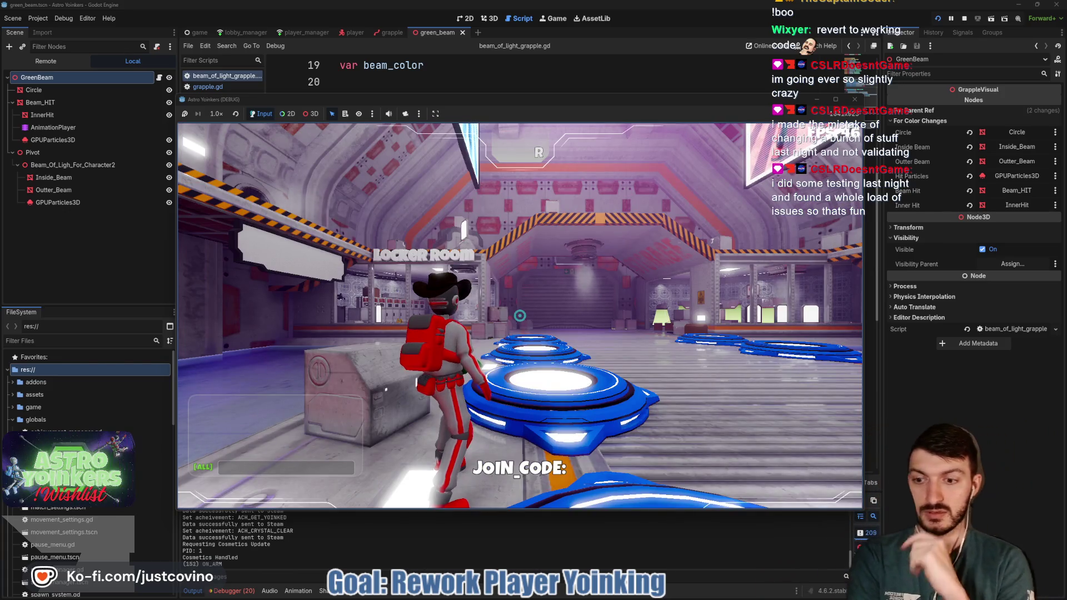
Step: Jump, fire the grapple at the poster and the ceiling, then stop the game with F8
{"action": "key", "text": "space"}
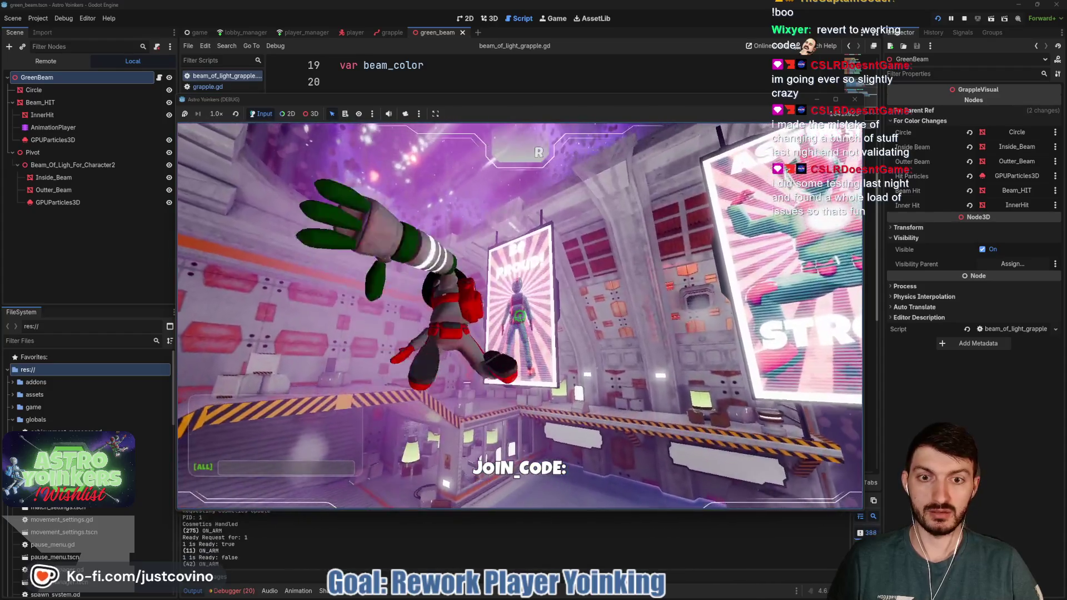
{"action": "left_click", "coordinate": [519, 315]}
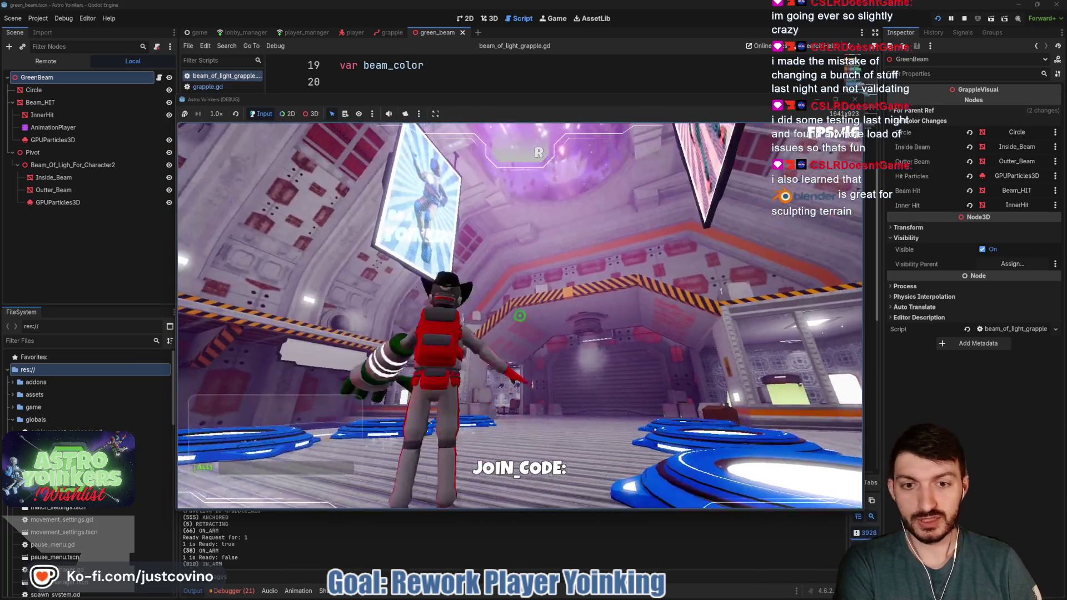
{"action": "left_click", "coordinate": [519, 315]}
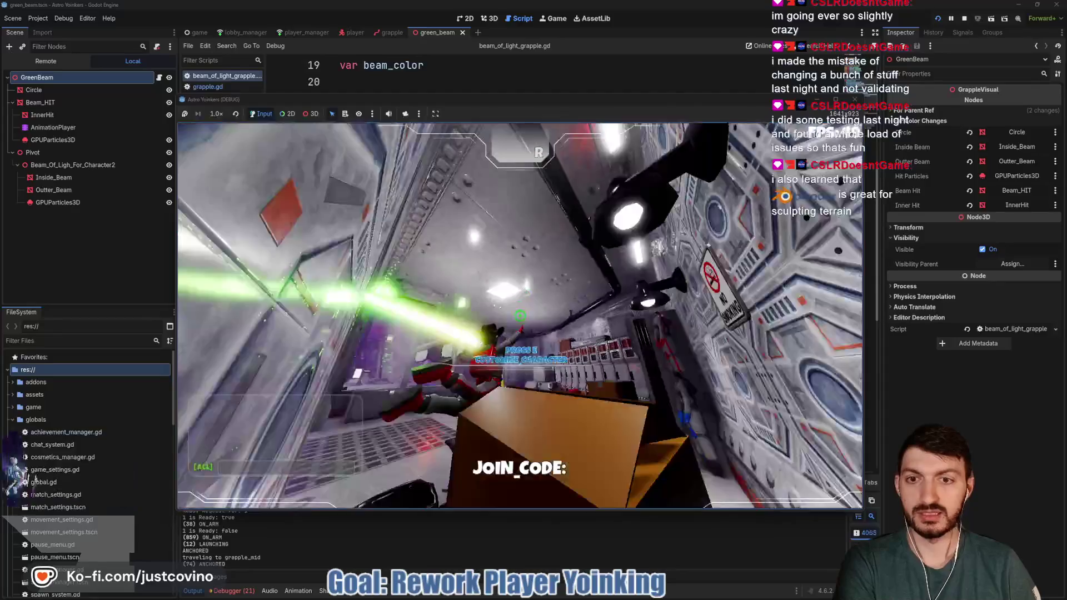
{"action": "key", "text": "F8"}
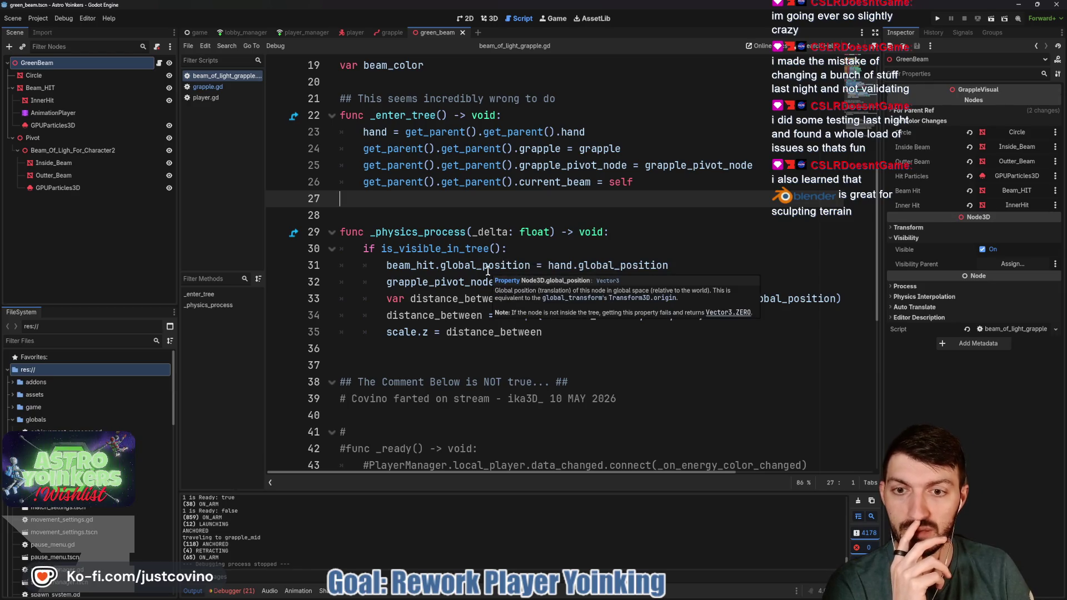
{"action": "double_click", "coordinate": [404, 334]}
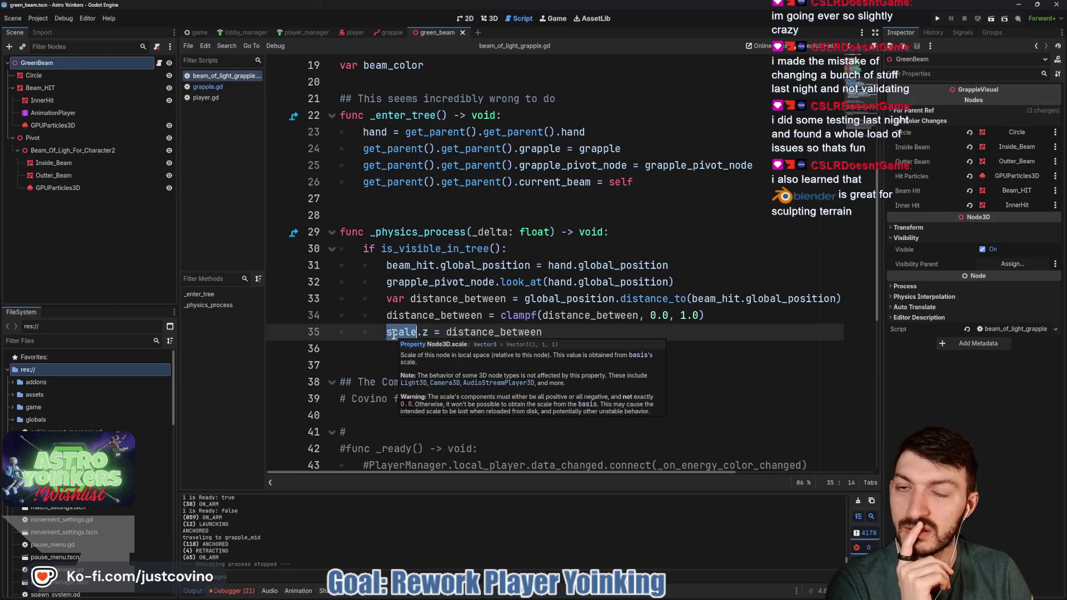
{"action": "left_click", "coordinate": [391, 334]}
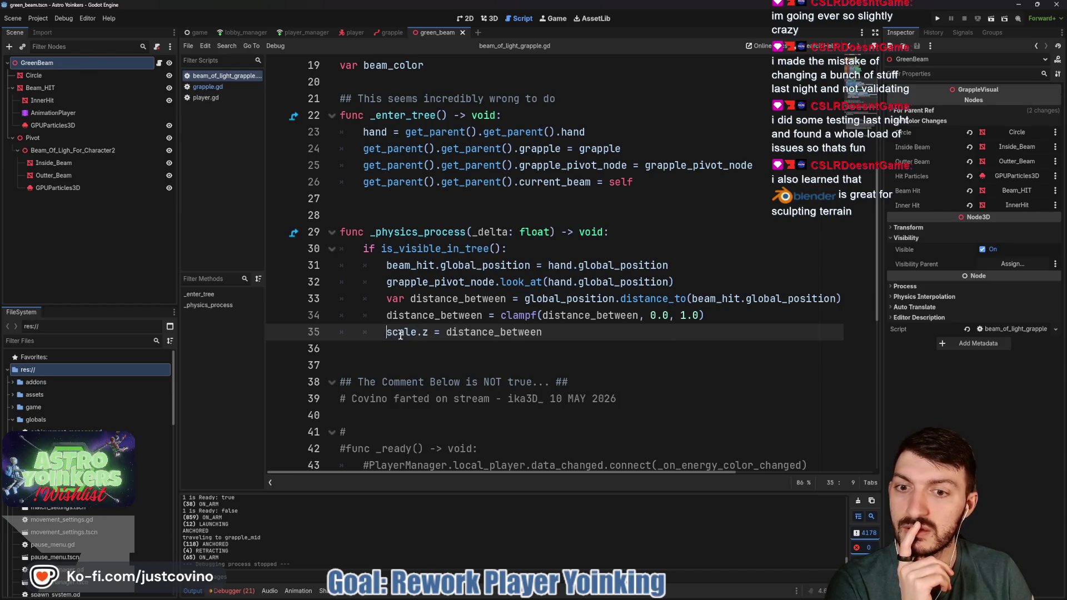
{"action": "scroll", "coordinate": [559, 321], "scroll_direction": "up", "scroll_amount": 4}
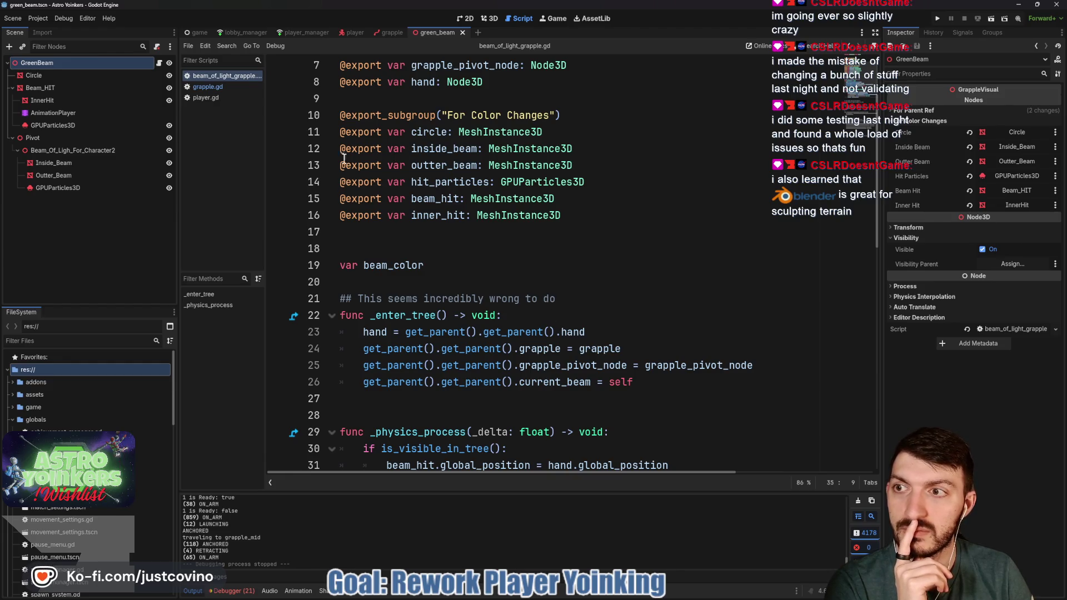
{"action": "left_click", "coordinate": [77, 150]}
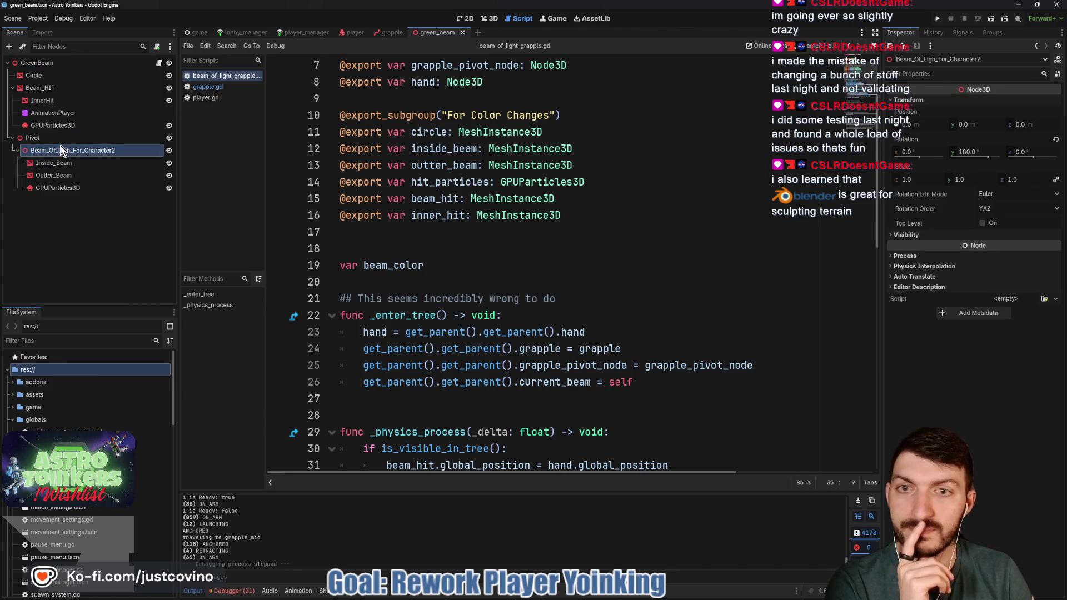
{"action": "left_click", "coordinate": [40, 63]}
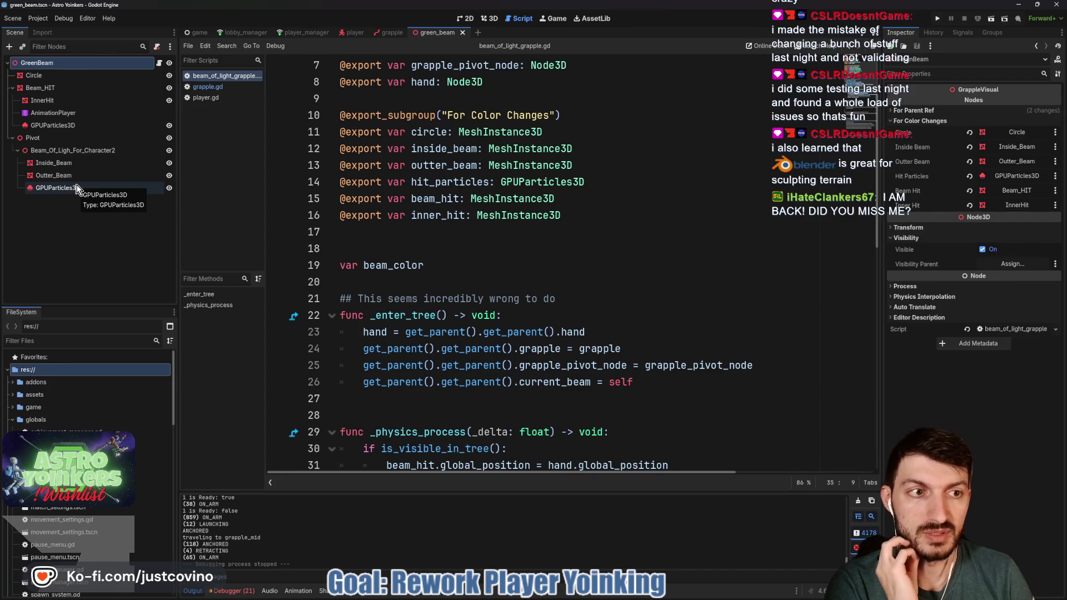
{"action": "scroll", "coordinate": [511, 257], "scroll_direction": "down", "scroll_amount": 2}
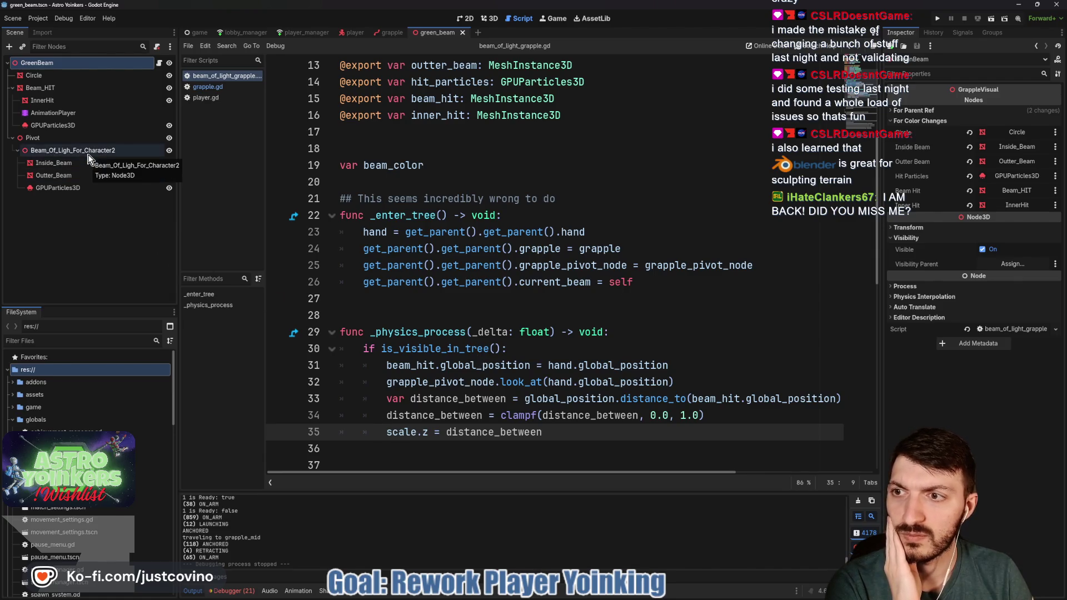
{"action": "scroll", "coordinate": [426, 192], "scroll_direction": "up", "scroll_amount": 1}
{"action": "scroll", "coordinate": [426, 192], "scroll_direction": "up", "scroll_amount": 3}
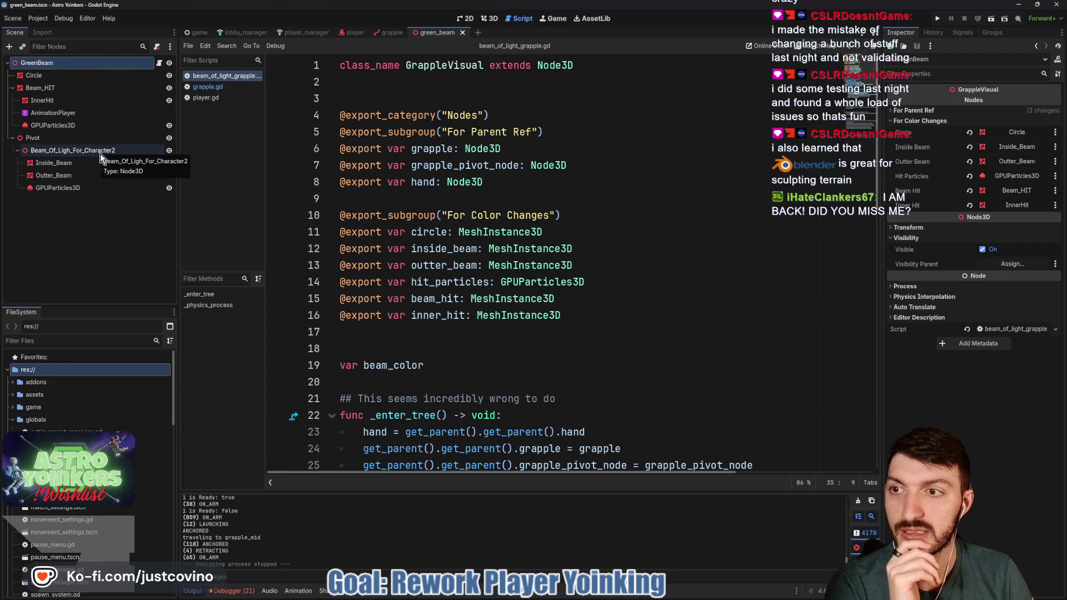
{"action": "scroll", "coordinate": [380, 238], "scroll_direction": "down", "scroll_amount": 5}
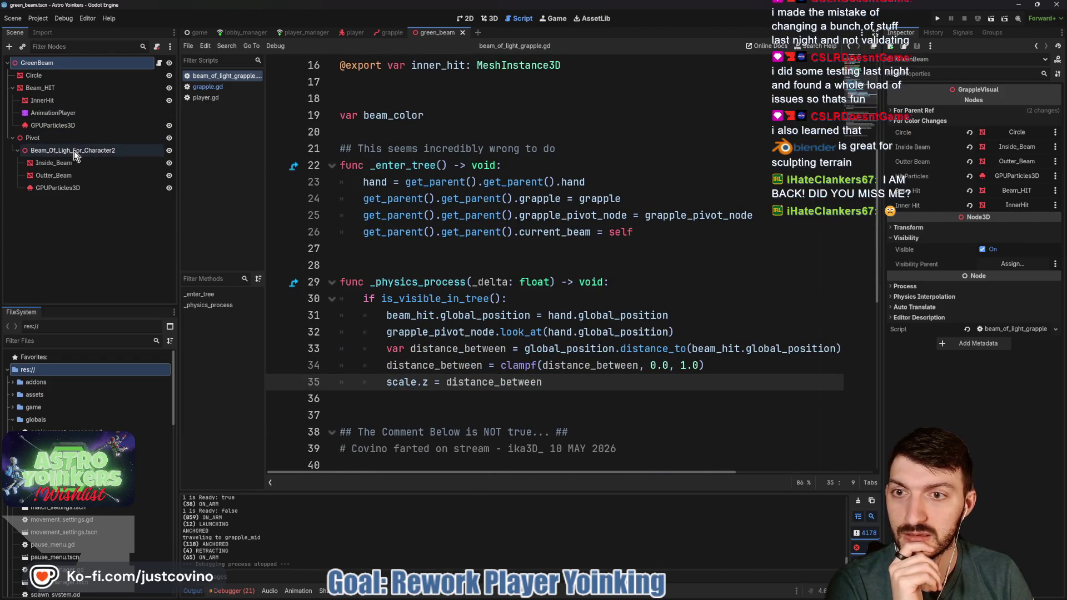
{"action": "scroll", "coordinate": [400, 243], "scroll_direction": "up", "scroll_amount": 3}
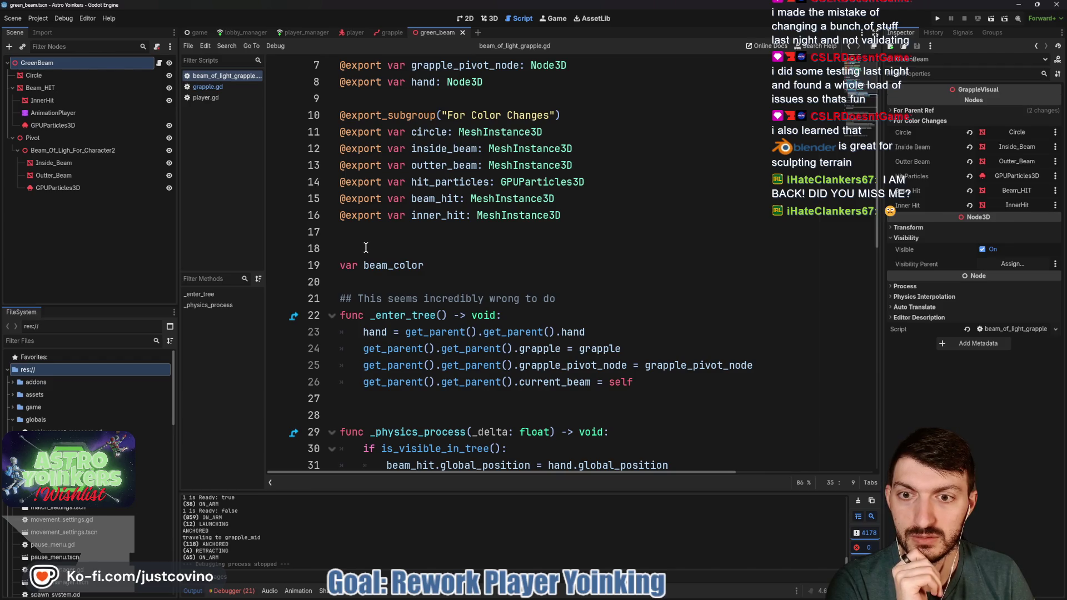
{"action": "scroll", "coordinate": [368, 247], "scroll_direction": "up", "scroll_amount": 3}
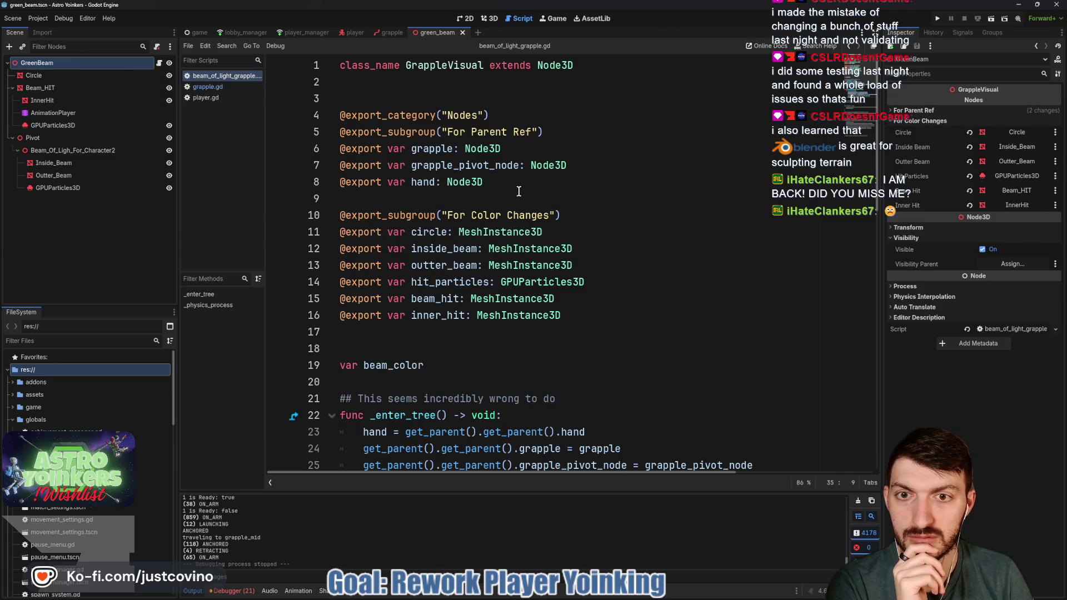
{"action": "mouse_move", "coordinate": [67, 150]}
{"action": "left_mouse_down"}
{"action": "mouse_move", "coordinate": [415, 200]}
{"action": "mouse_move", "coordinate": [579, 202]}
{"action": "left_mouse_up"}
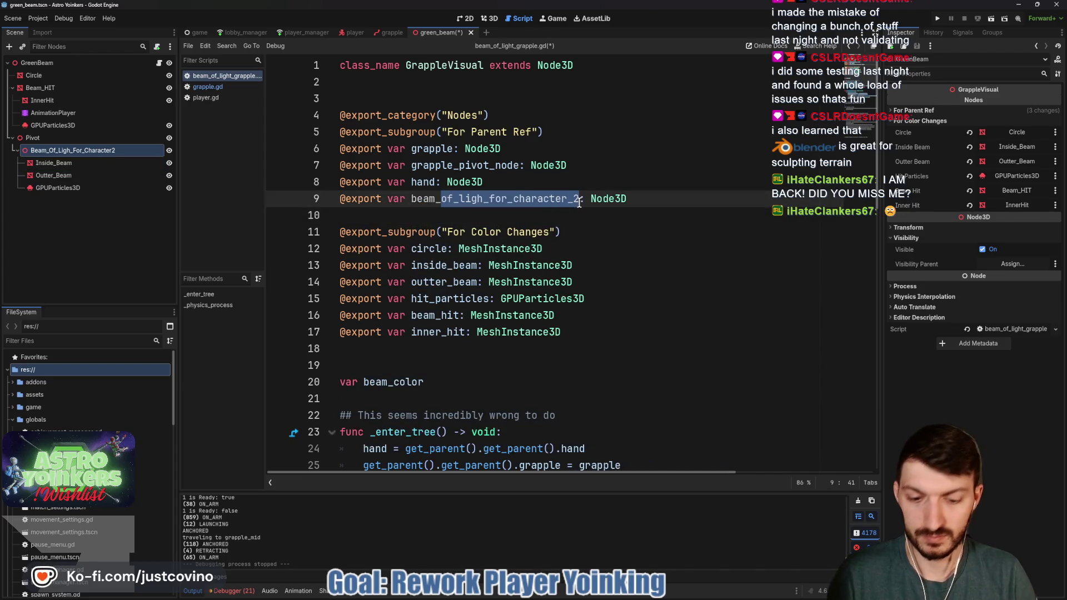
Step: Rename the export to beam_parent, save, and assign it to Beam_Of_Ligh_For_Character2 in the Inspector
{"action": "type", "text": "parent"}
{"action": "key", "text": "End"}
{"action": "key", "text": "ctrl+s"}
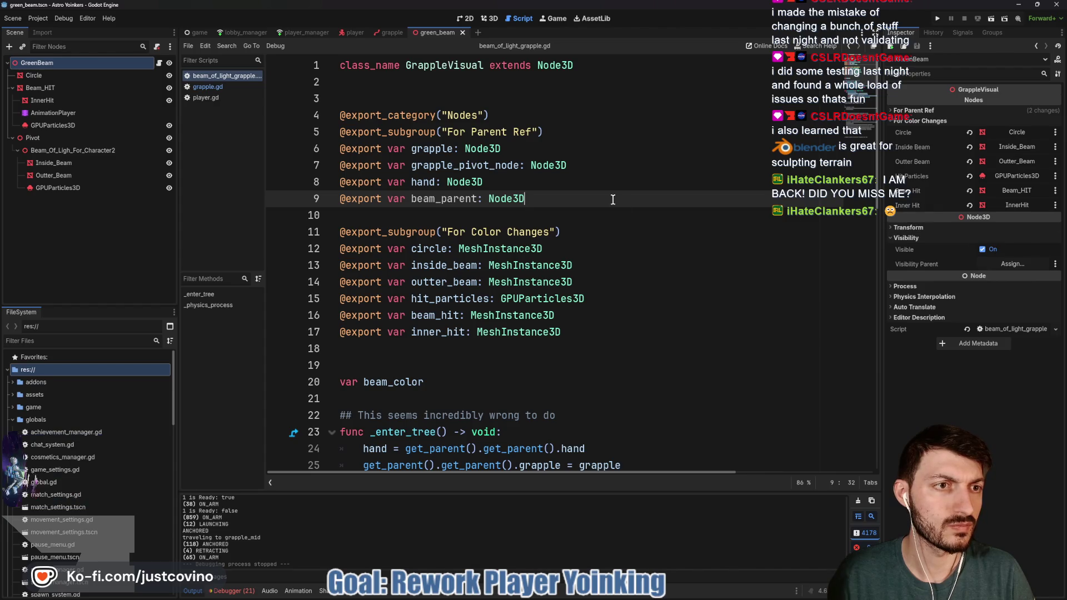
{"action": "left_click", "coordinate": [917, 111]}
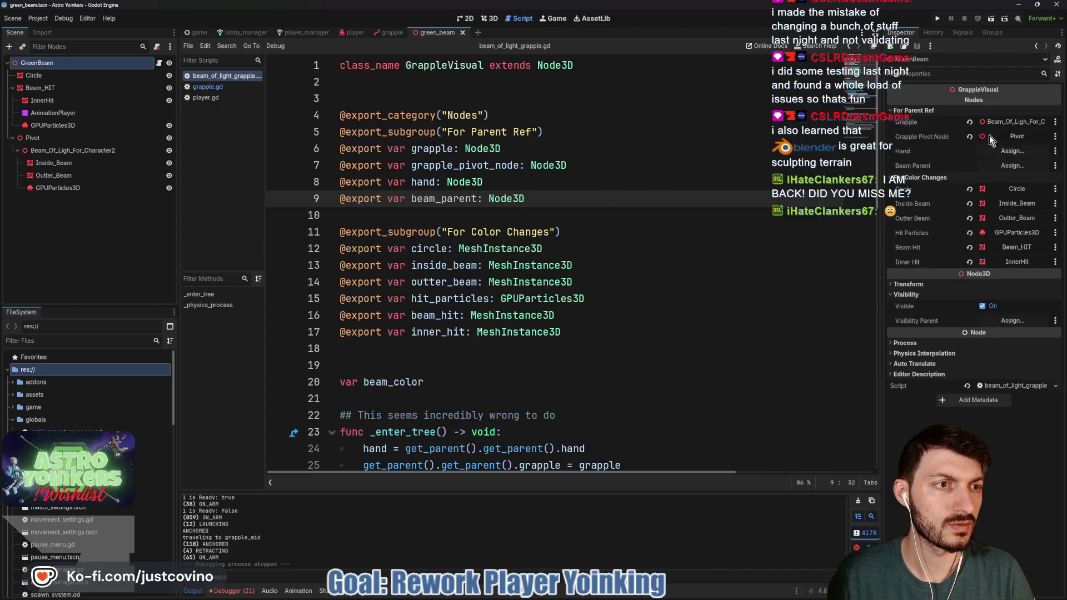
{"action": "left_click", "coordinate": [1011, 166]}
{"action": "left_click", "coordinate": [522, 269]}
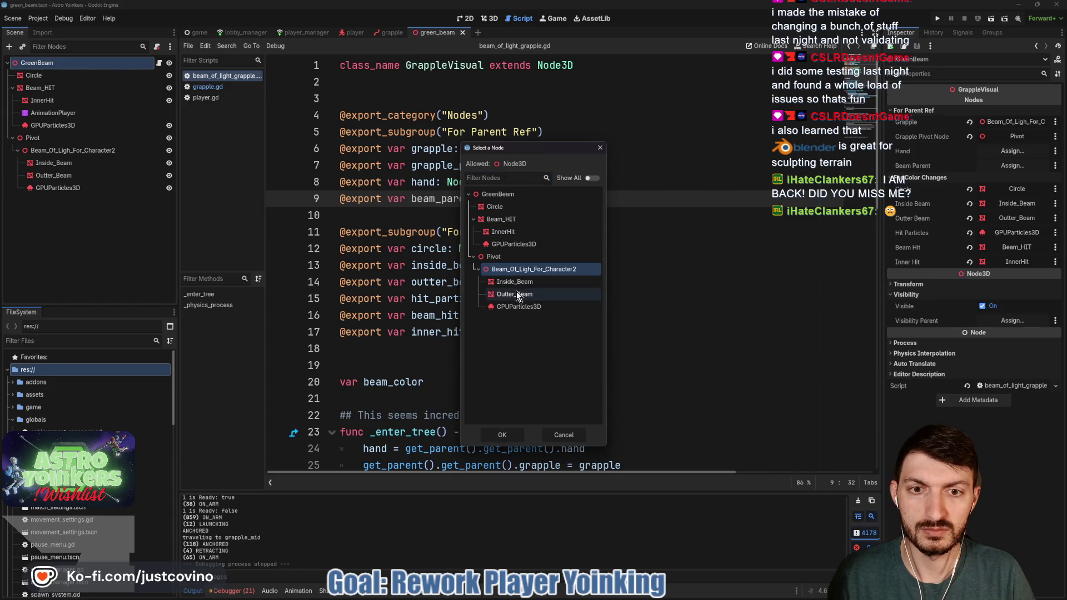
{"action": "left_click", "coordinate": [502, 435]}
{"action": "left_click", "coordinate": [516, 218]}
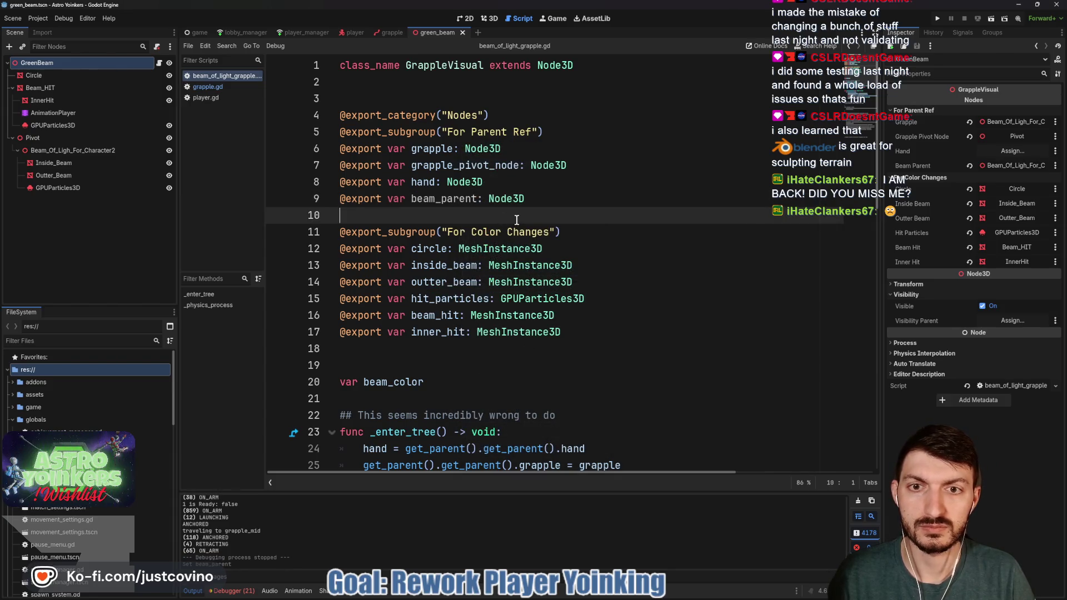
Step: Change line 36 to scale beam_parent.scale.z by distance_between
{"action": "scroll", "coordinate": [516, 219], "scroll_direction": "down", "scroll_amount": 7}
{"action": "left_click", "coordinate": [384, 304]}
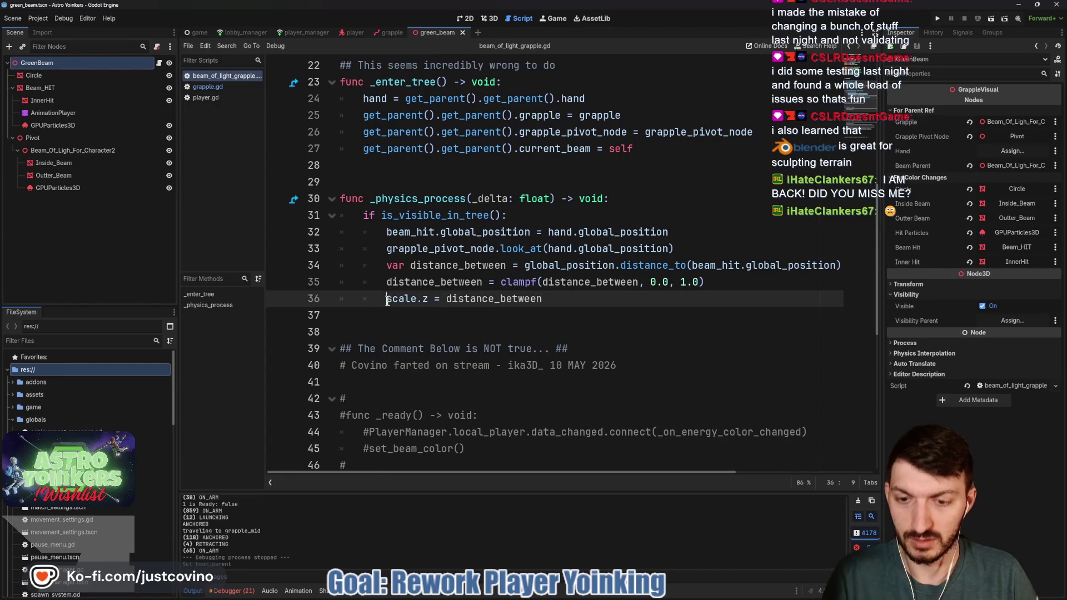
{"action": "type", "text": "beam_"}
{"action": "key", "text": "Return"}
{"action": "type", "text": "."}
{"action": "key", "text": "Escape"}
{"action": "key", "text": "Down"}
{"action": "key", "text": "Down"}
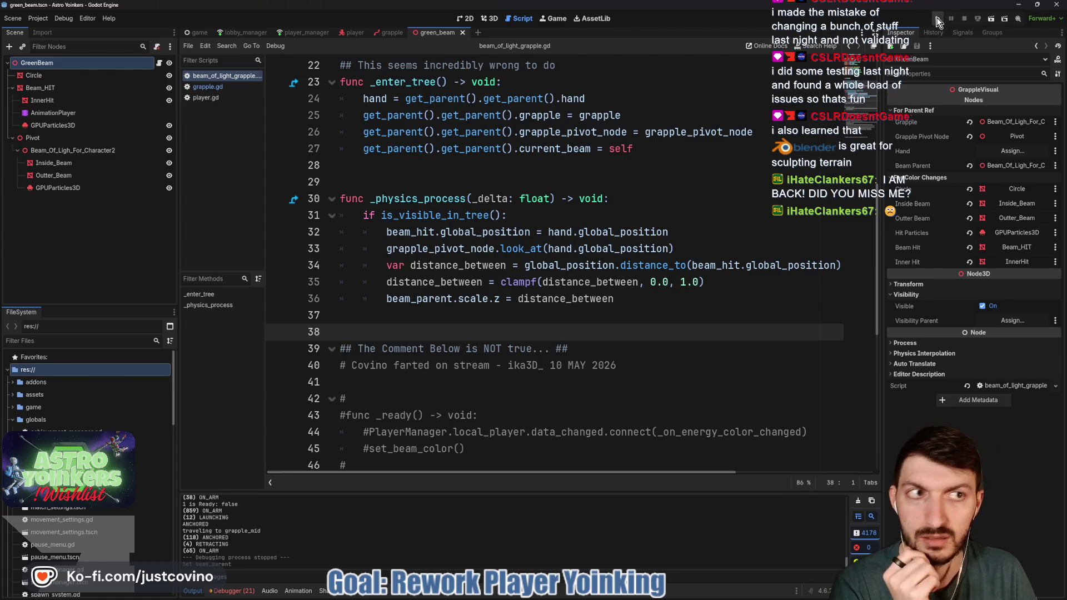
Step: Run the game, host a lobby, inspect the Nil 'scale' error at line 36, then stop it
{"action": "left_click", "coordinate": [937, 19]}
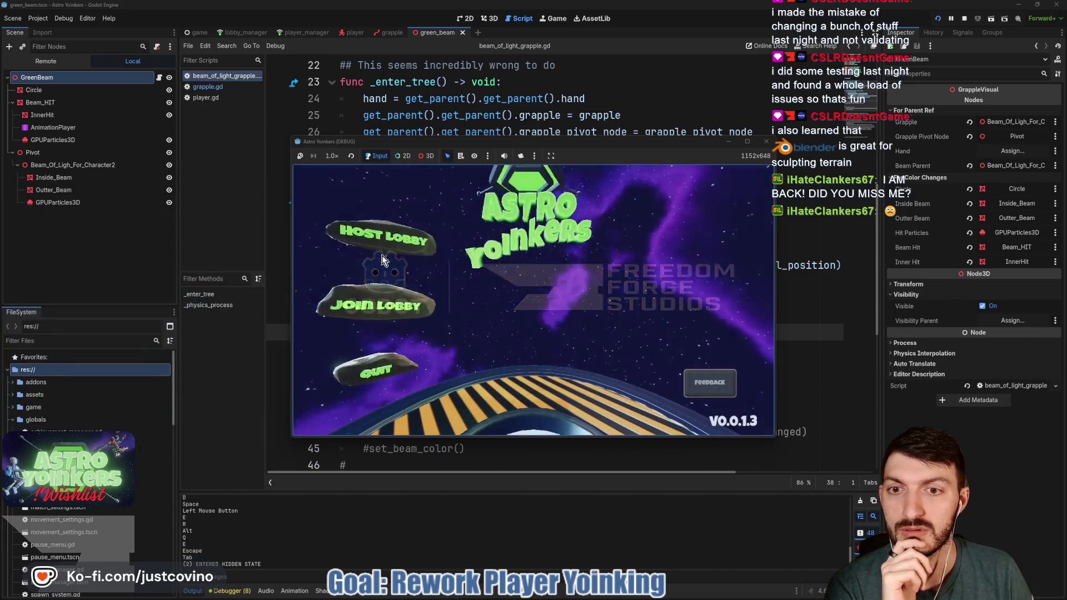
{"action": "left_click", "coordinate": [382, 253]}
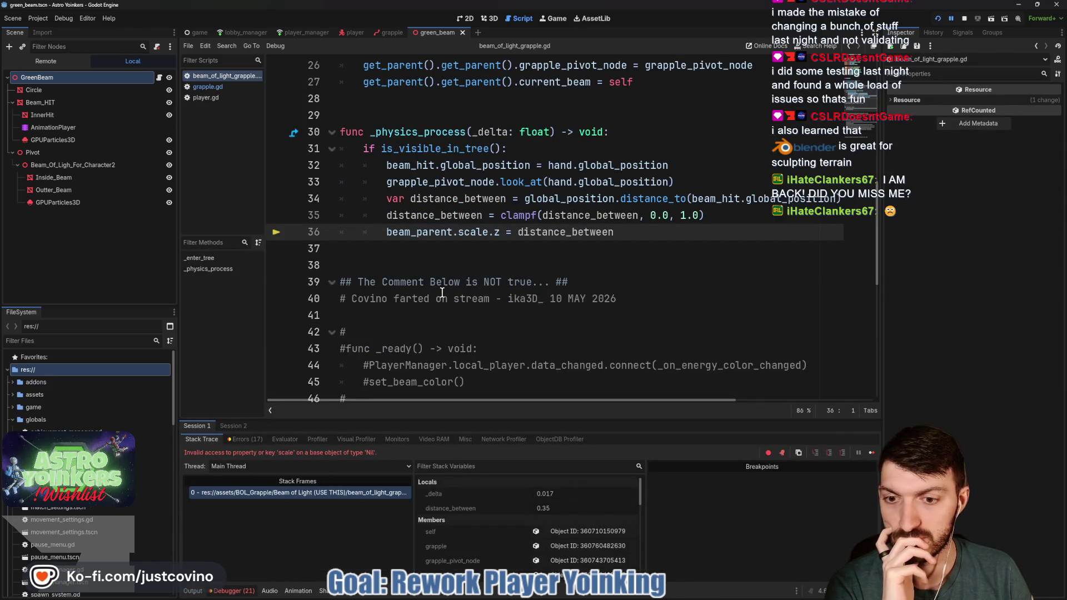
{"action": "left_click", "coordinate": [90, 166]}
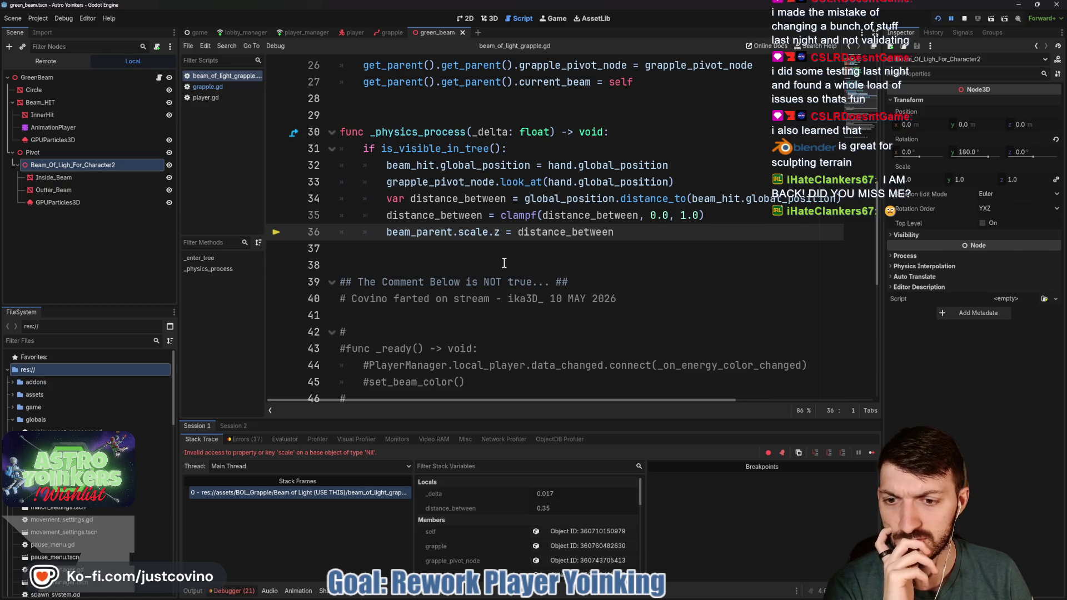
{"action": "key", "text": "F8"}
{"action": "scroll", "coordinate": [483, 200], "scroll_direction": "up", "scroll_amount": 2}
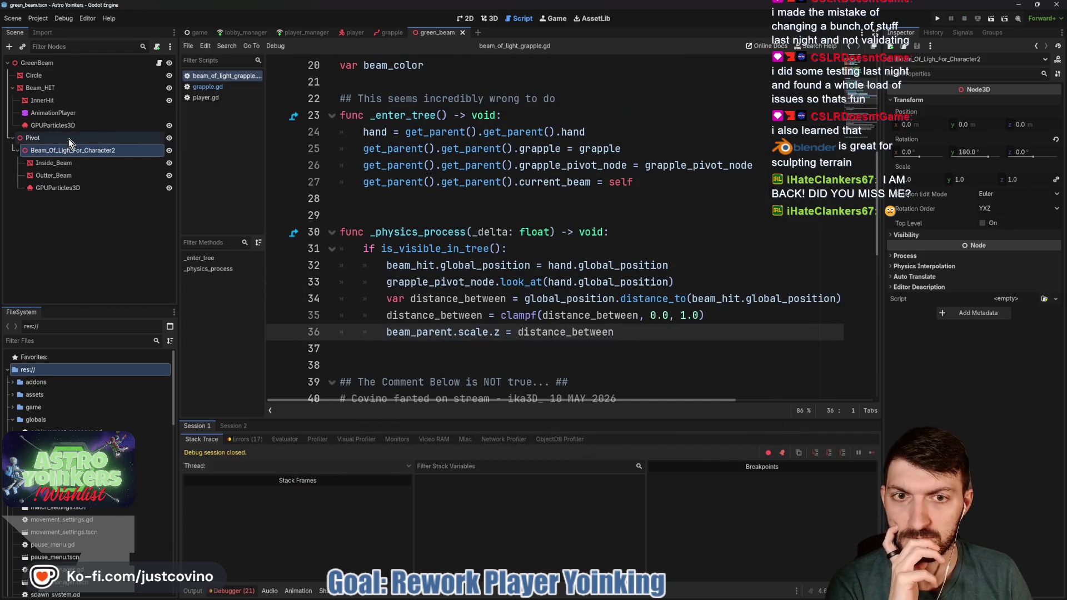
Step: Inspect the GreenBeam instance's For Parent Ref properties in the player and Grapple scenes
{"action": "scroll", "coordinate": [384, 223], "scroll_direction": "up", "scroll_amount": 4}
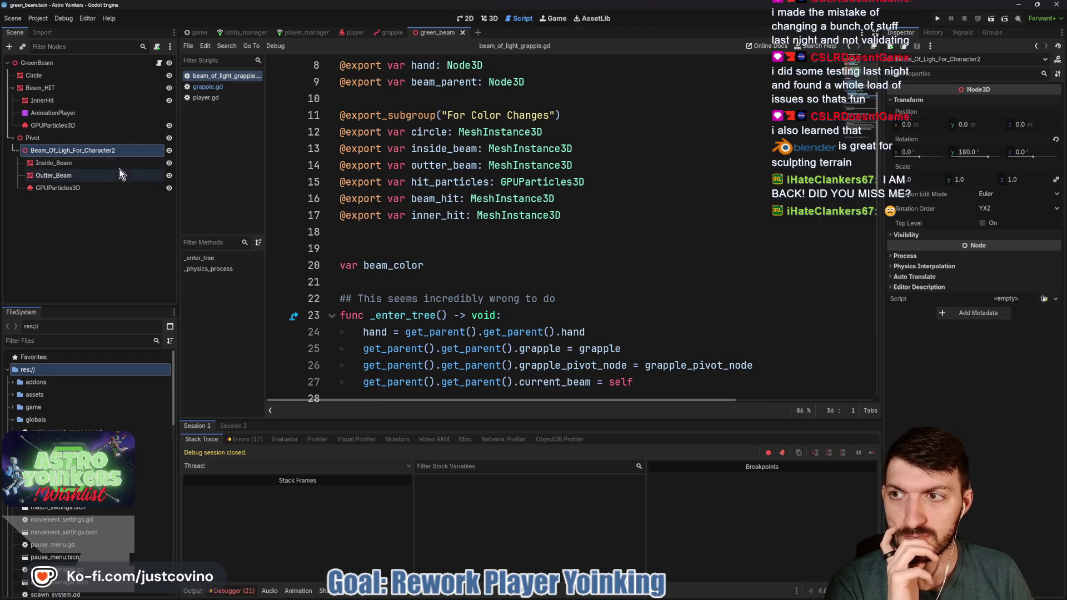
{"action": "left_click", "coordinate": [69, 64]}
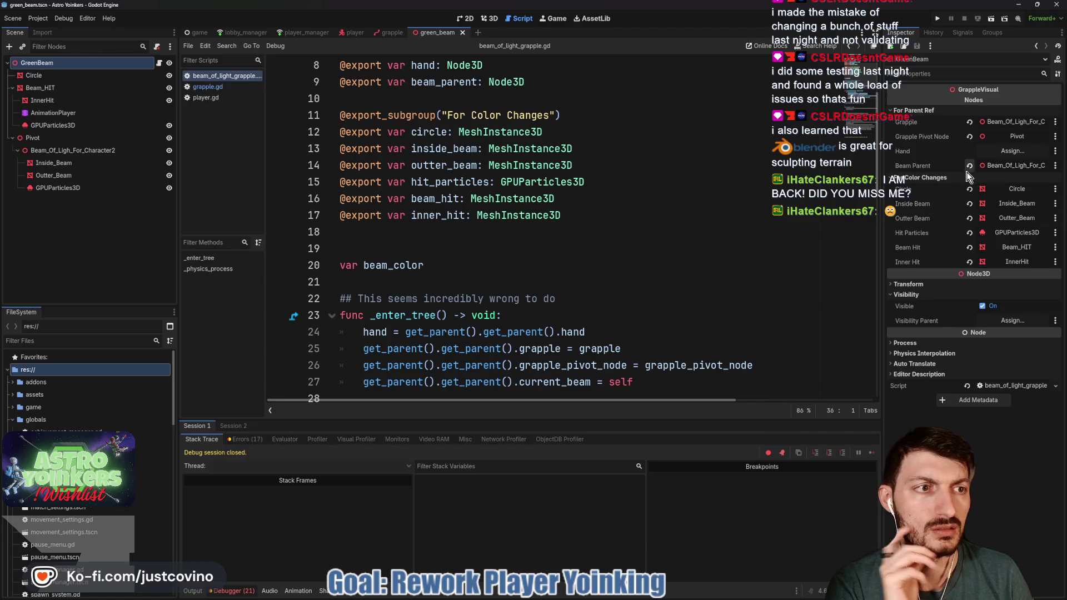
{"action": "left_click", "coordinate": [351, 33]}
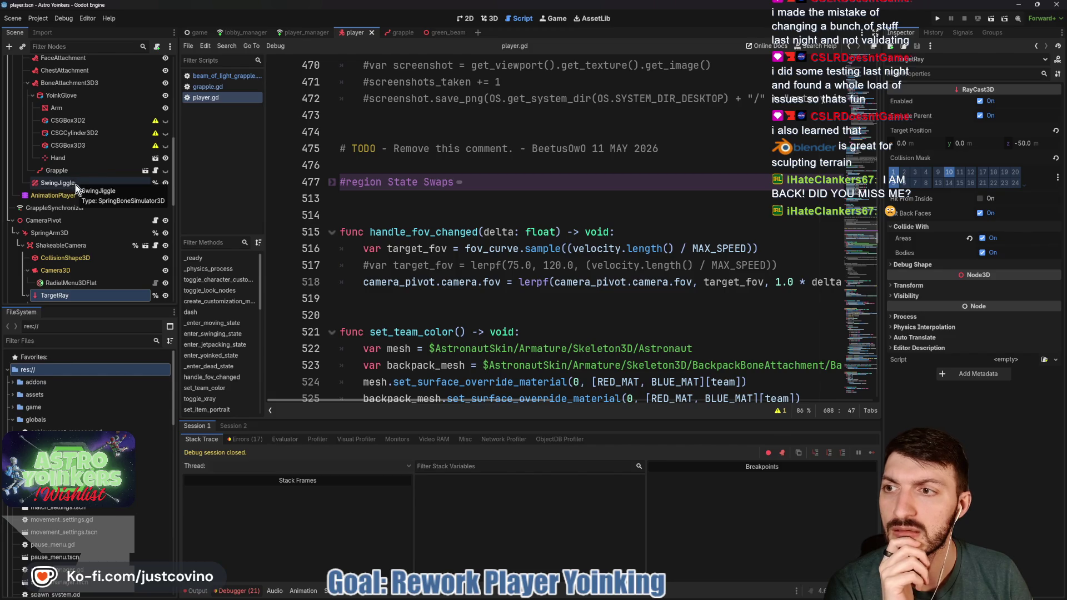
{"action": "scroll", "coordinate": [74, 185], "scroll_direction": "down", "scroll_amount": 2}
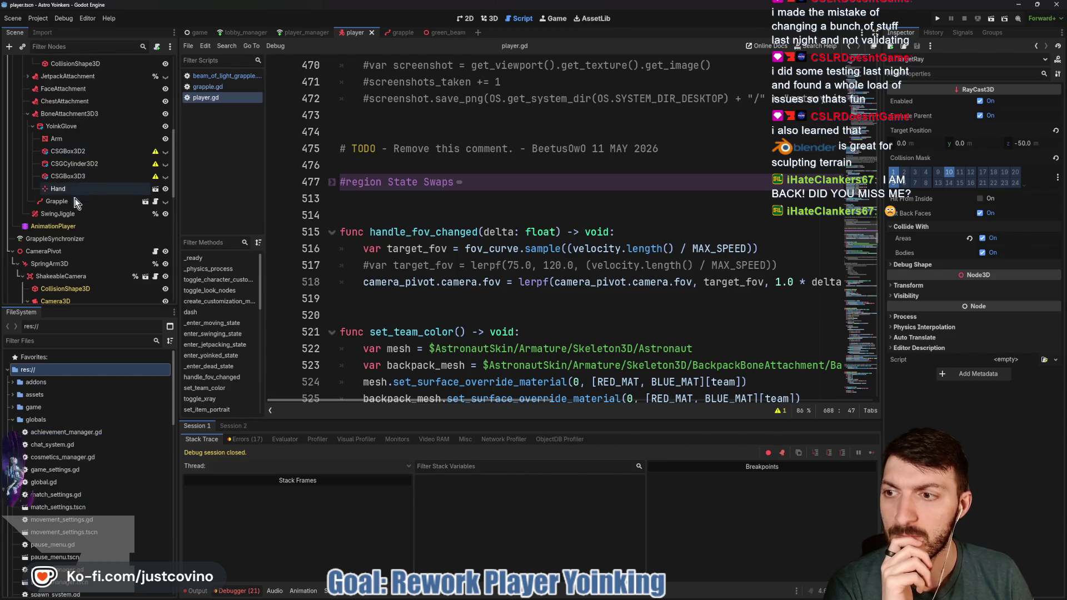
{"action": "scroll", "coordinate": [78, 218], "scroll_direction": "up", "scroll_amount": 2}
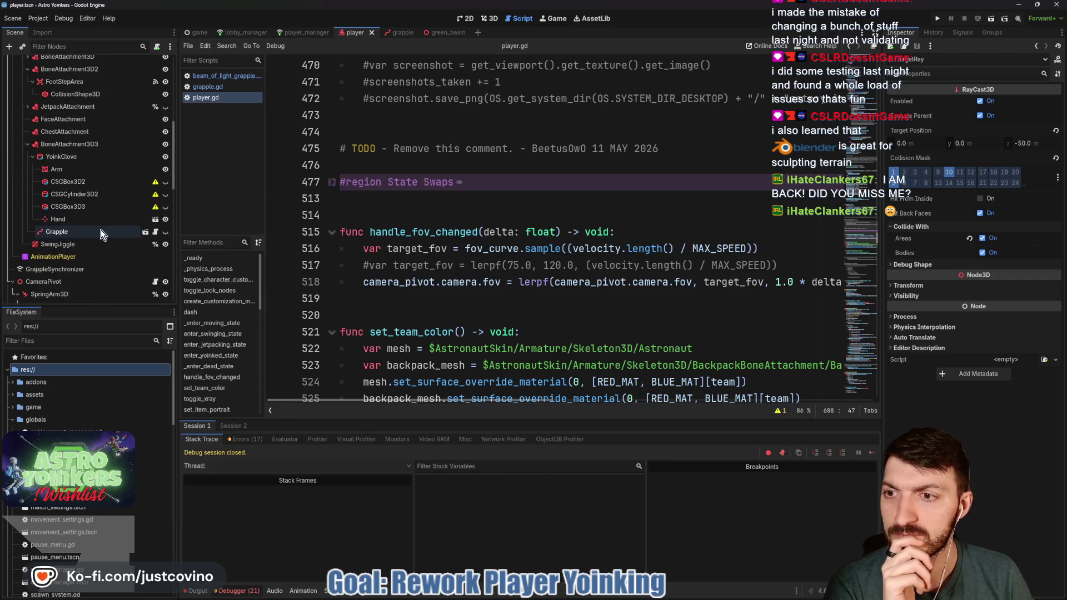
{"action": "left_click", "coordinate": [145, 233]}
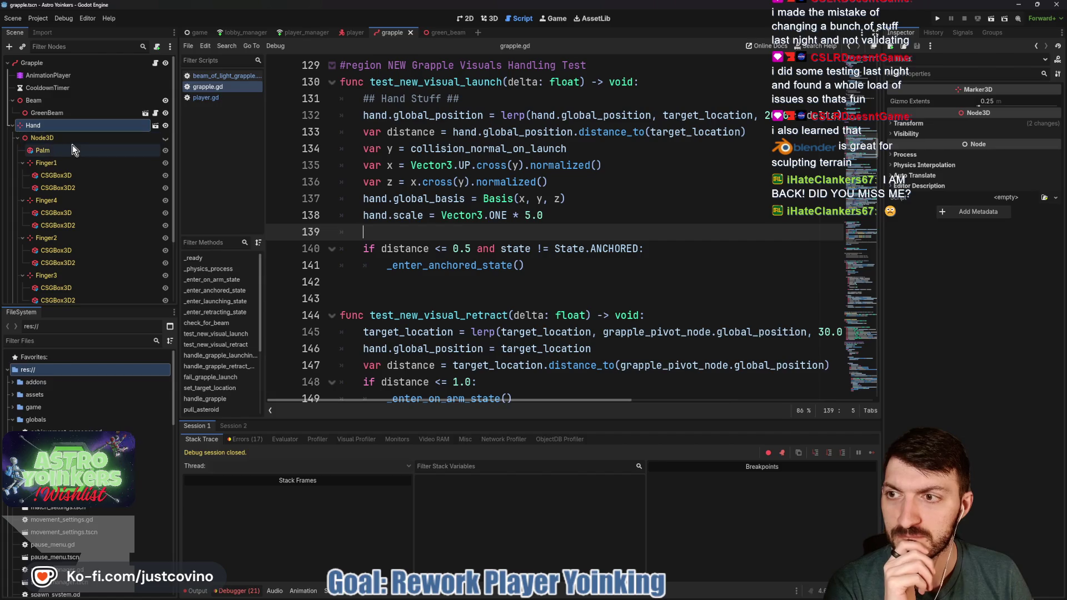
{"action": "left_click", "coordinate": [14, 125]}
{"action": "left_click", "coordinate": [31, 115]}
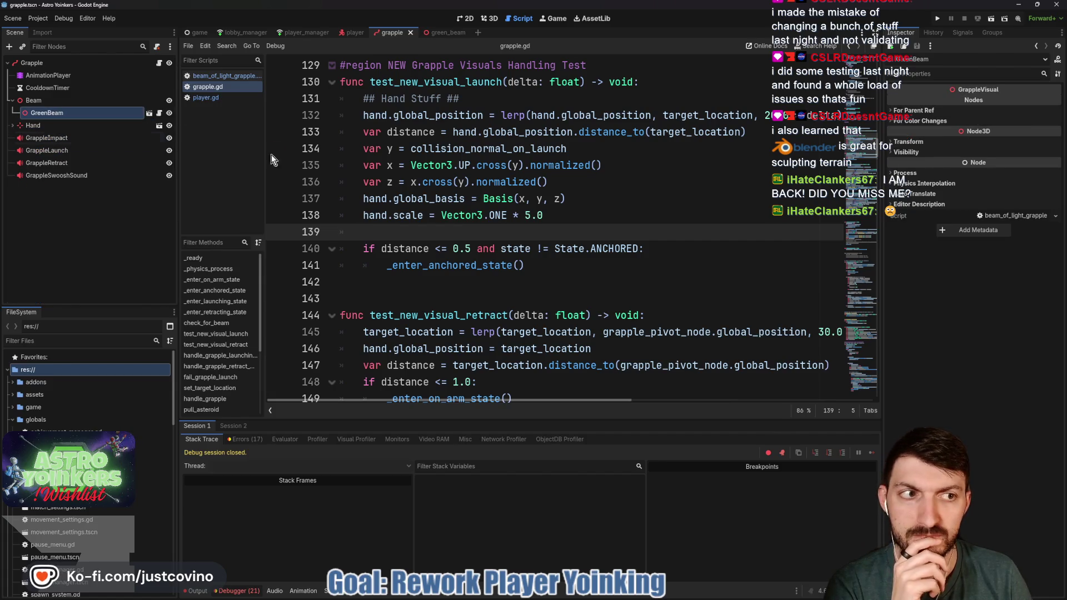
{"action": "left_click", "coordinate": [914, 110]}
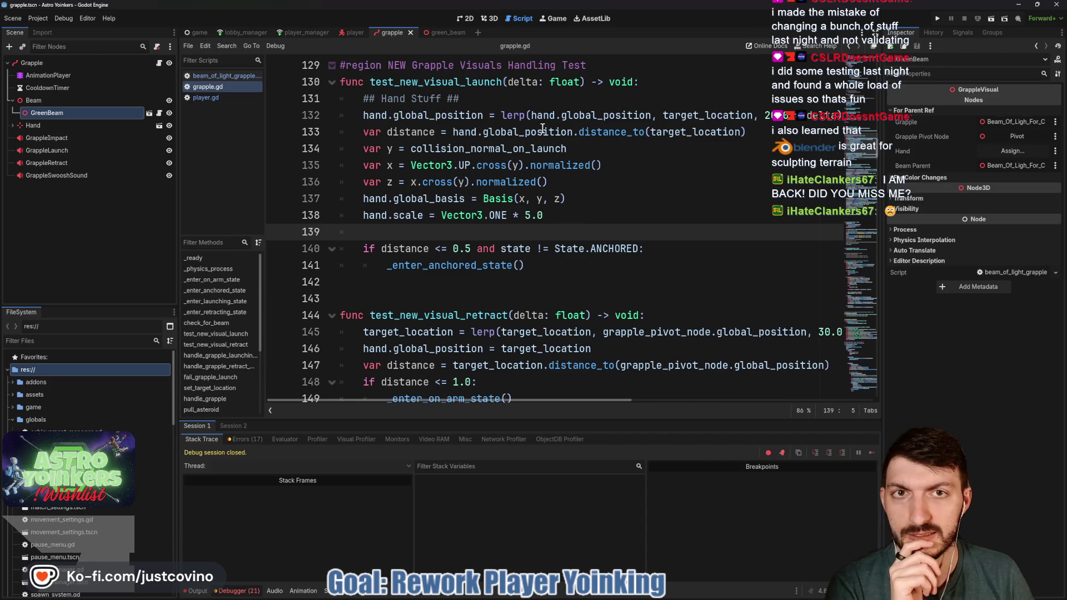
Step: Delete the beam_parent export declaration from beam_of_light_grapple.gd
{"action": "left_click", "coordinate": [438, 32]}
{"action": "scroll", "coordinate": [575, 210], "scroll_direction": "up", "scroll_amount": 1}
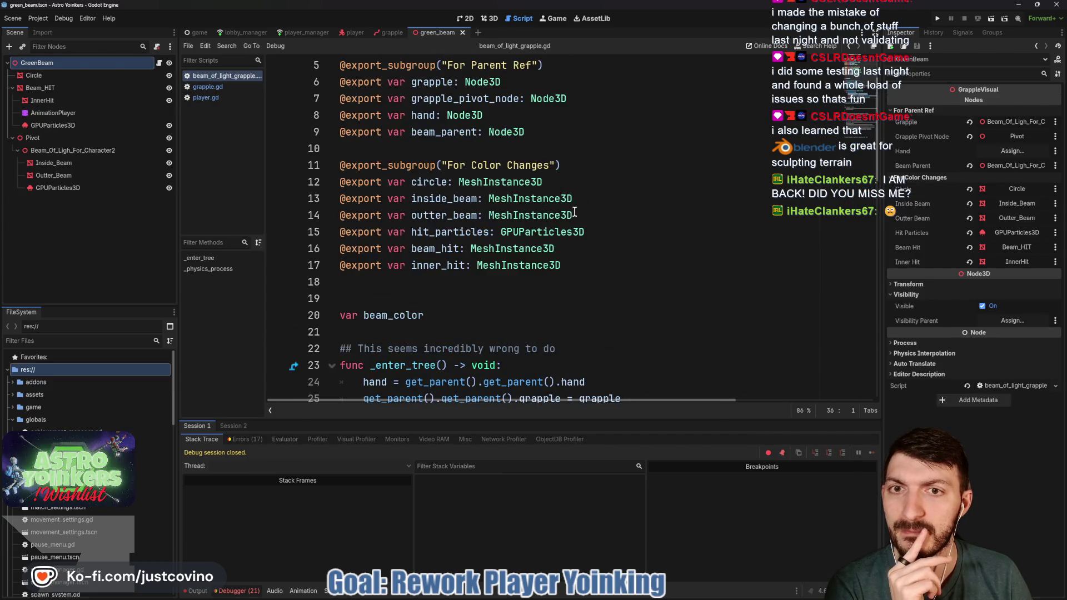
{"action": "left_click_drag", "start_coordinate": [528, 133], "coordinate": [384, 135]}
{"action": "key", "text": "BackSpace"}
{"action": "scroll", "coordinate": [437, 340], "scroll_direction": "down", "scroll_amount": 5}
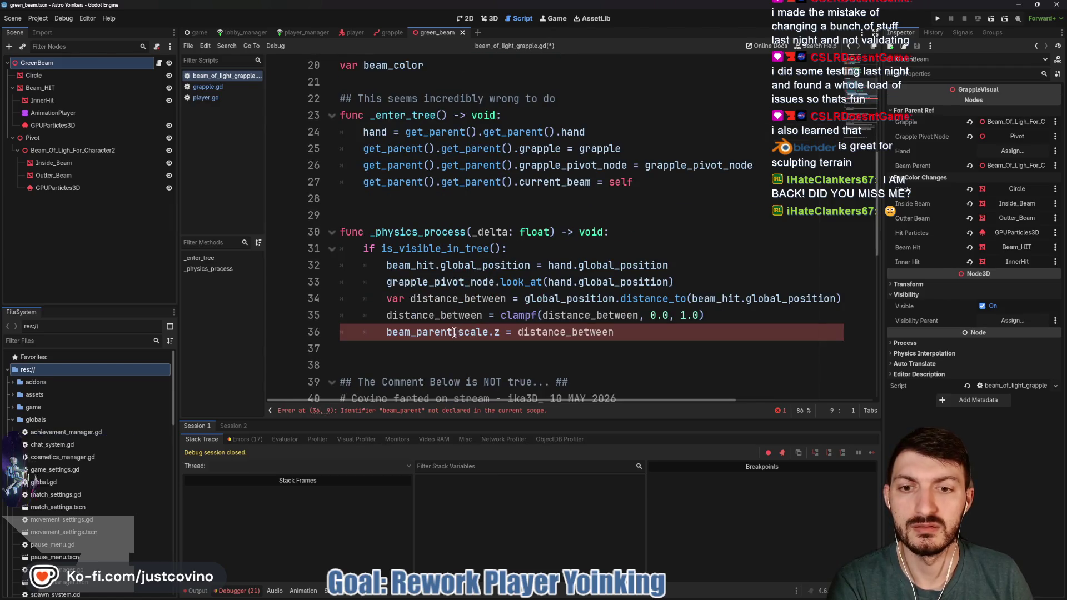
Step: Replace beam_parent on line 36 with grapple_pivot_node, save, and run with F5
{"action": "left_click", "coordinate": [392, 332]}
{"action": "type", "text": "pivo"}
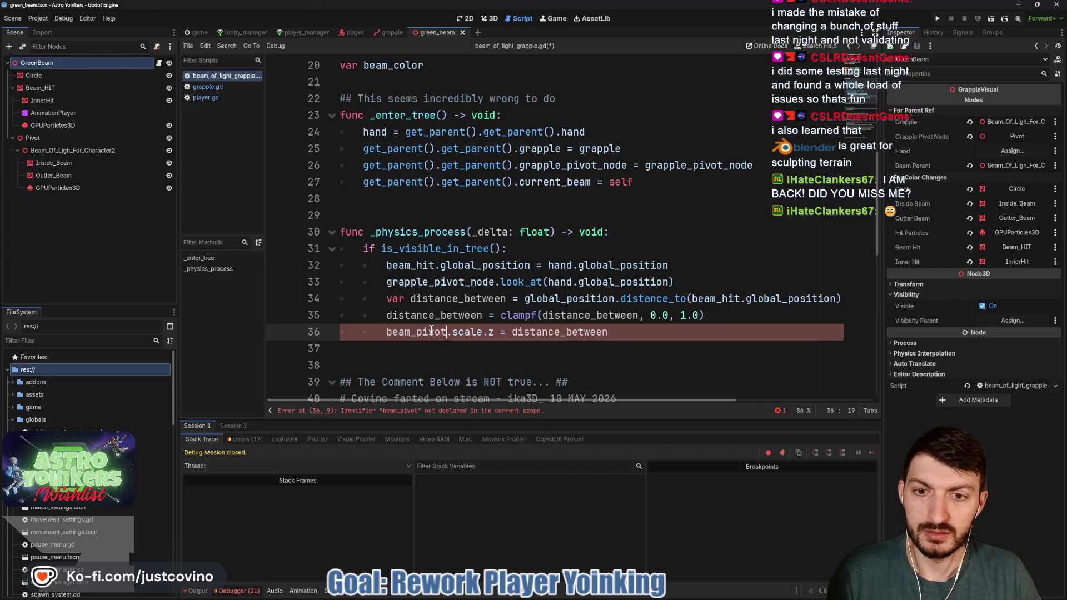
{"action": "key", "text": "BackSpace"}
{"action": "key", "text": "BackSpace"}
{"action": "key", "text": "BackSpace"}
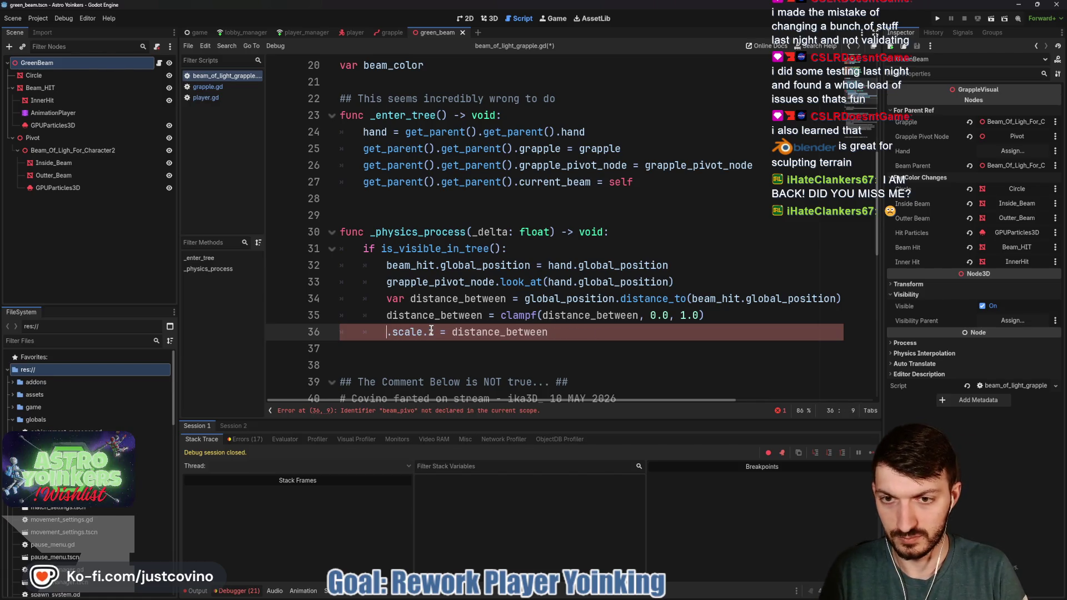
{"action": "type", "text": "grapple"}
{"action": "key", "text": "Down"}
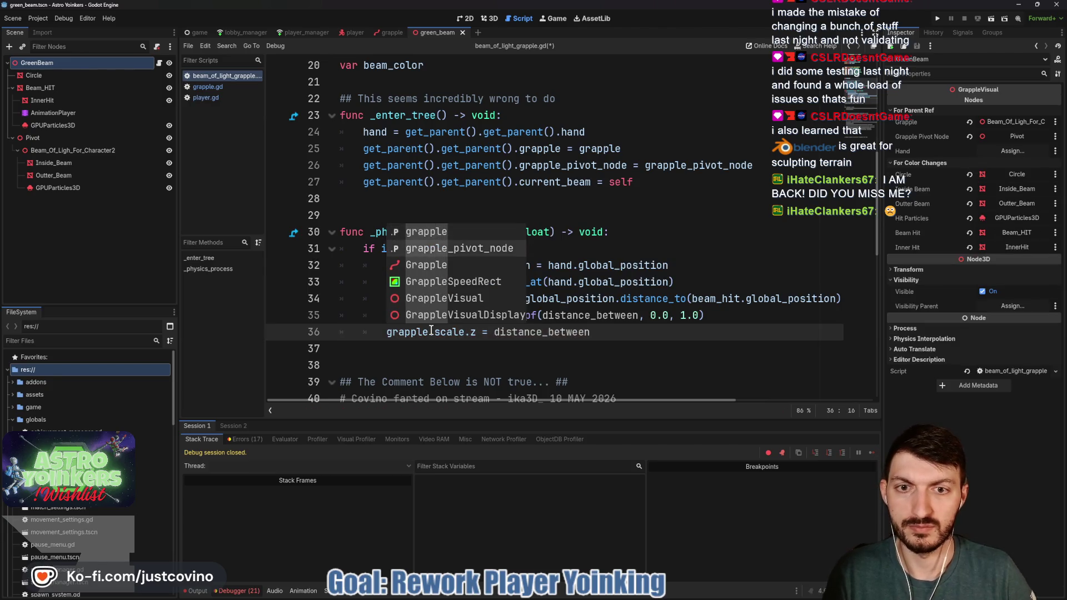
{"action": "key", "text": "Return"}
{"action": "key", "text": "ctrl+s"}
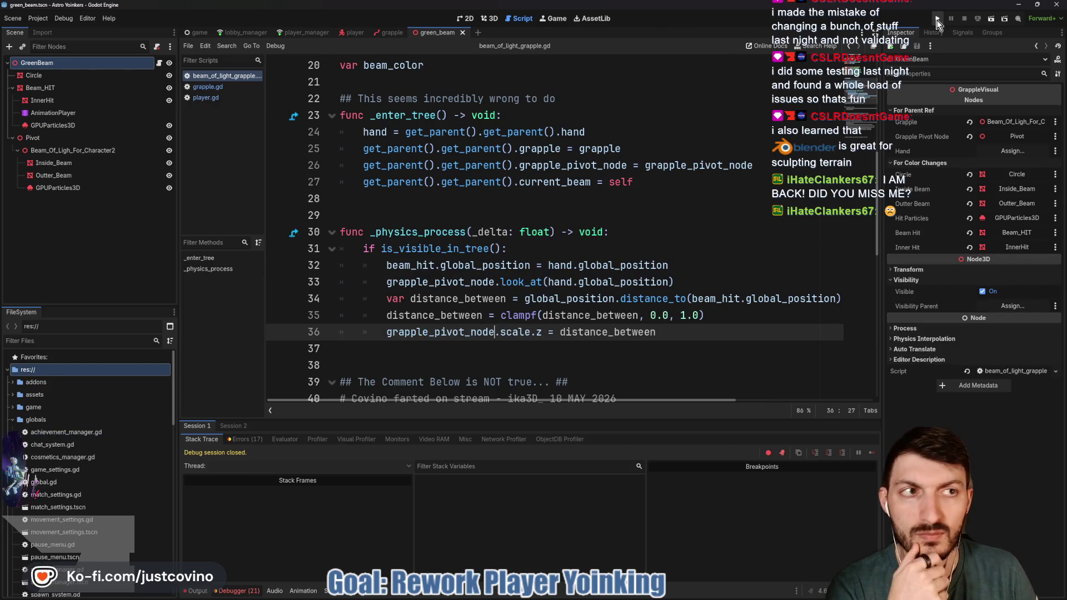
{"action": "key", "text": "F5"}
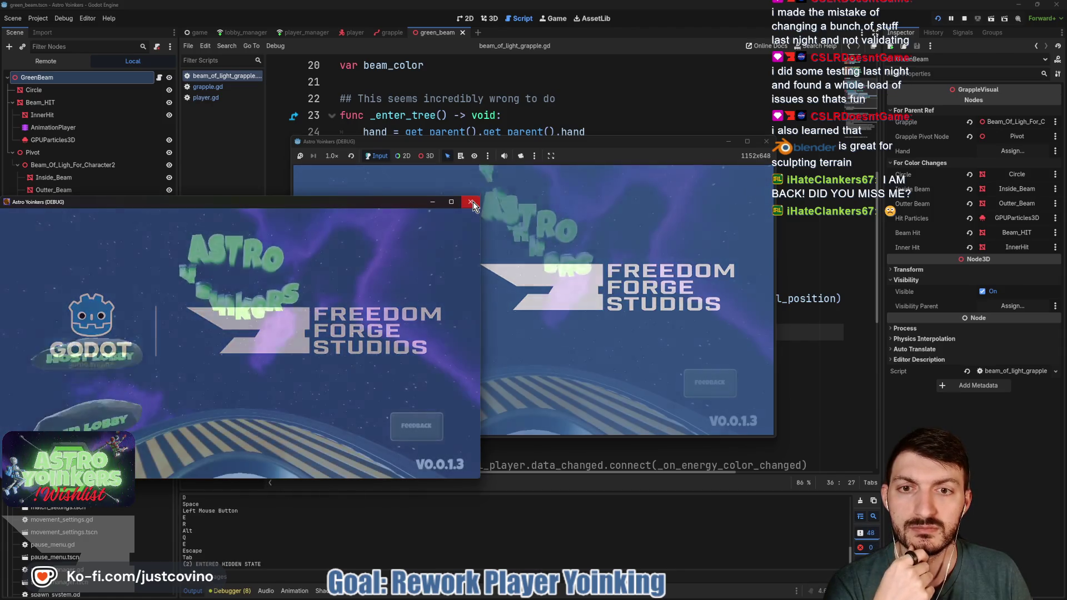
Step: Close the extra debug window, host a lobby, fire the grapple, stop with F8, then open grapple.gd
{"action": "left_click", "coordinate": [472, 201]}
{"action": "left_click", "coordinate": [384, 235]}
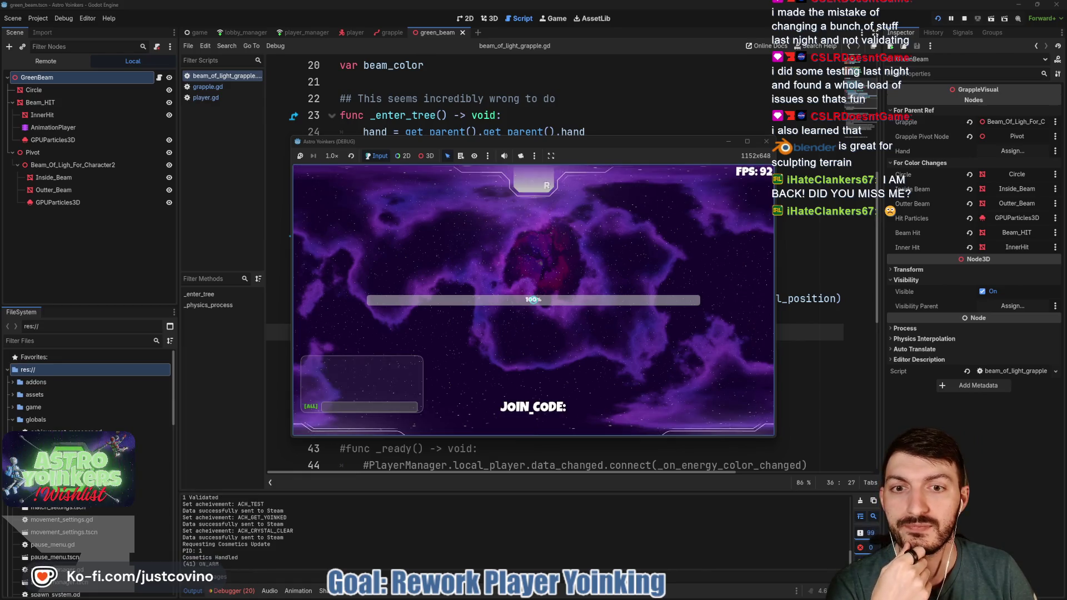
{"action": "left_click", "coordinate": [533, 300]}
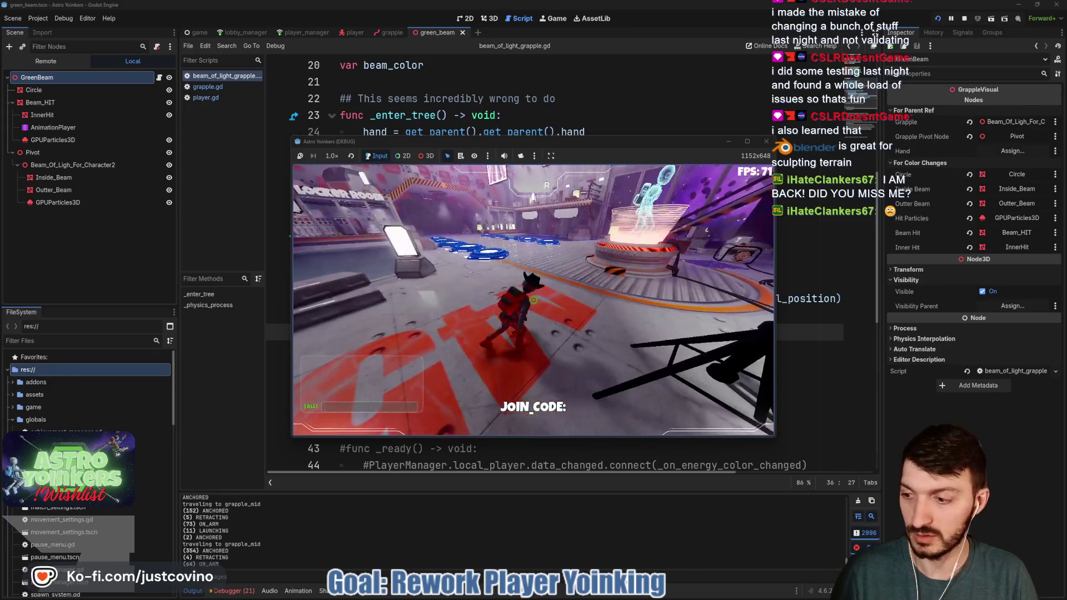
{"action": "key", "text": "F8"}
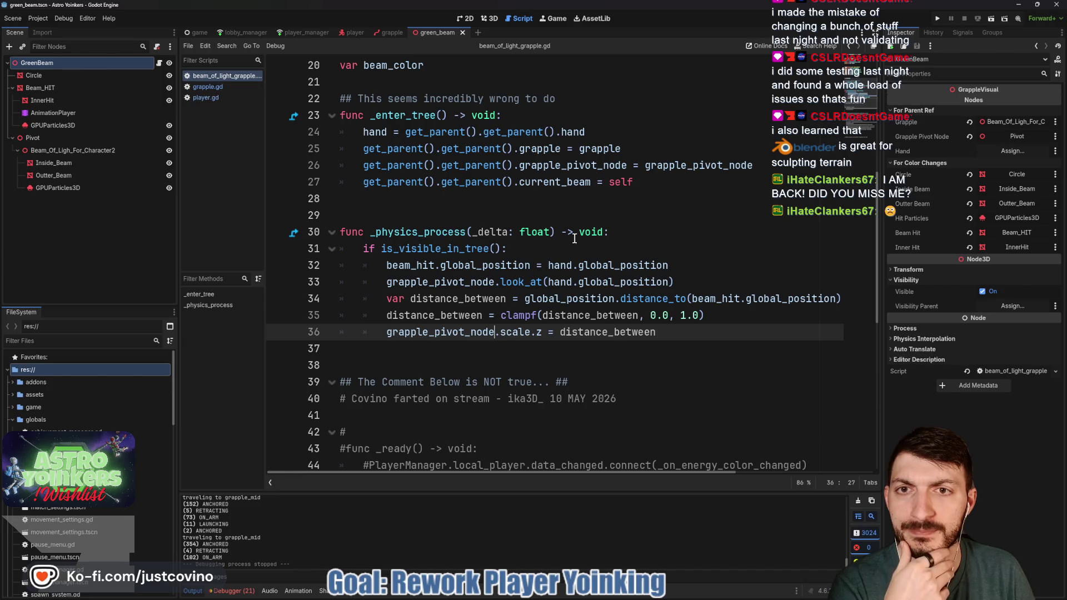
{"action": "left_click", "coordinate": [389, 32]}
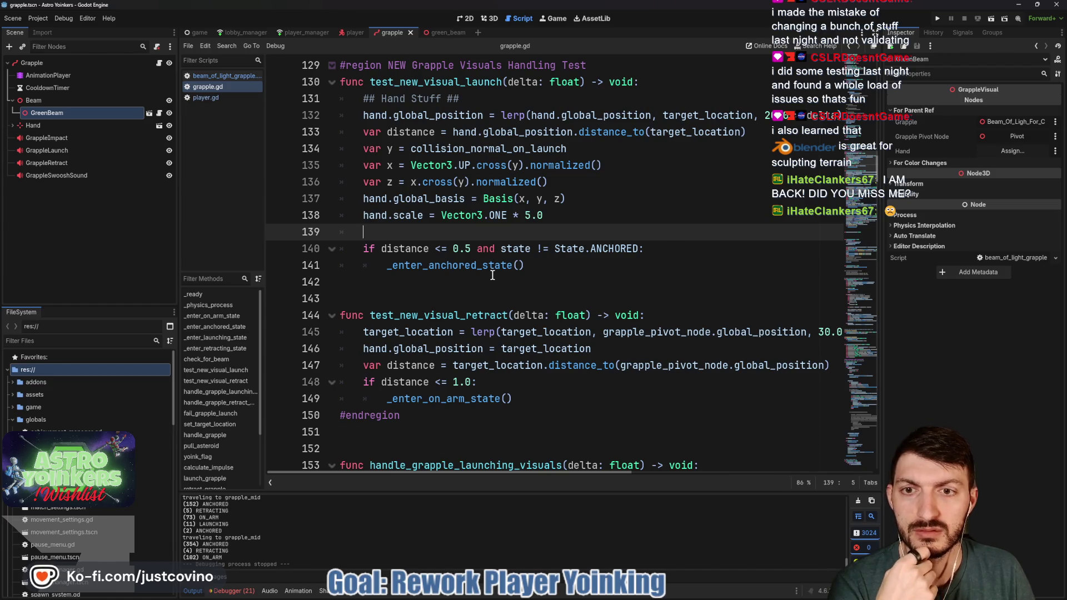
Step: Review target_location uses in test_new_visual_retract and select hand orientation lines 134–137
{"action": "scroll", "coordinate": [492, 275], "scroll_direction": "down", "scroll_amount": 2}
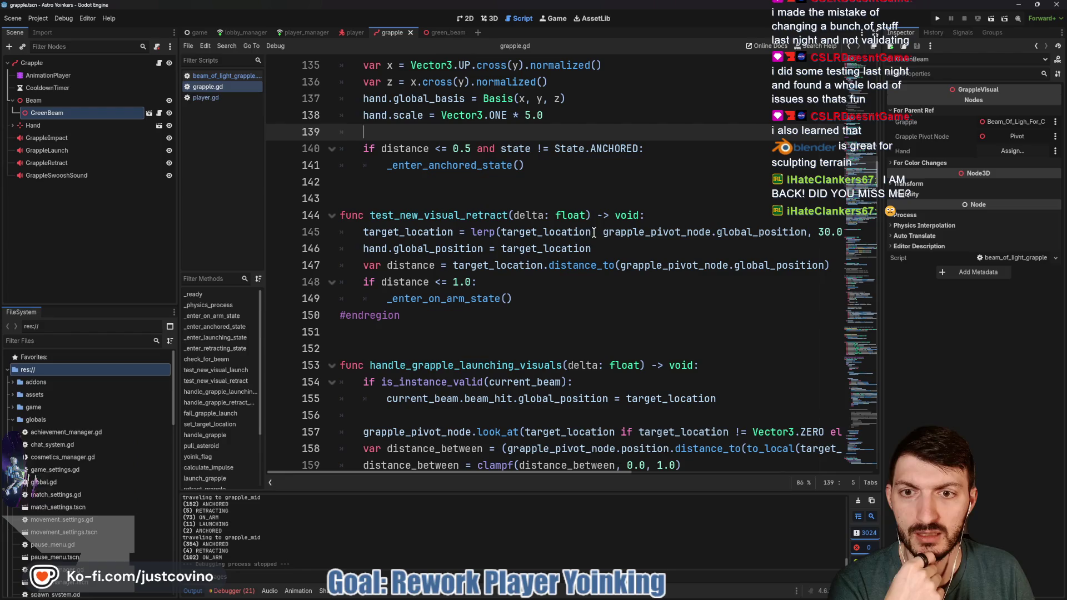
{"action": "double_click", "coordinate": [435, 236]}
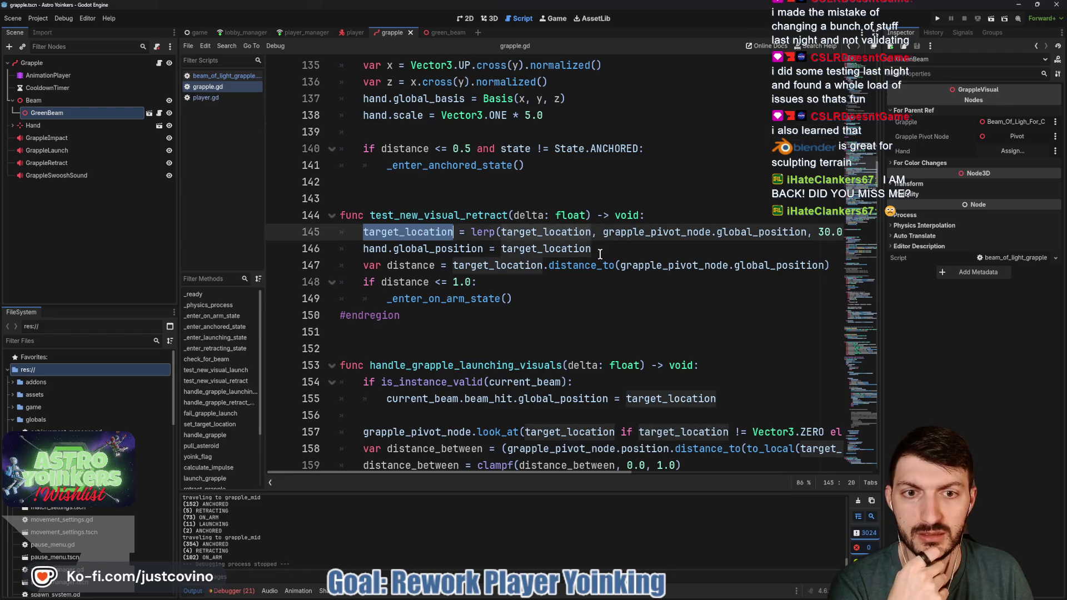
{"action": "scroll", "coordinate": [599, 254], "scroll_direction": "right", "scroll_amount": 2}
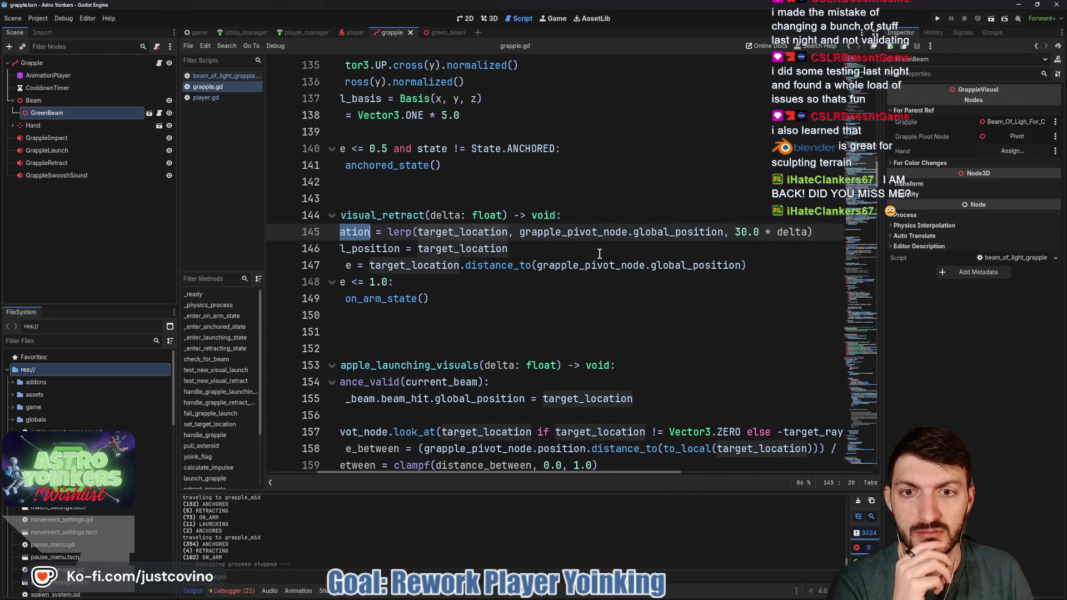
{"action": "scroll", "coordinate": [599, 254], "scroll_direction": "left", "scroll_amount": 2}
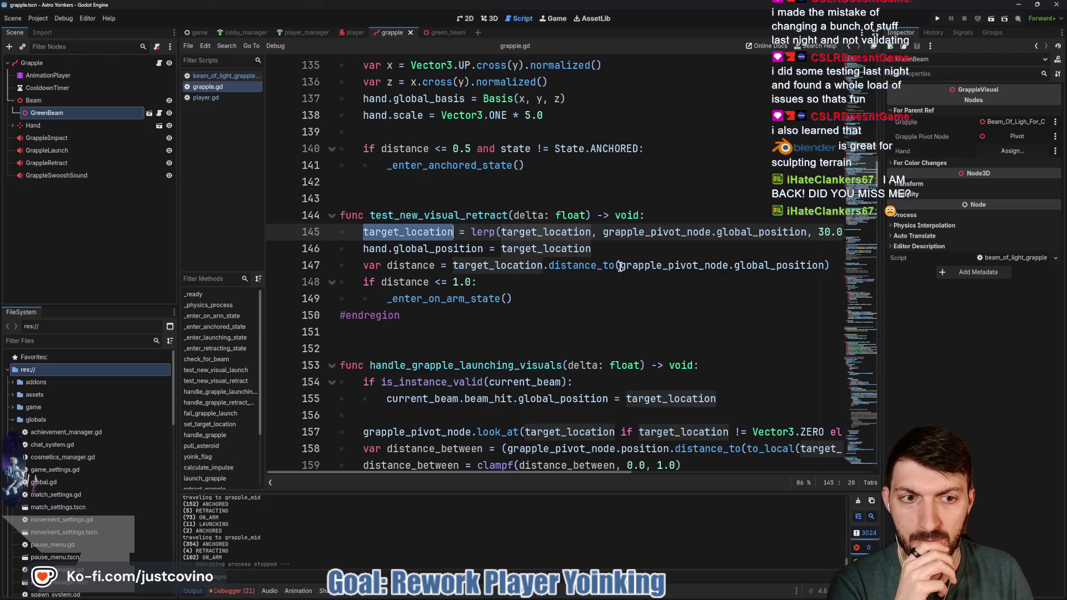
{"action": "left_click", "coordinate": [461, 251]}
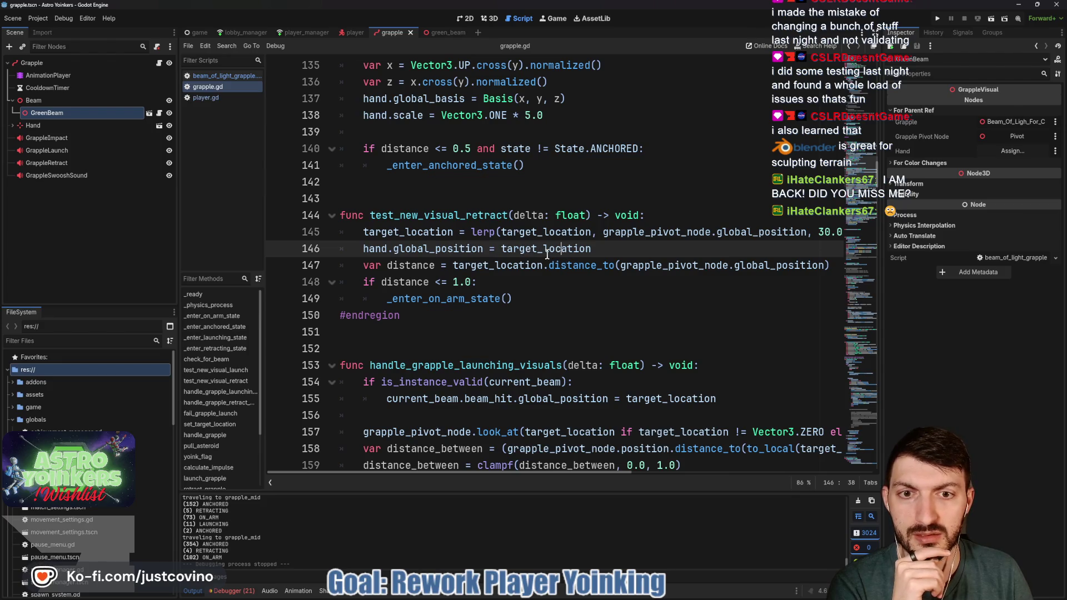
{"action": "scroll", "coordinate": [588, 247], "scroll_direction": "up", "scroll_amount": 2}
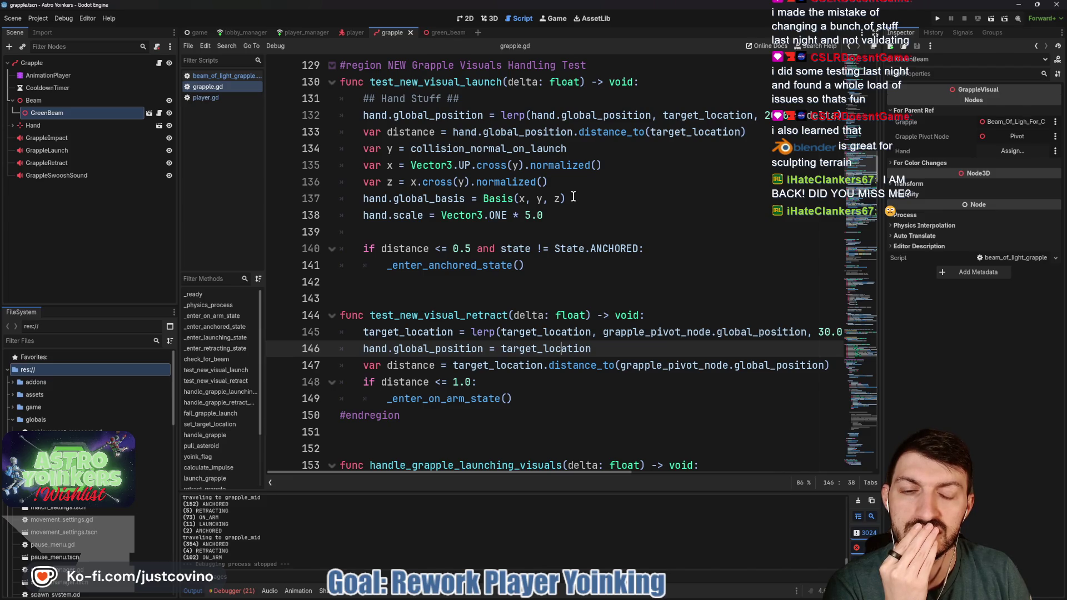
{"action": "mouse_move", "coordinate": [465, 151]}
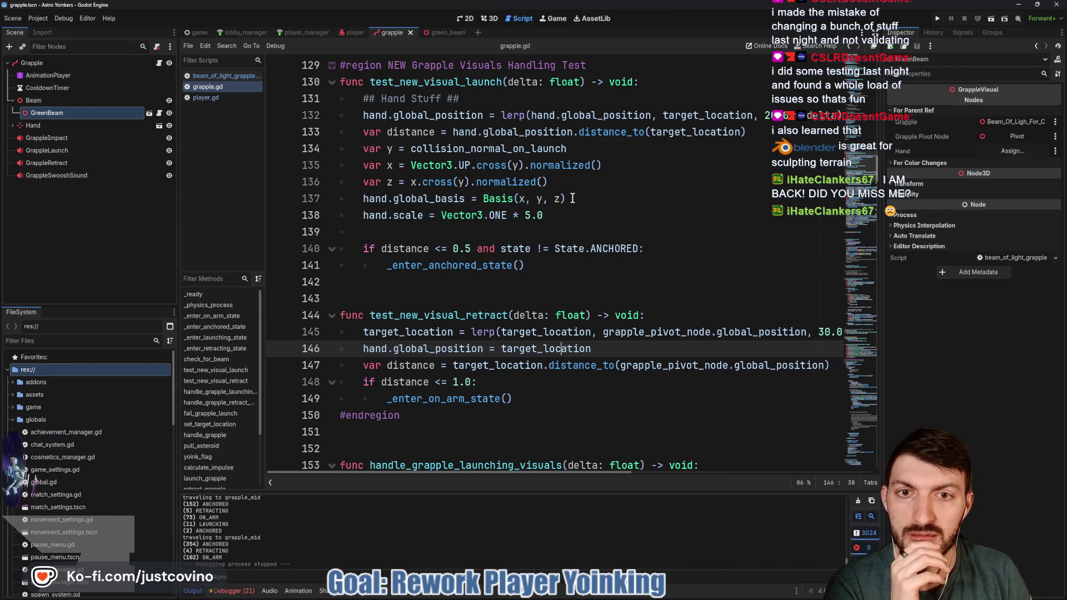
{"action": "left_click_drag", "start_coordinate": [572, 199], "coordinate": [316, 143]}
{"action": "key", "text": "ctrl+c"}
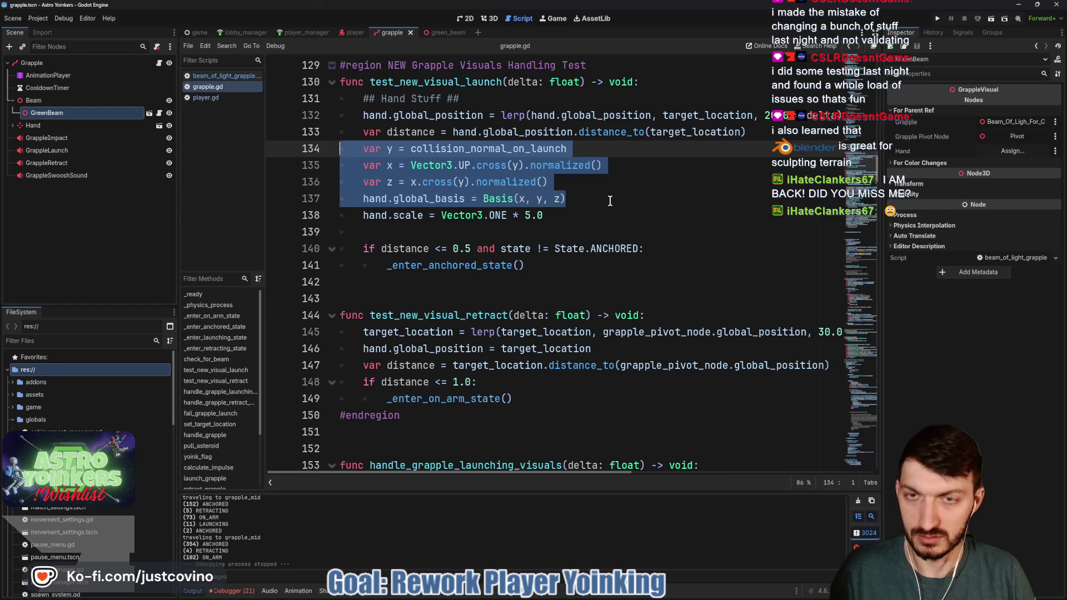
Step: Paste the four hand orientation lines after line 146 and fix line 147's indentation
{"action": "scroll", "coordinate": [580, 346], "scroll_direction": "down", "scroll_amount": 1}
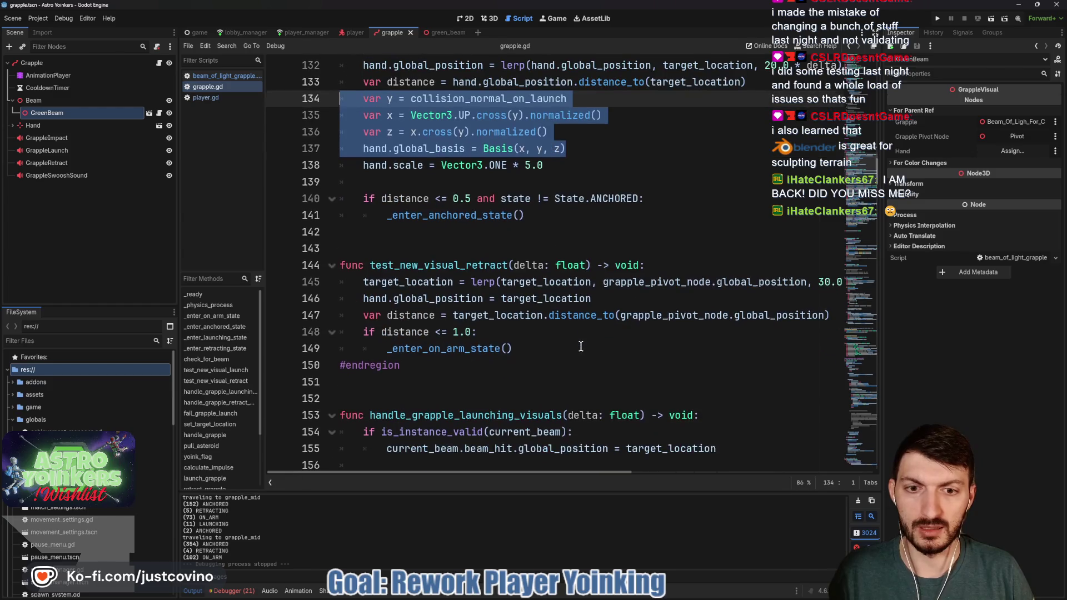
{"action": "left_click", "coordinate": [611, 298]}
{"action": "key", "text": "Return"}
{"action": "key", "text": "Return"}
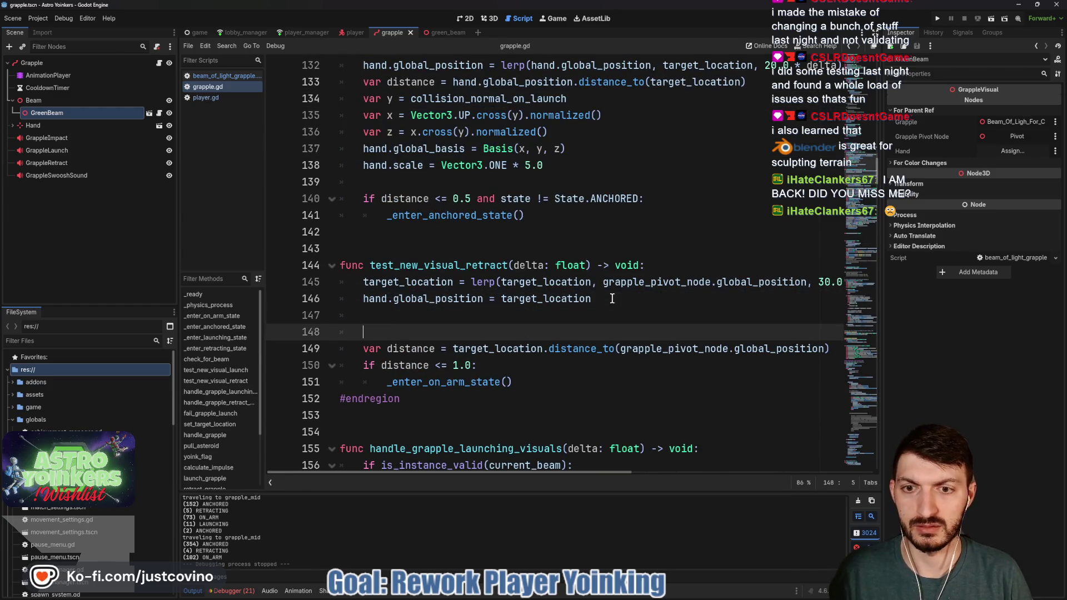
{"action": "left_click", "coordinate": [391, 310]}
{"action": "key", "text": "ctrl+v"}
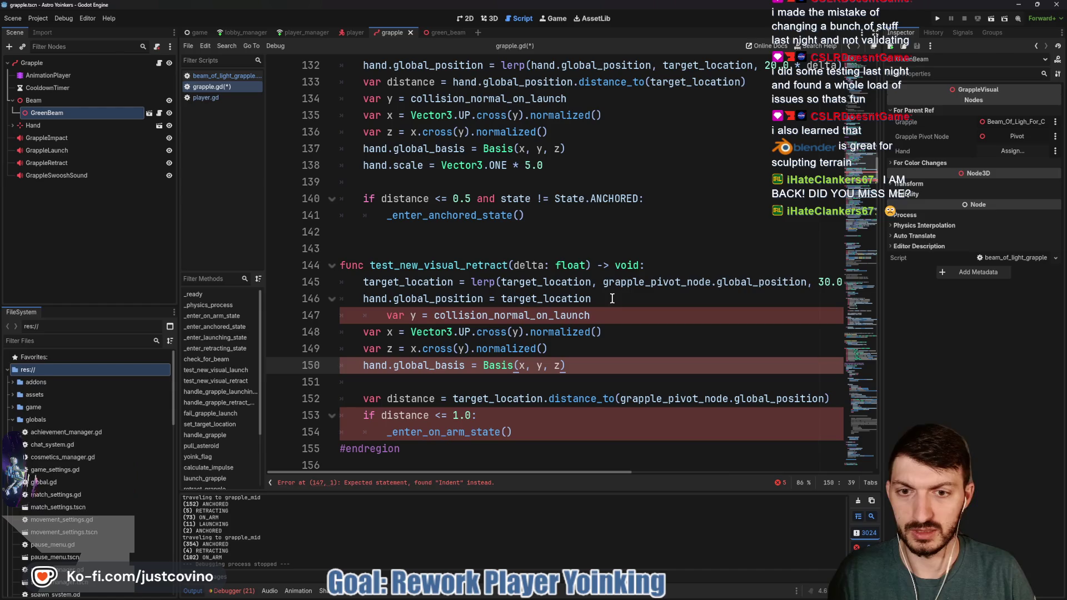
{"action": "left_click", "coordinate": [391, 311]}
{"action": "key", "text": "BackSpace"}
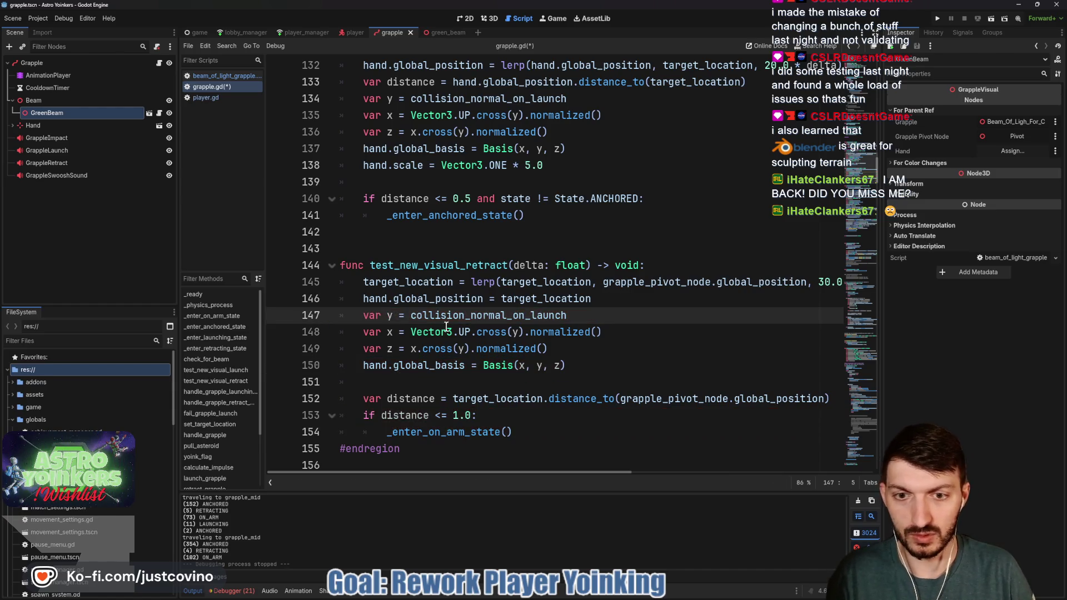
{"action": "left_click_drag", "start_coordinate": [576, 314], "coordinate": [411, 315]}
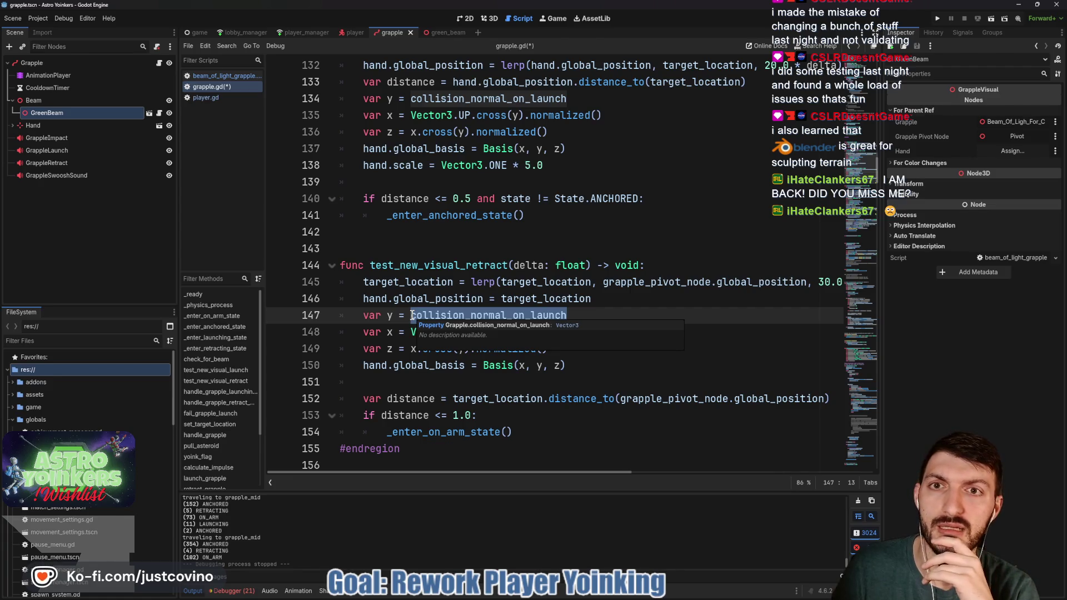
Step: Inspect the Hand node's transform and the grapple model in the 3D view
{"action": "left_click", "coordinate": [33, 125]}
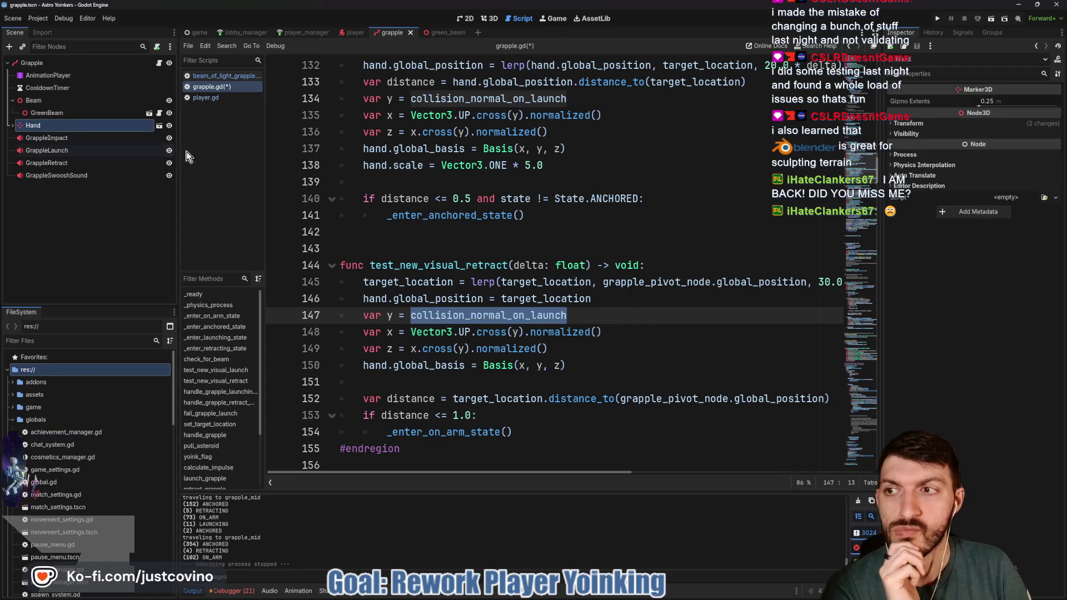
{"action": "left_click", "coordinate": [898, 126]}
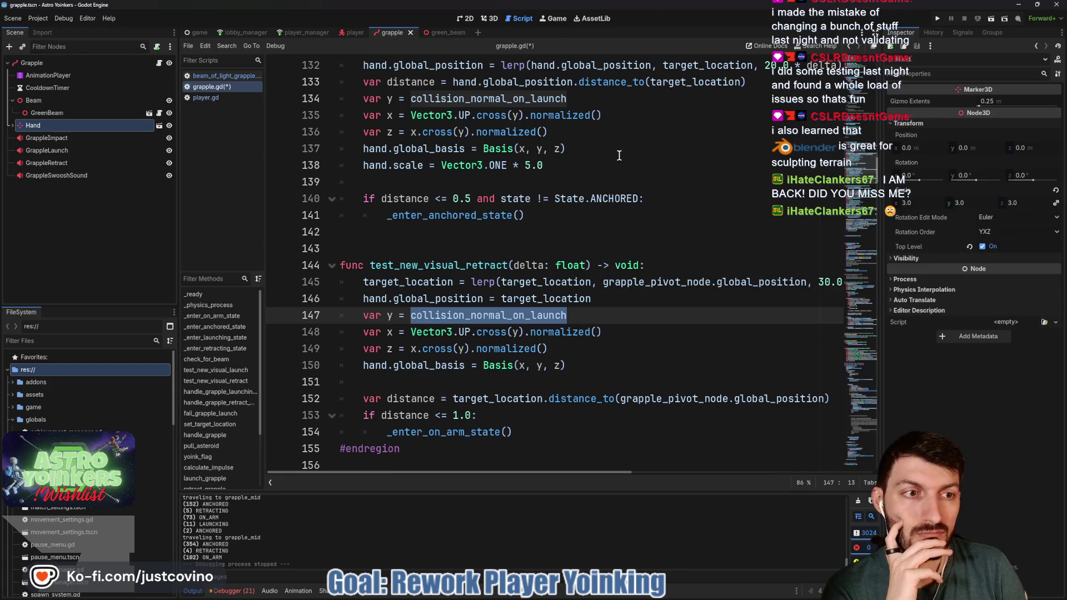
{"action": "left_click", "coordinate": [487, 19]}
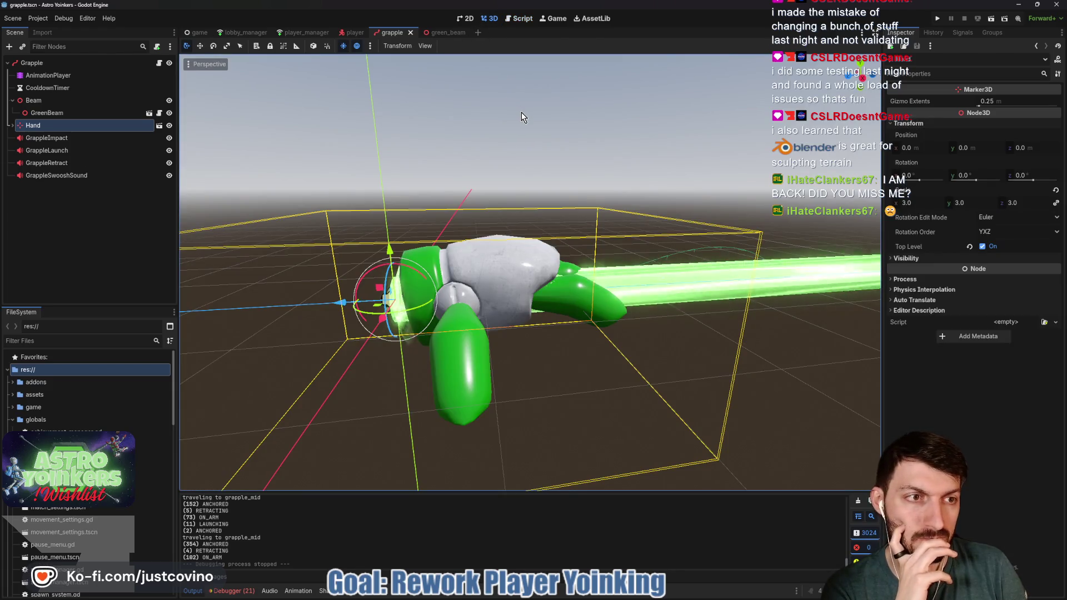
{"action": "left_click", "coordinate": [525, 19]}
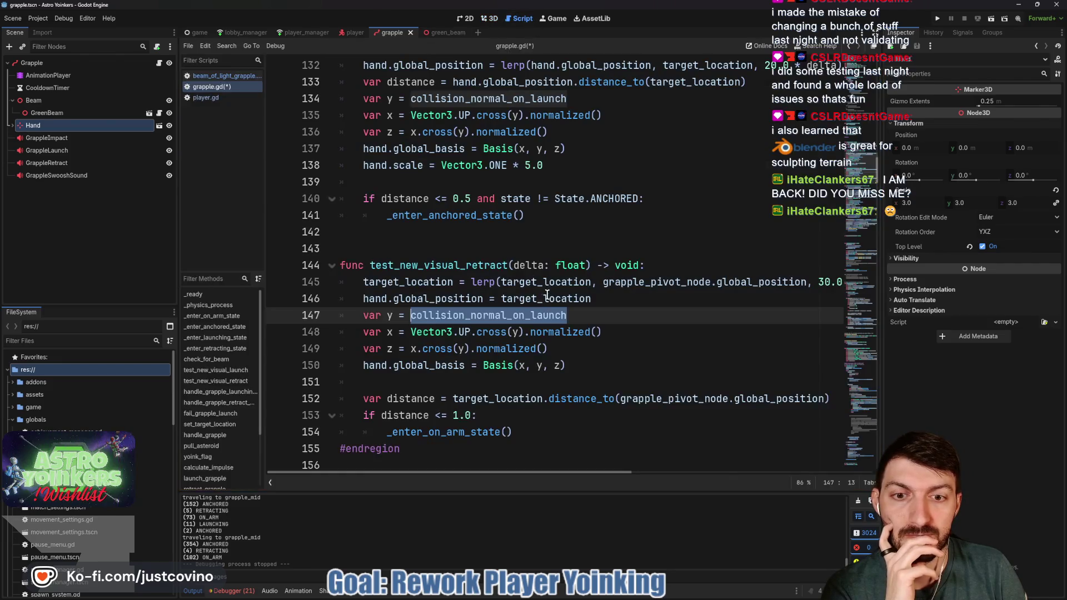
Step: Replace collision_normal_on_launch on line 147 with Vector3.ZERO and save grapple.gd
{"action": "double_click", "coordinate": [433, 318]}
{"action": "type", "text": "0.0"}
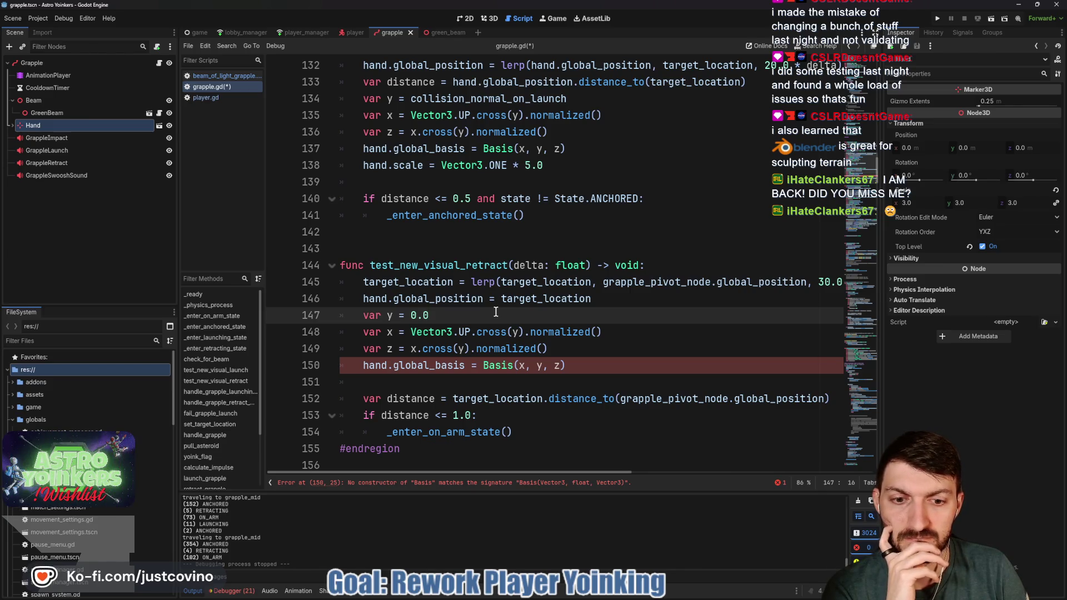
{"action": "double_click", "coordinate": [417, 315]}
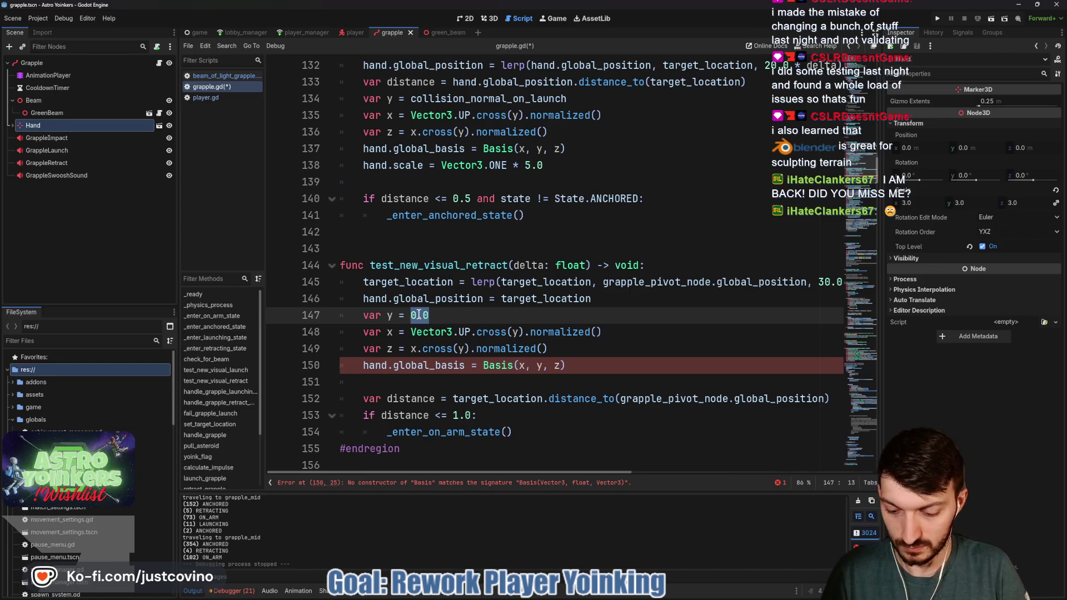
{"action": "type", "text": "Vect"}
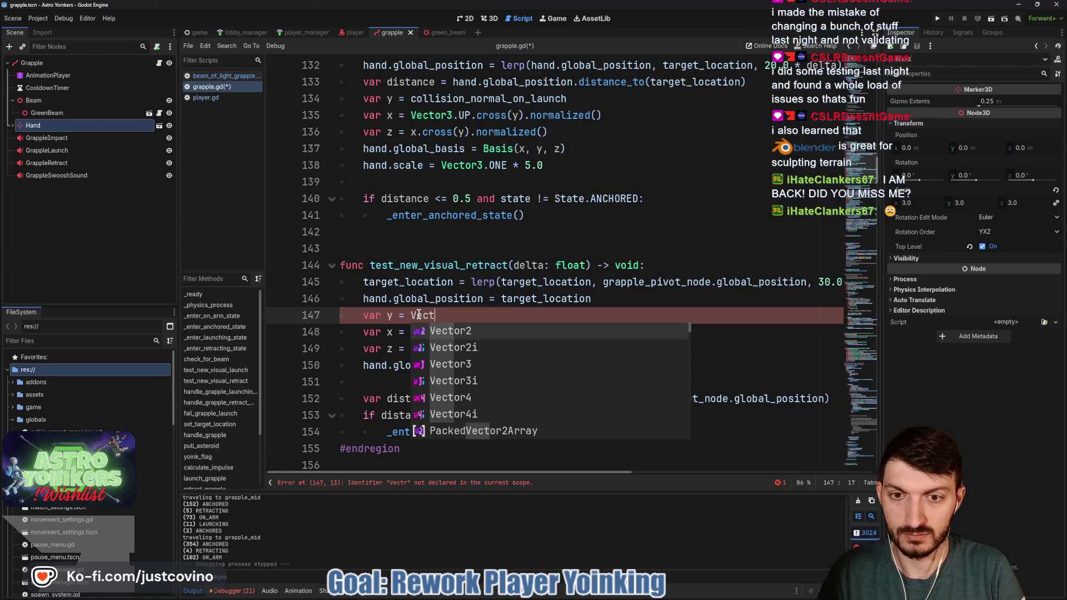
{"action": "type", "text": "or3.ZERO"}
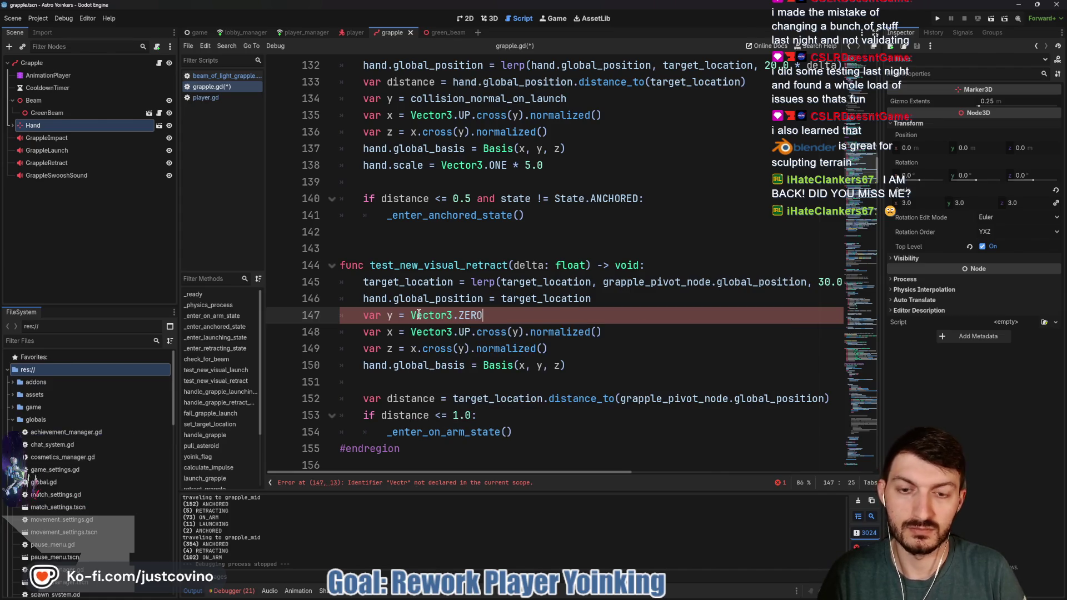
{"action": "key", "text": "ctrl+s"}
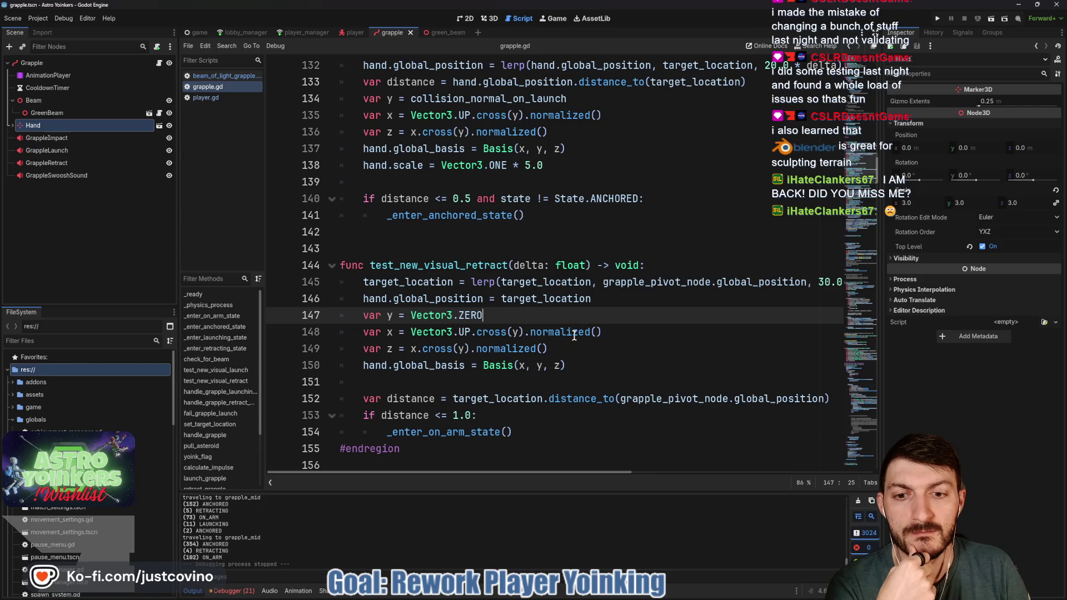
Step: Change the target_location lerp factor on line 145 from 30.0 to 20.0
{"action": "scroll", "coordinate": [575, 337], "scroll_direction": "right", "scroll_amount": 3}
{"action": "scroll", "coordinate": [589, 328], "scroll_direction": "left", "scroll_amount": 2}
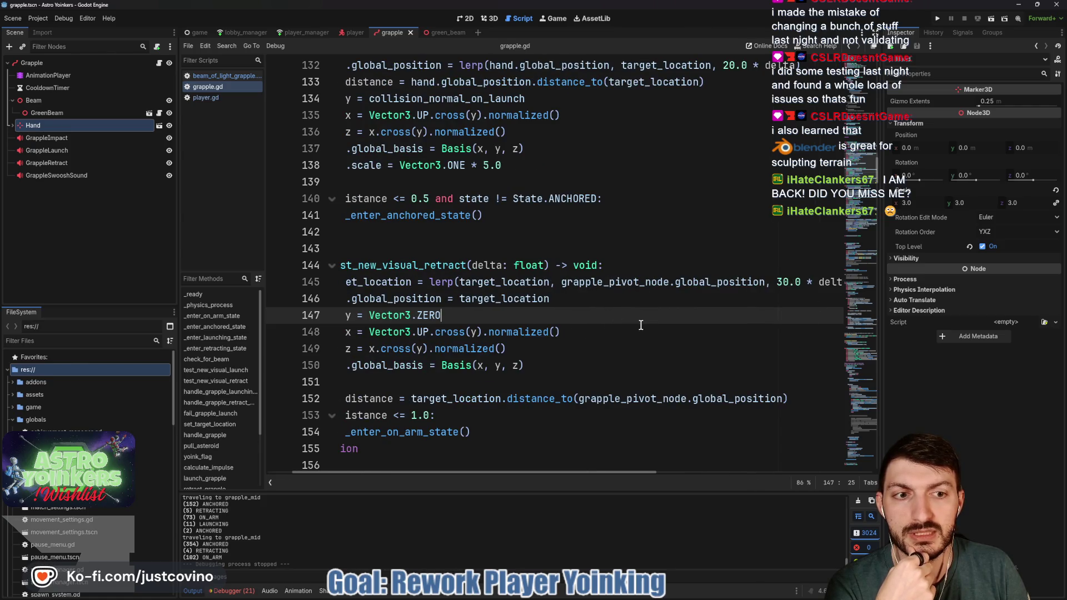
{"action": "scroll", "coordinate": [639, 324], "scroll_direction": "up", "scroll_amount": 2}
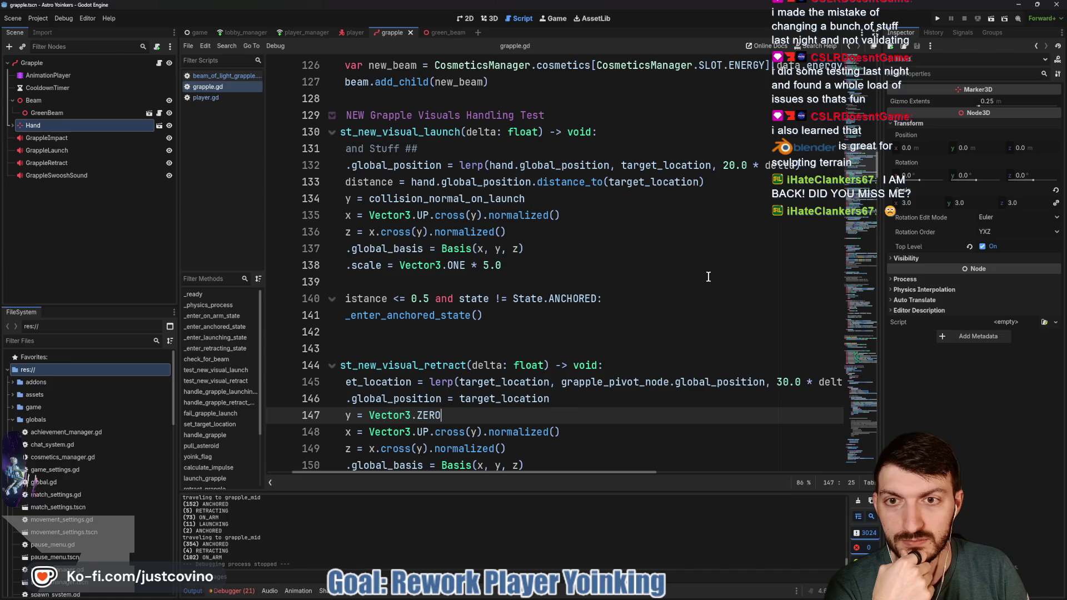
{"action": "scroll", "coordinate": [694, 340], "scroll_direction": "left", "scroll_amount": 1}
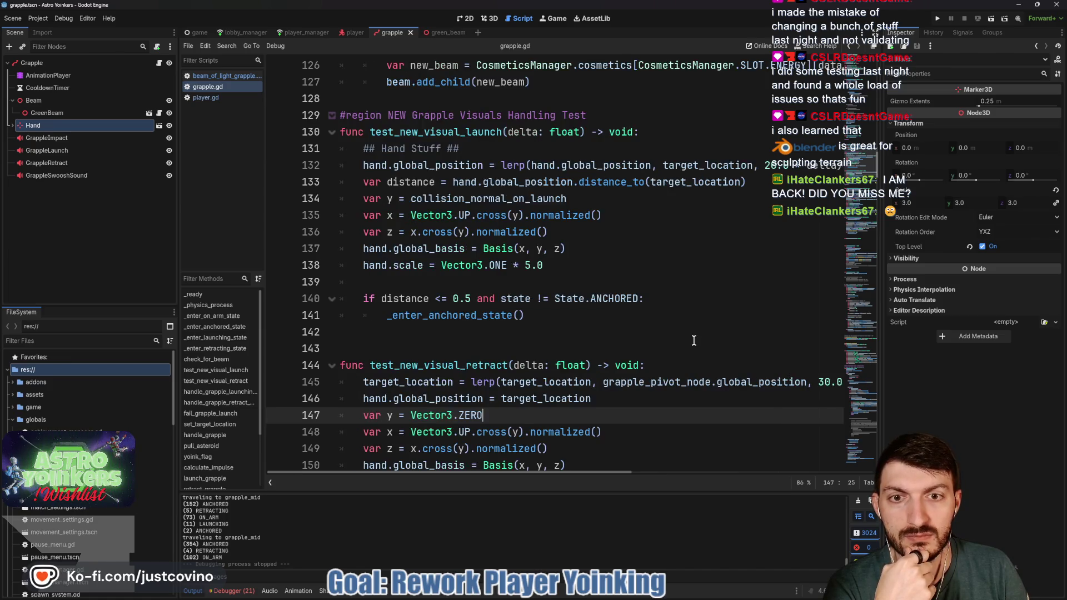
{"action": "scroll", "coordinate": [690, 339], "scroll_direction": "right", "scroll_amount": 2}
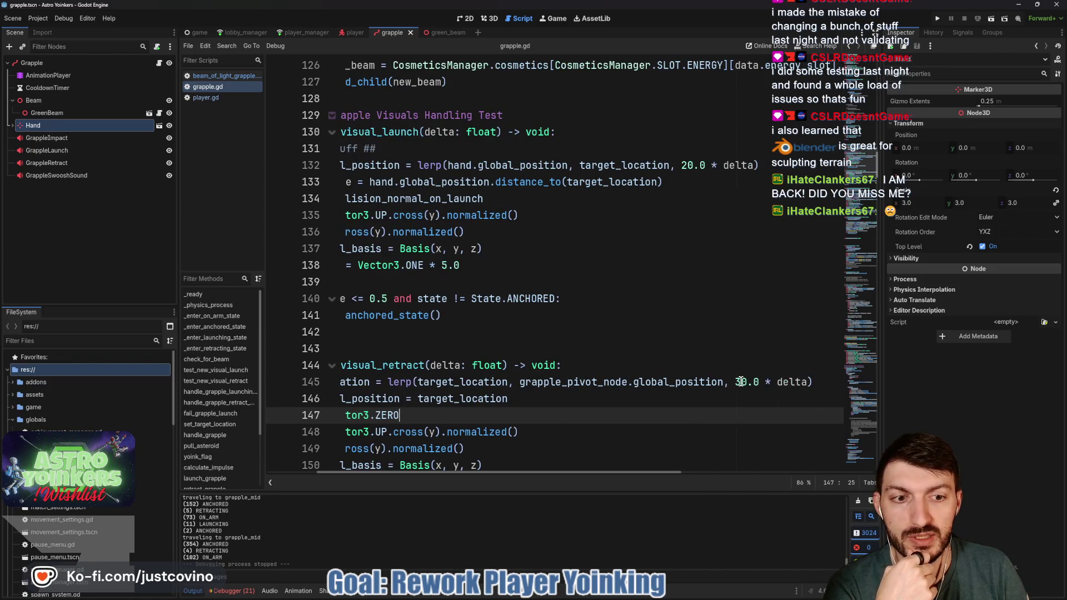
{"action": "left_click", "coordinate": [740, 382]}
{"action": "key", "text": "BackSpace"}
{"action": "type", "text": "2"}
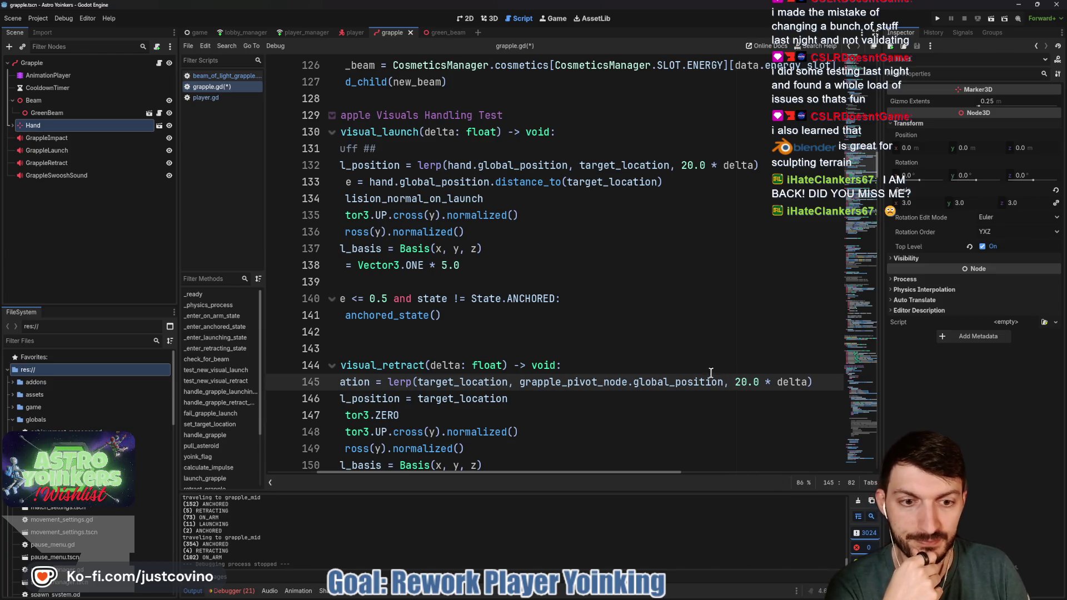
{"action": "left_click", "coordinate": [672, 367]}
{"action": "scroll", "coordinate": [664, 349], "scroll_direction": "left", "scroll_amount": 2}
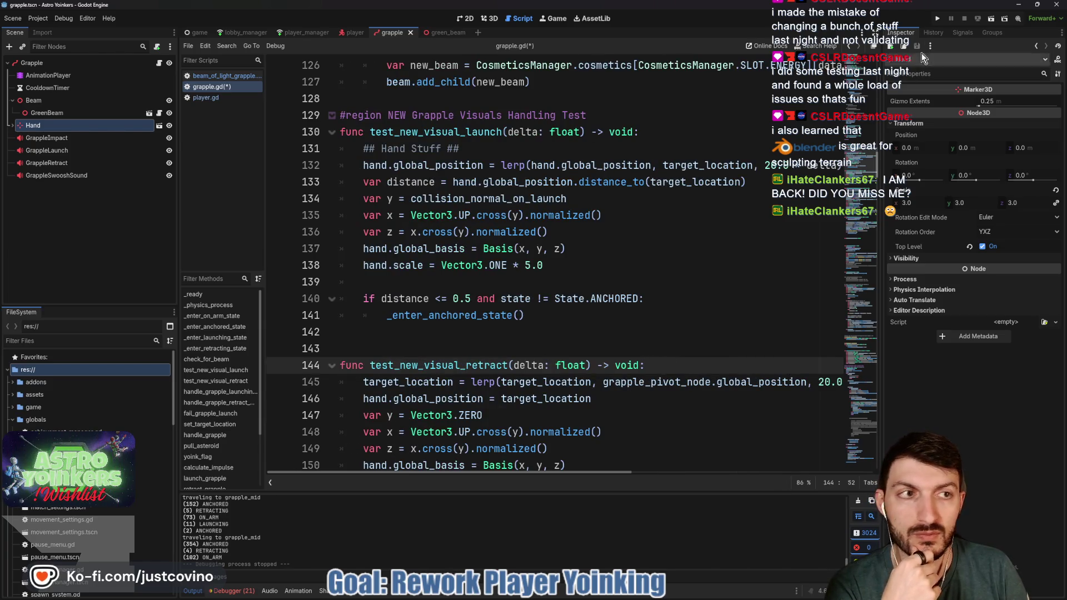
Step: Run the game, host a private lobby, and walk toward the poster wall
{"action": "left_click", "coordinate": [939, 19]}
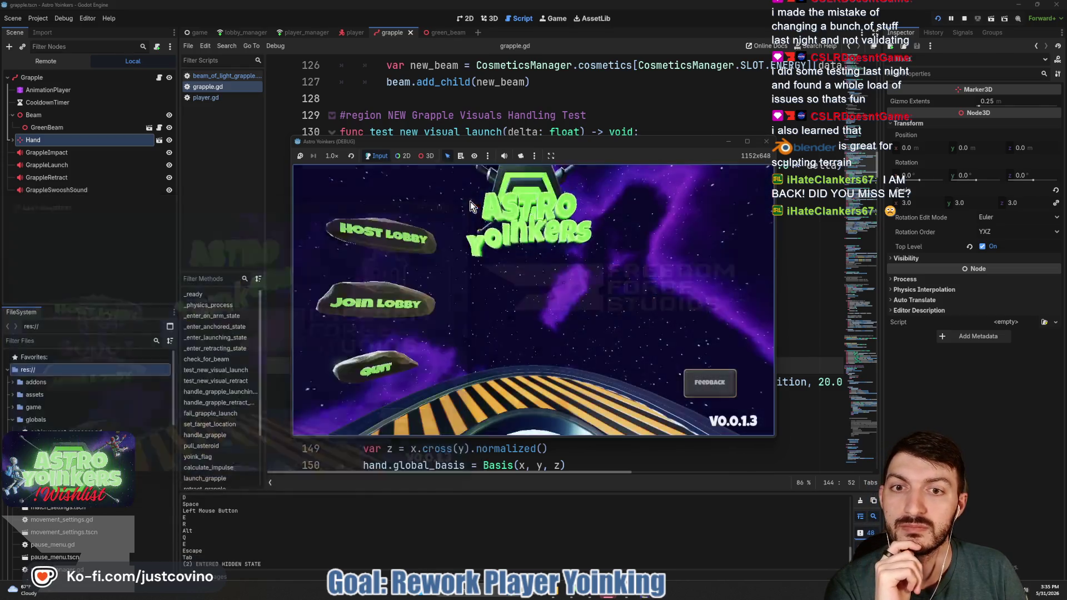
{"action": "left_click", "coordinate": [389, 251]}
{"action": "left_click", "coordinate": [489, 267]}
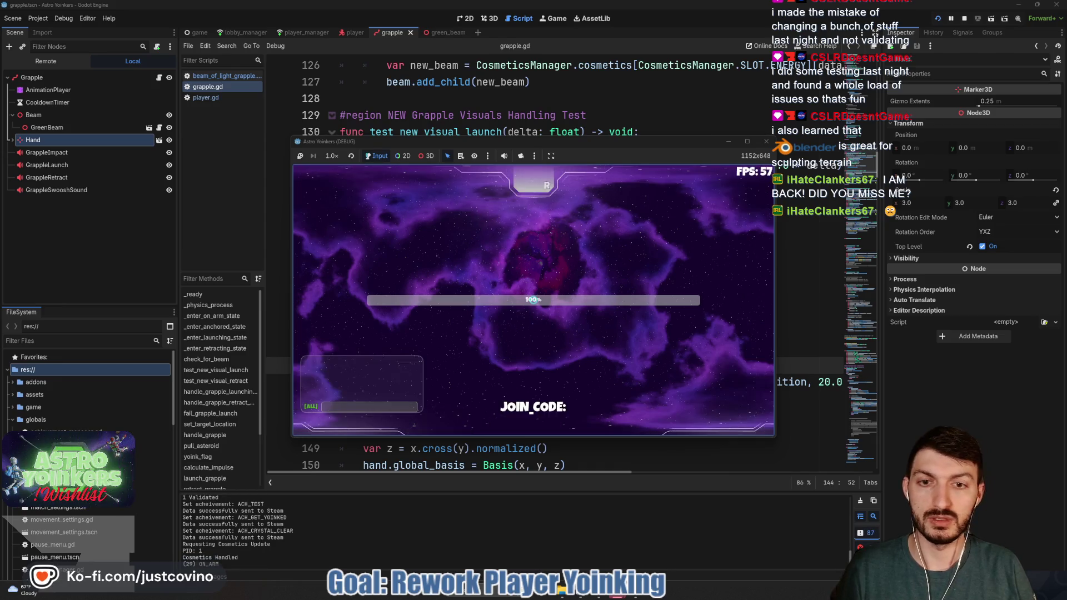
{"action": "key", "text": "w"}
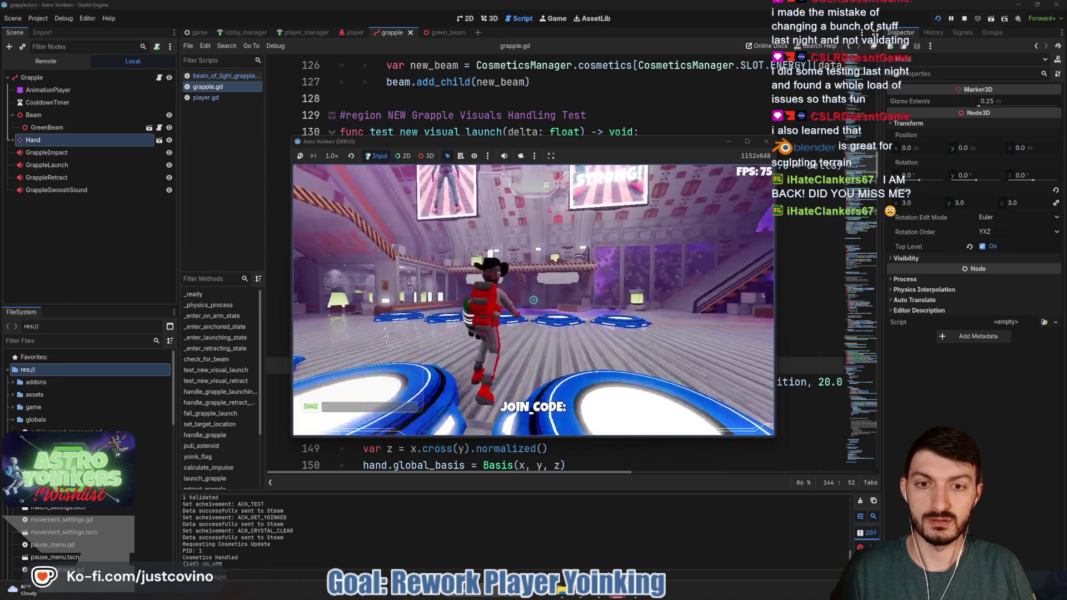
Step: Fire and retract the grapple three times at the poster wall
{"action": "left_click", "coordinate": [533, 300]}
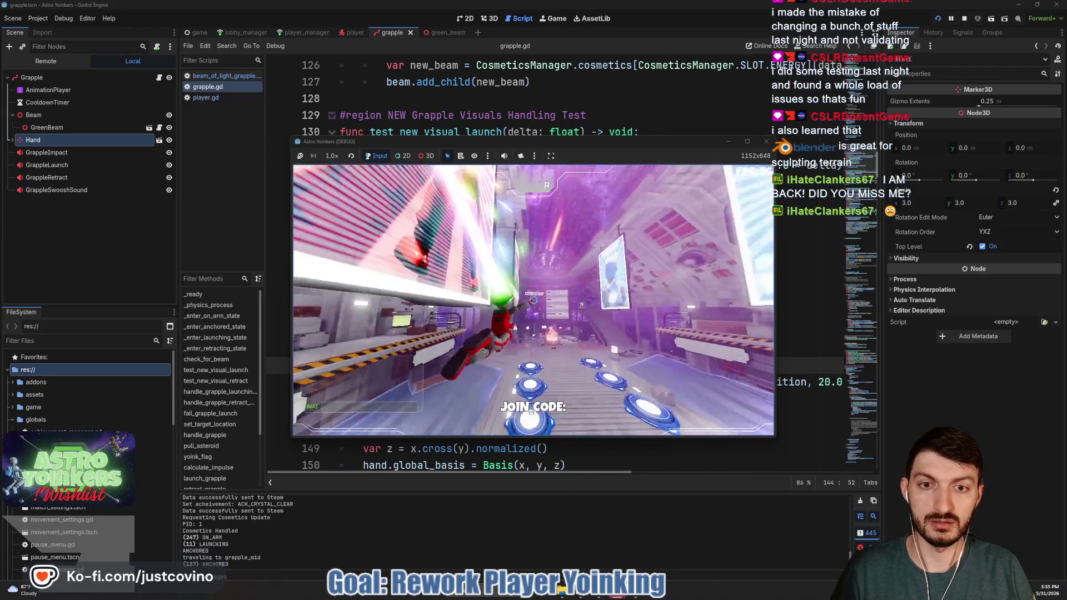
{"action": "left_click", "coordinate": [532, 300]}
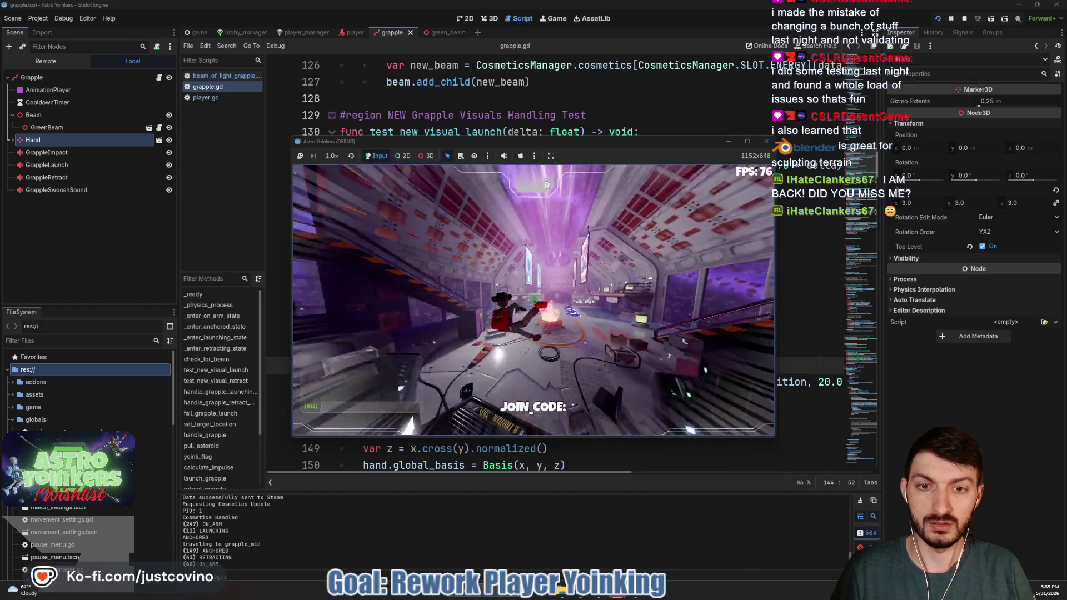
{"action": "left_click", "coordinate": [532, 300]}
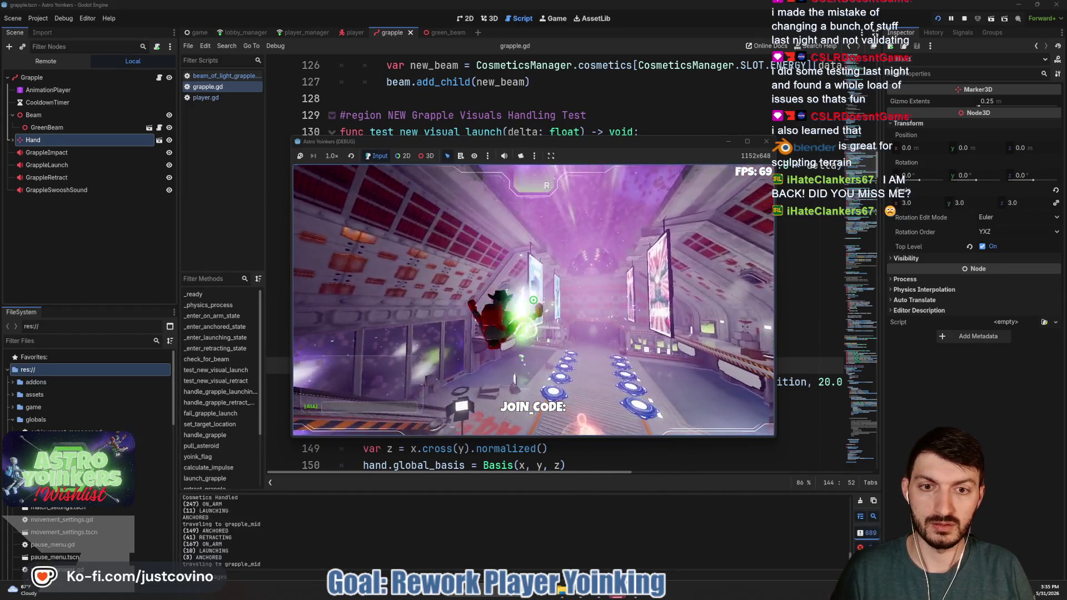
{"action": "left_click", "coordinate": [533, 300]}
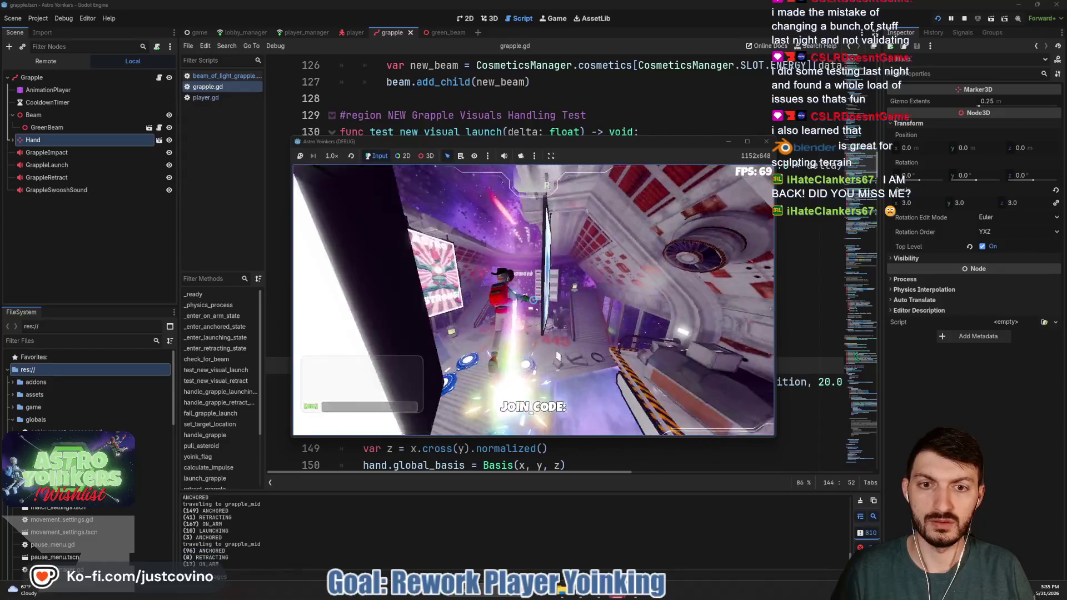
{"action": "left_click", "coordinate": [532, 300]}
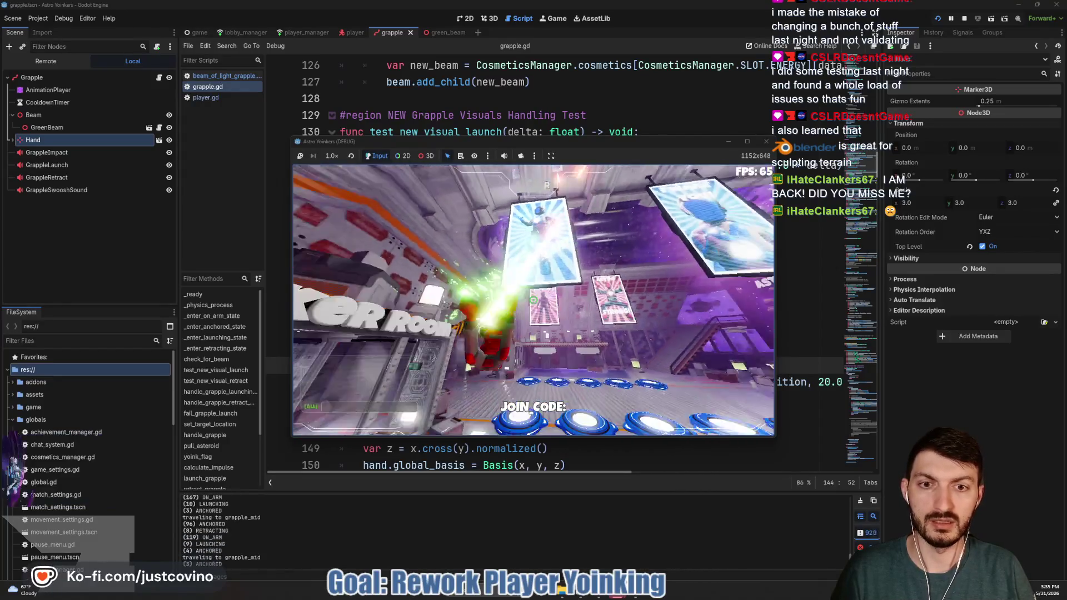
{"action": "left_click", "coordinate": [533, 300]}
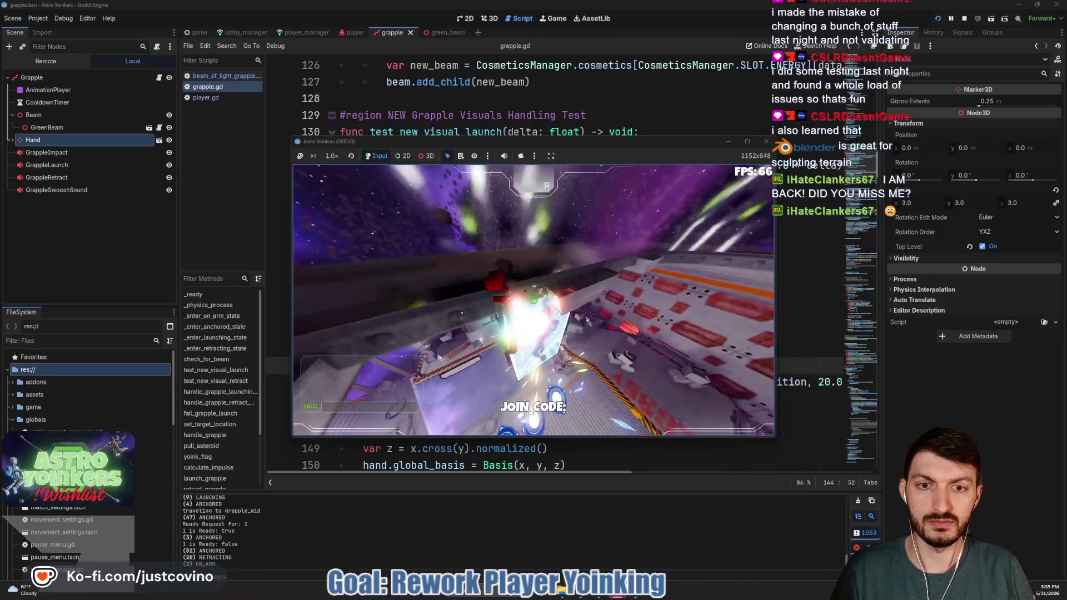
Step: Run forward, fire and retract the grapple at walls repeatedly, then stop the game
{"action": "key", "text": "w"}
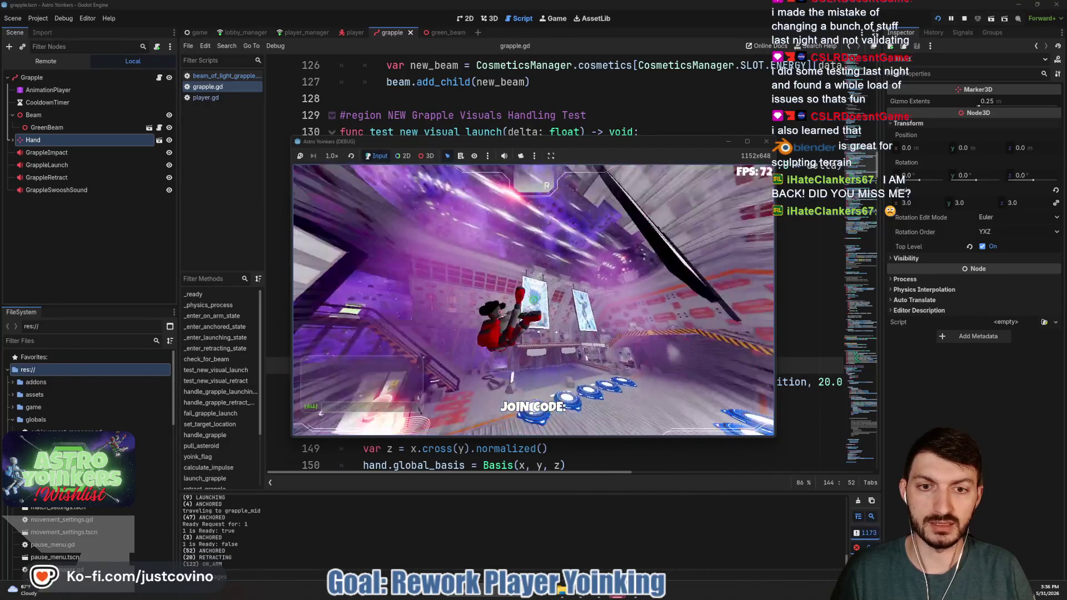
{"action": "left_click", "coordinate": [532, 300]}
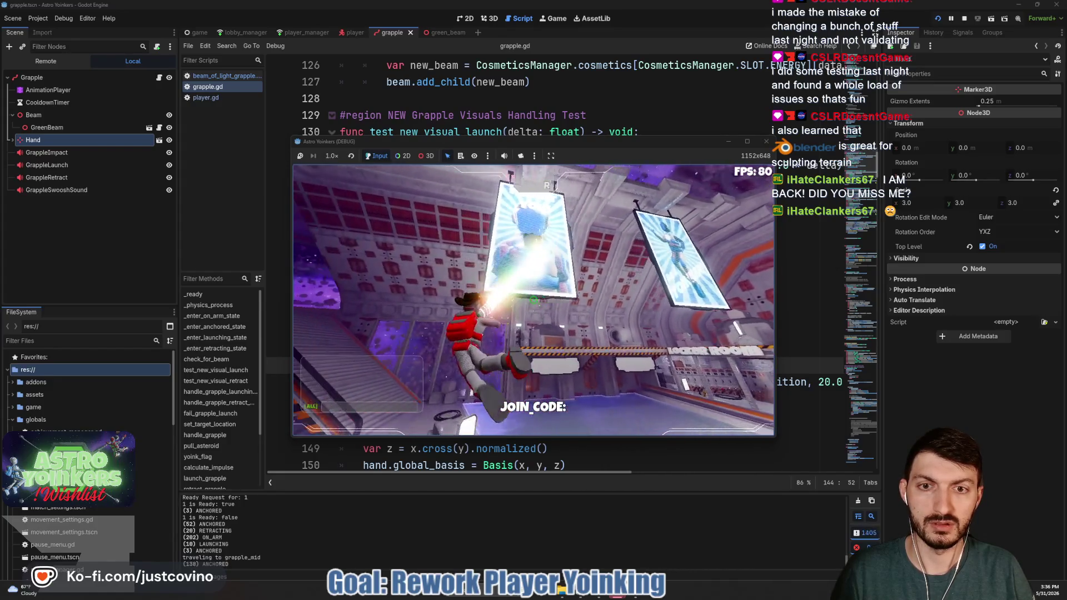
{"action": "left_click", "coordinate": [533, 300]}
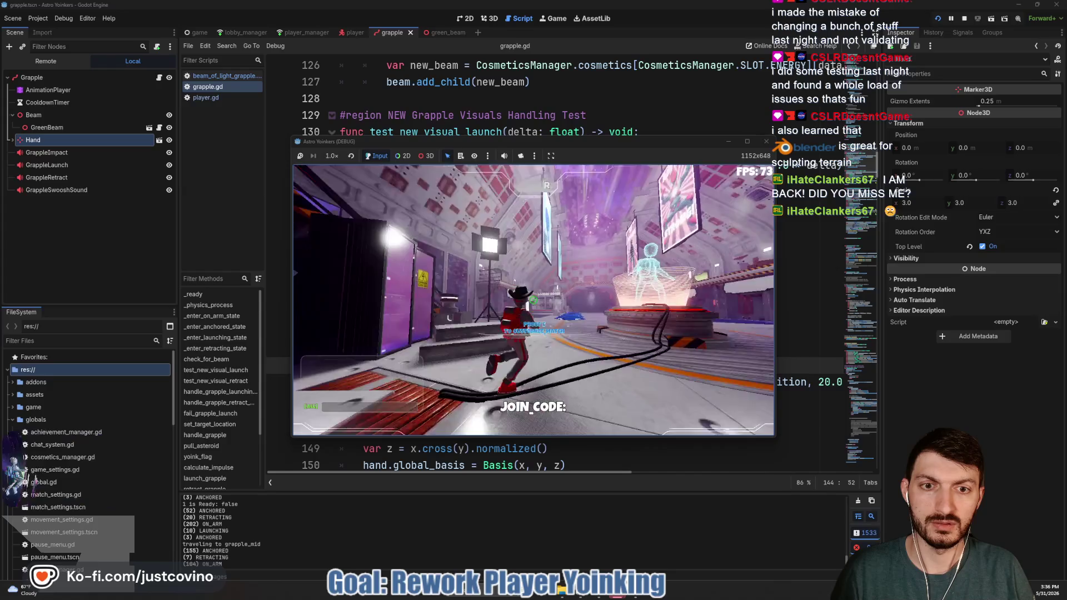
{"action": "left_click", "coordinate": [532, 300]}
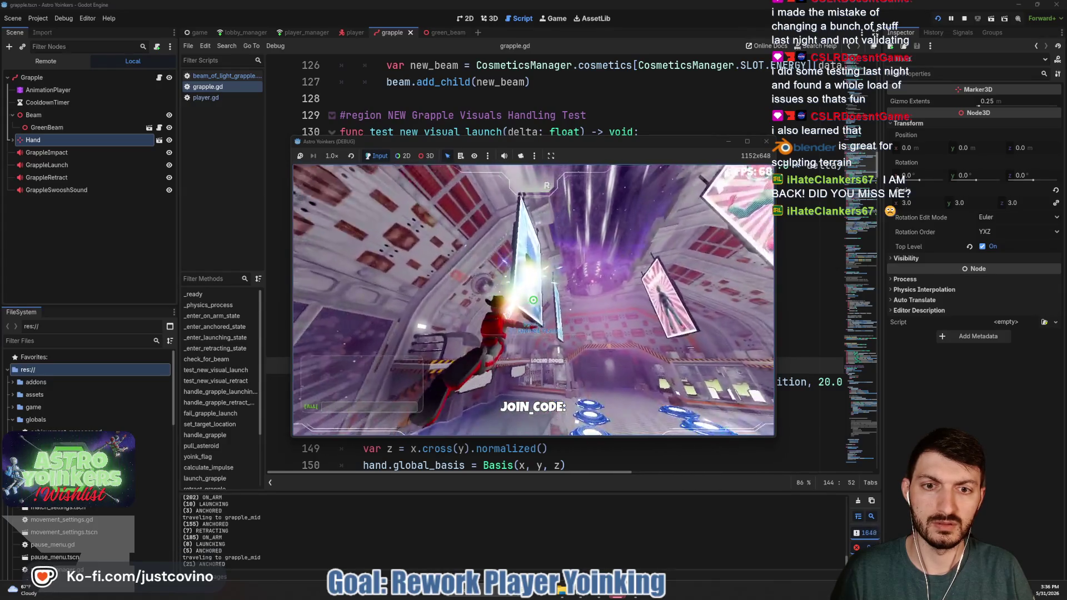
{"action": "left_click", "coordinate": [533, 300]}
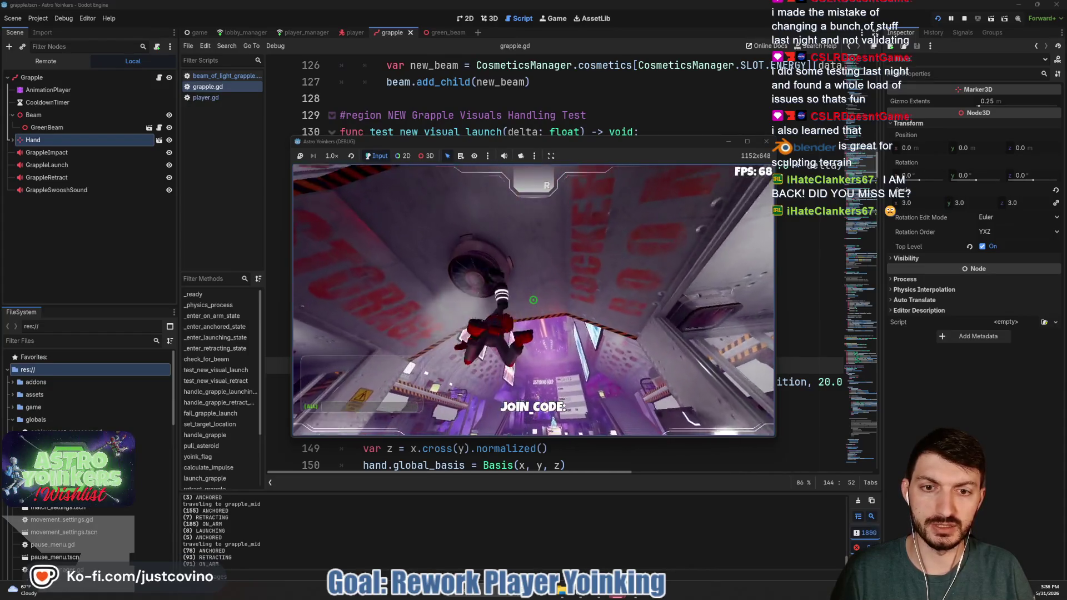
{"action": "left_click", "coordinate": [532, 299]}
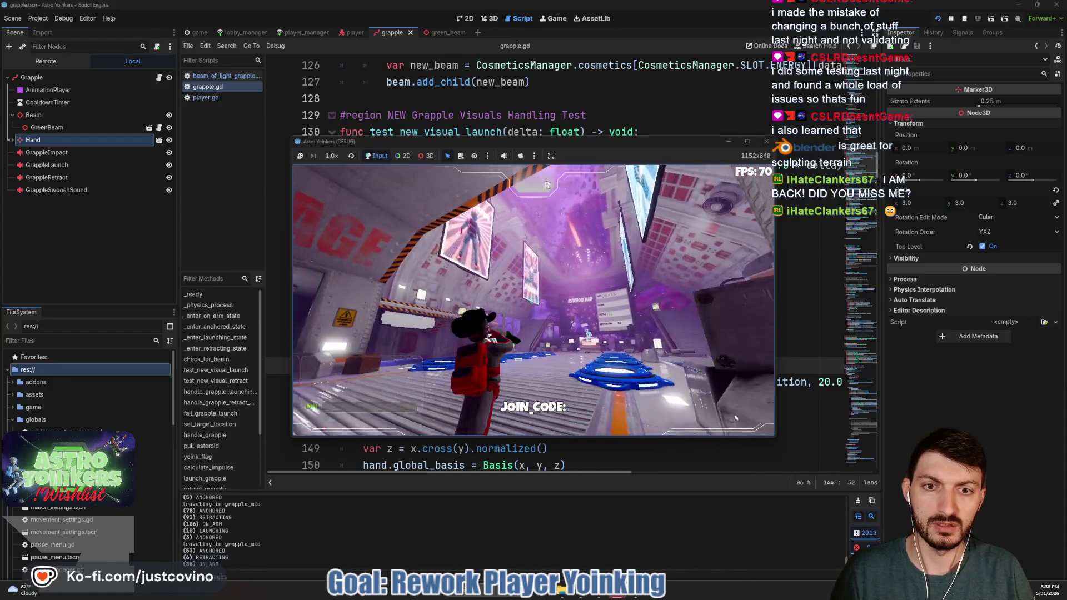
{"action": "left_click", "coordinate": [533, 300]}
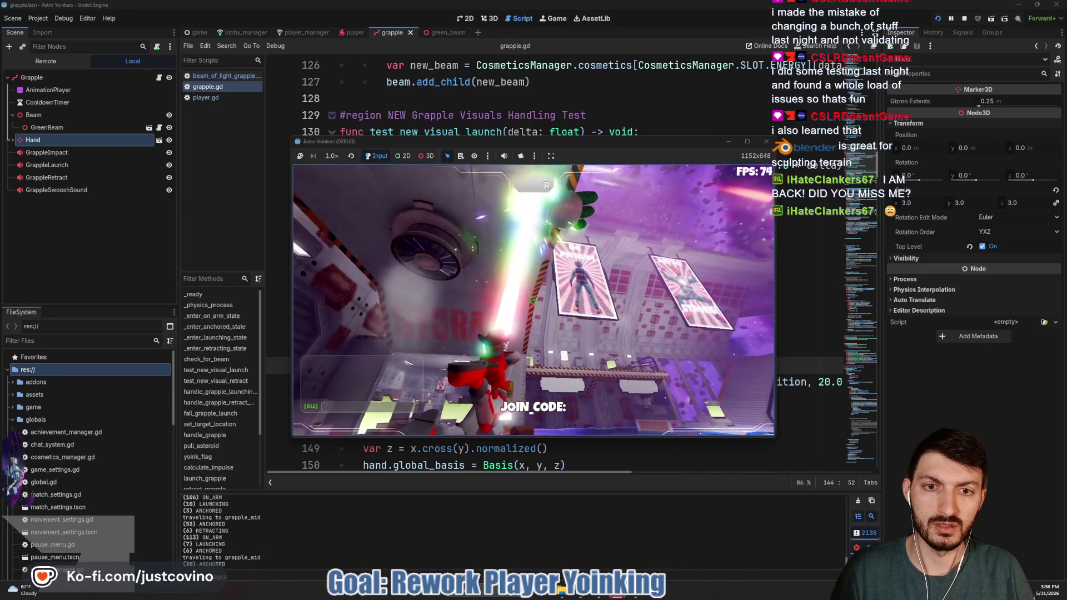
{"action": "left_click", "coordinate": [533, 299]}
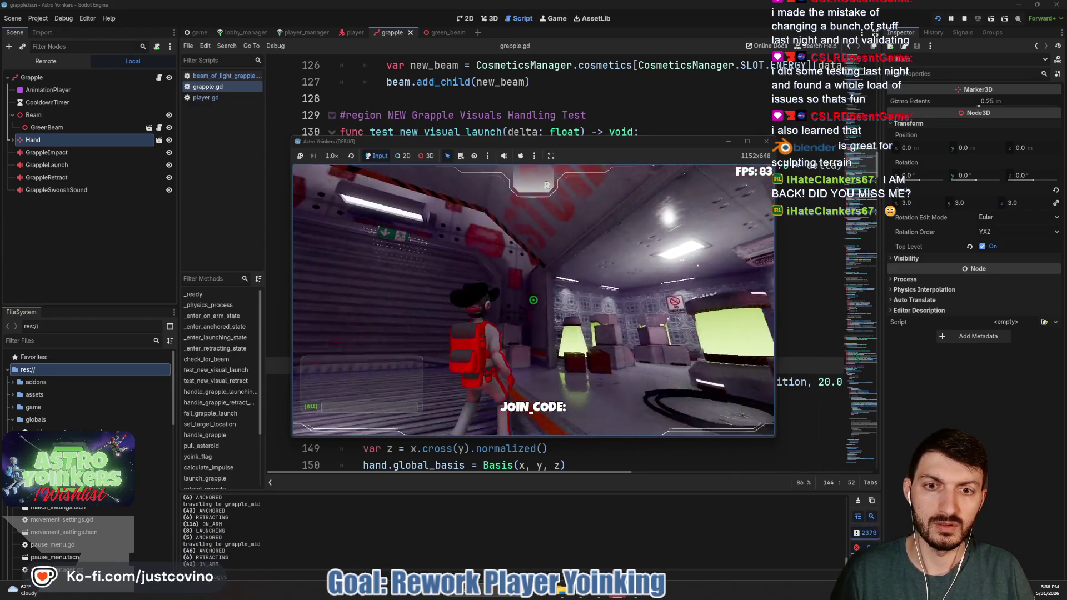
{"action": "left_click", "coordinate": [533, 300]}
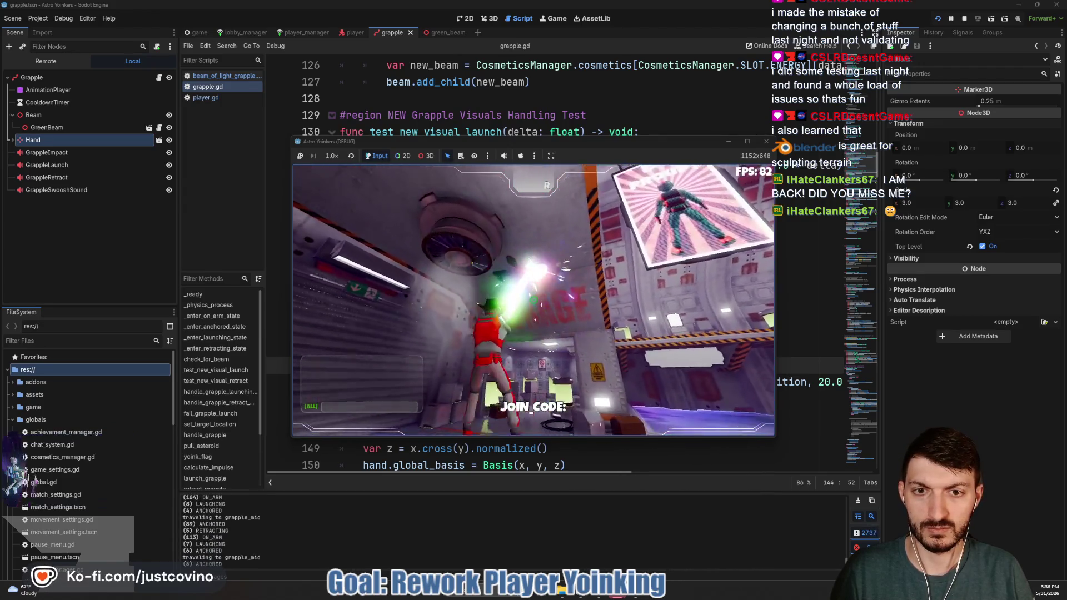
{"action": "left_click", "coordinate": [533, 300]}
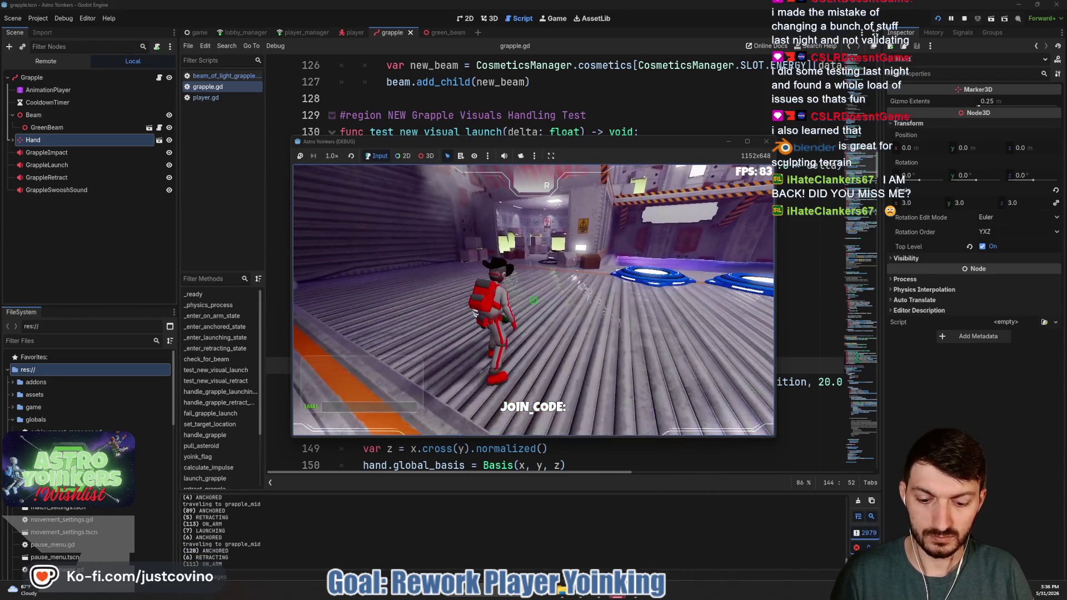
{"action": "key", "text": "F8"}
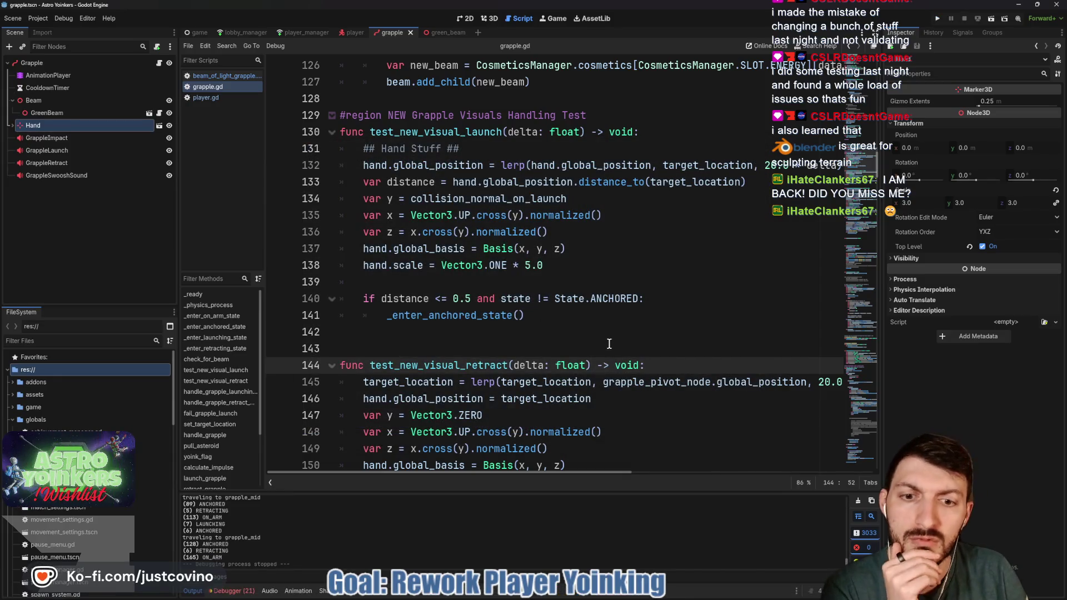
Step: Change the retract arm-return threshold on line 153 from 1.0 to 0.25
{"action": "scroll", "coordinate": [608, 335], "scroll_direction": "down", "scroll_amount": 2}
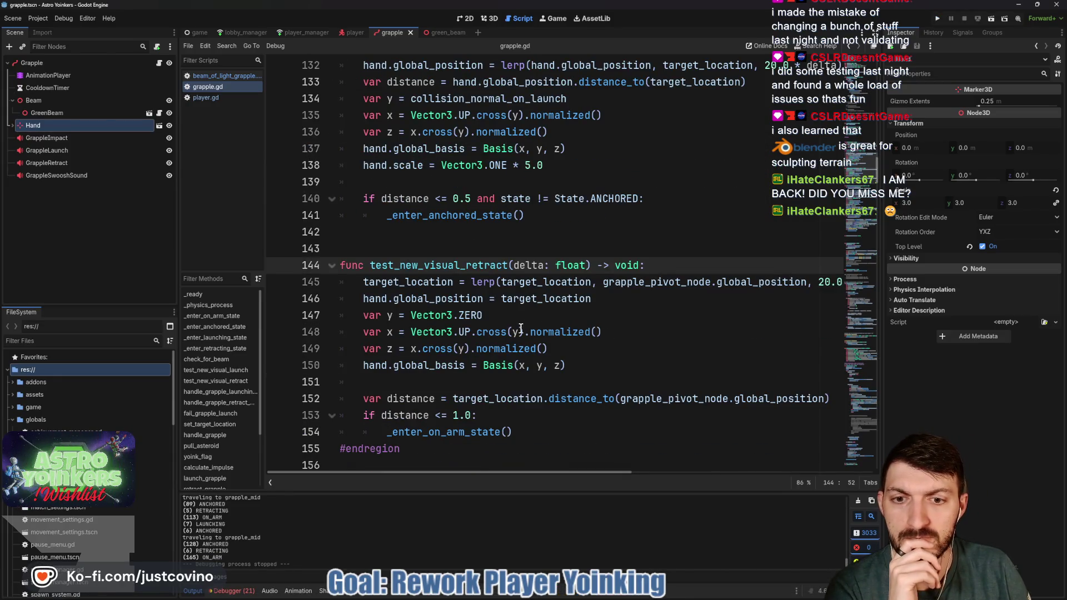
{"action": "scroll", "coordinate": [461, 393], "scroll_direction": "down", "scroll_amount": 1}
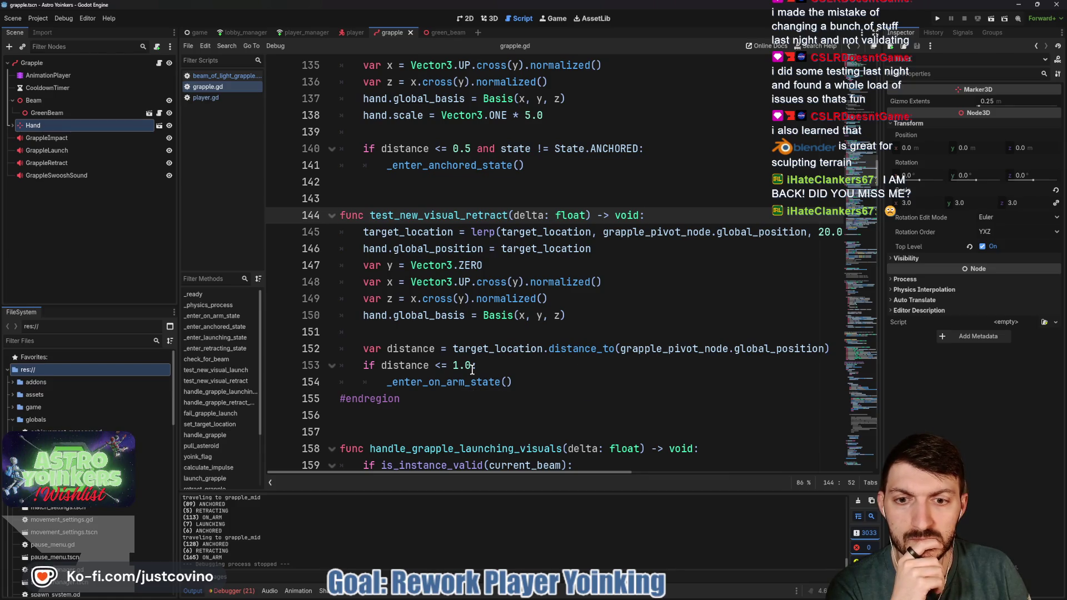
{"action": "left_click", "coordinate": [457, 365]}
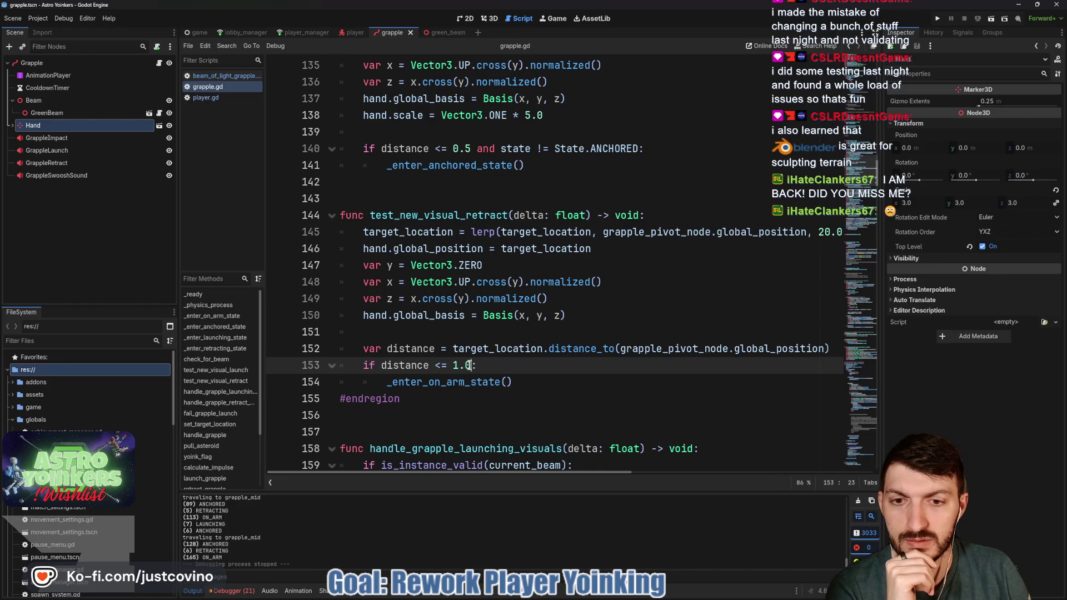
{"action": "type", "text": "0.25"}
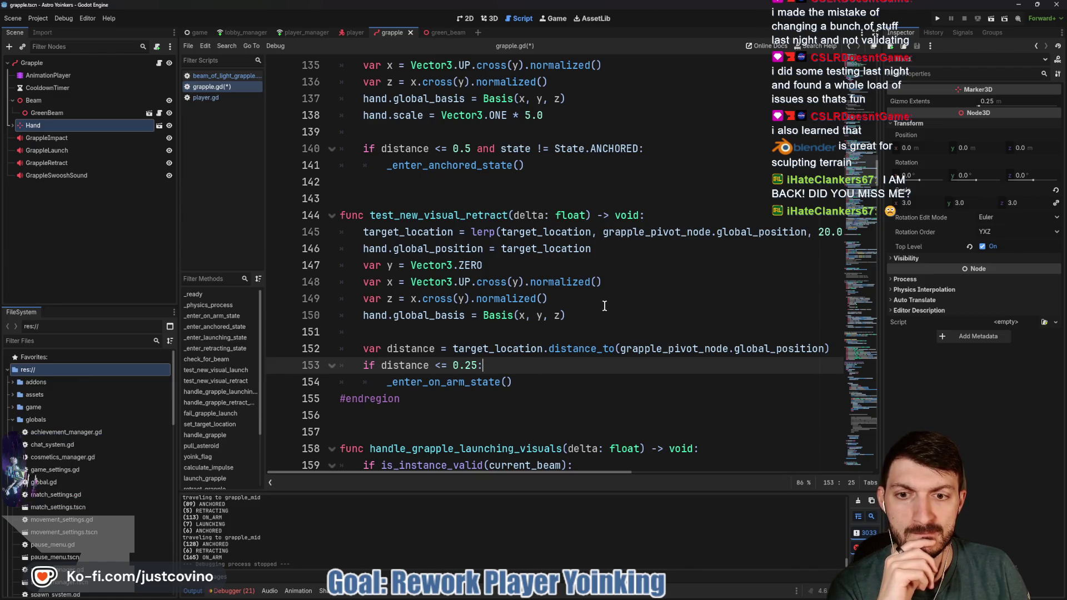
Step: Insert a blank line 146 between the target_location lerp and the hand.global_position line
{"action": "scroll", "coordinate": [600, 309], "scroll_direction": "up", "scroll_amount": 1}
{"action": "scroll", "coordinate": [584, 283], "scroll_direction": "up", "scroll_amount": 1}
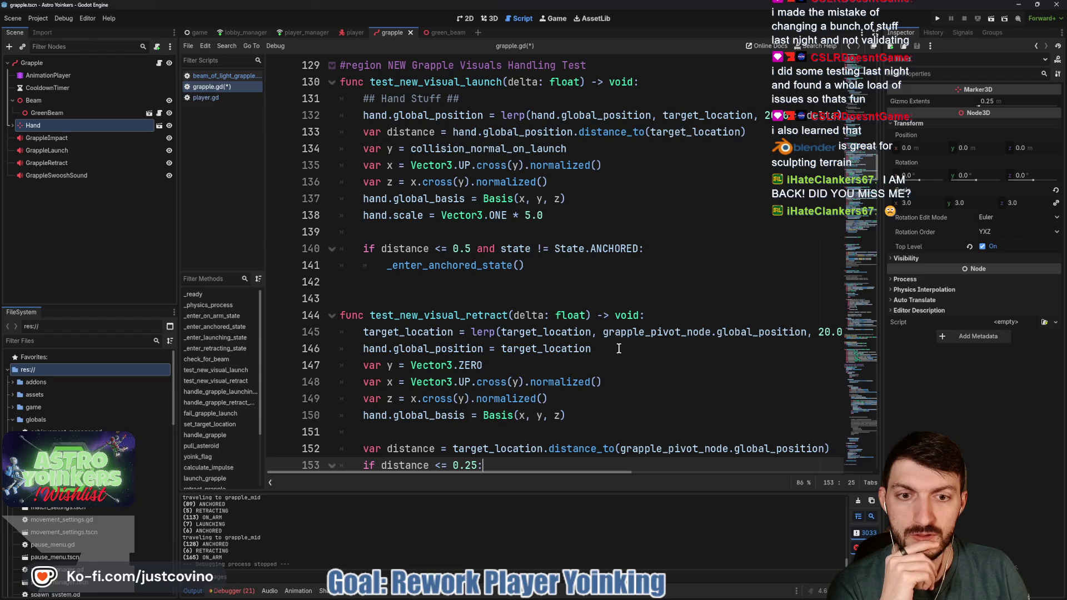
{"action": "left_click", "coordinate": [361, 347]}
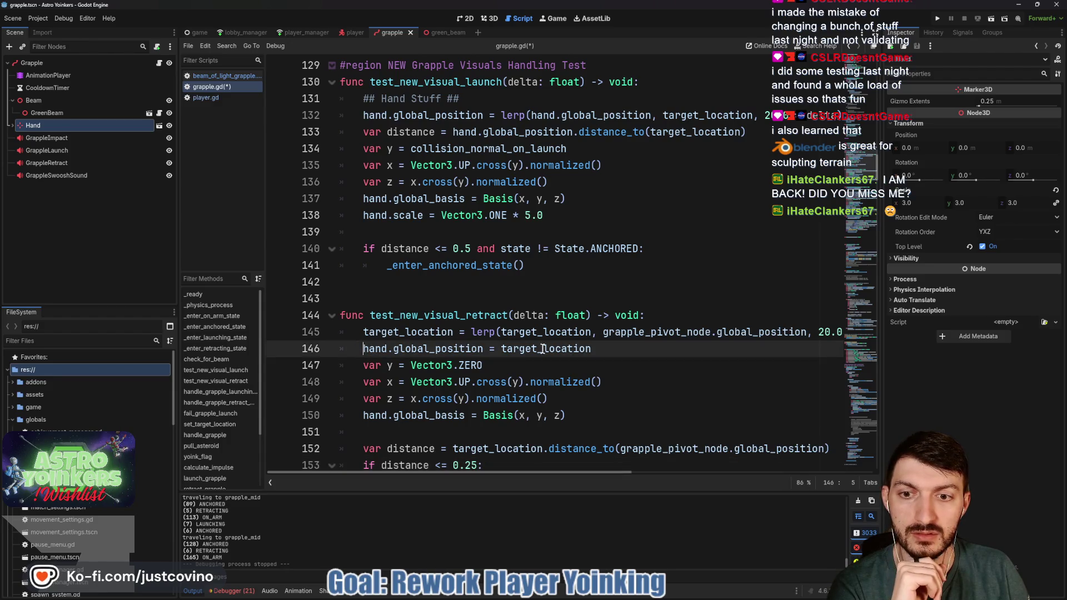
{"action": "left_click", "coordinate": [609, 352]}
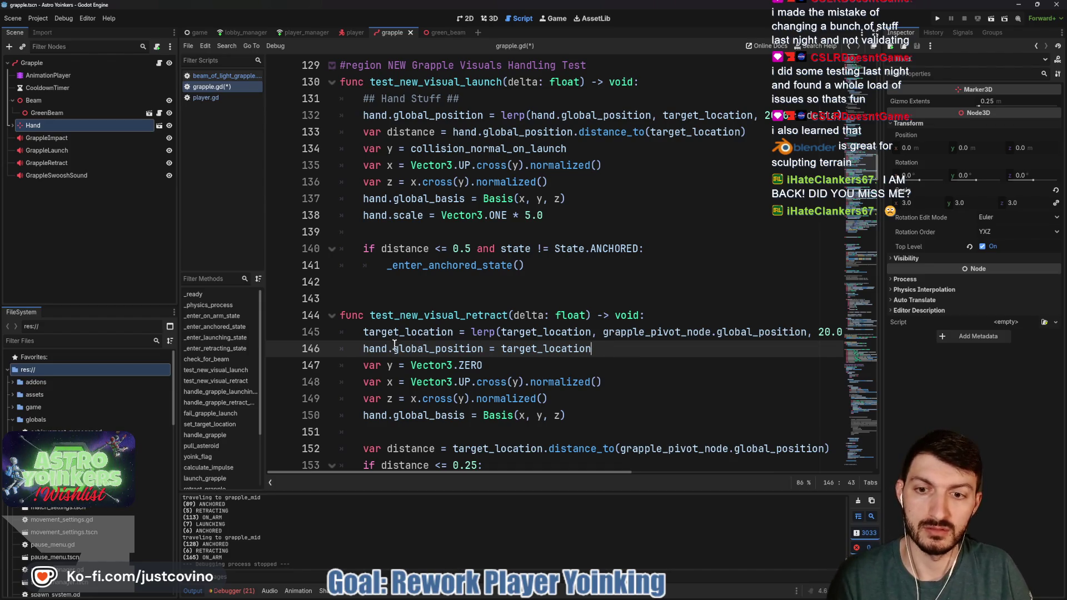
{"action": "key", "text": "Return"}
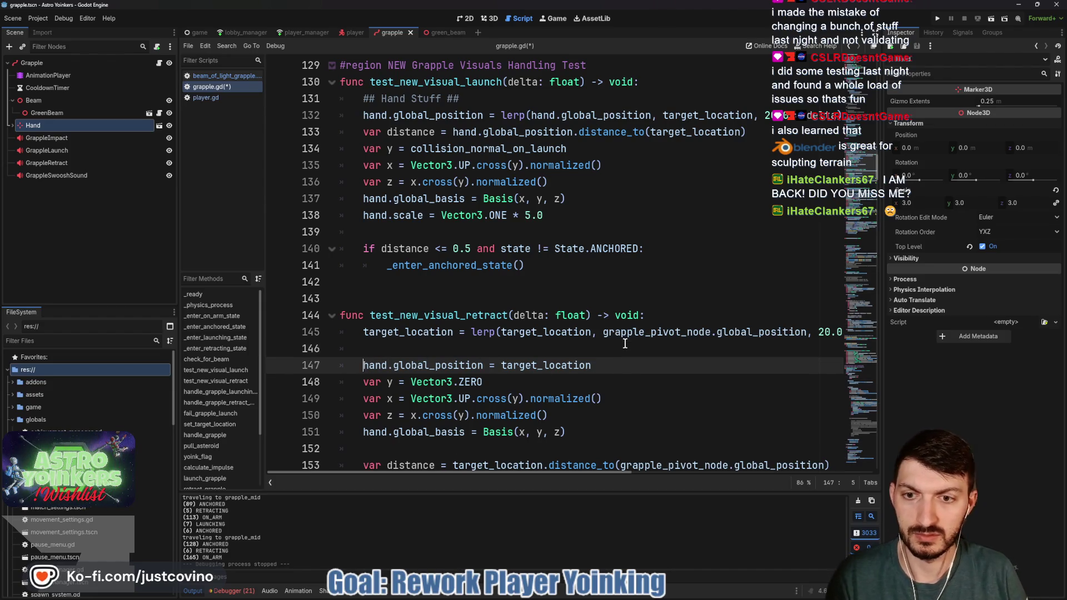
{"action": "left_click", "coordinate": [624, 343]}
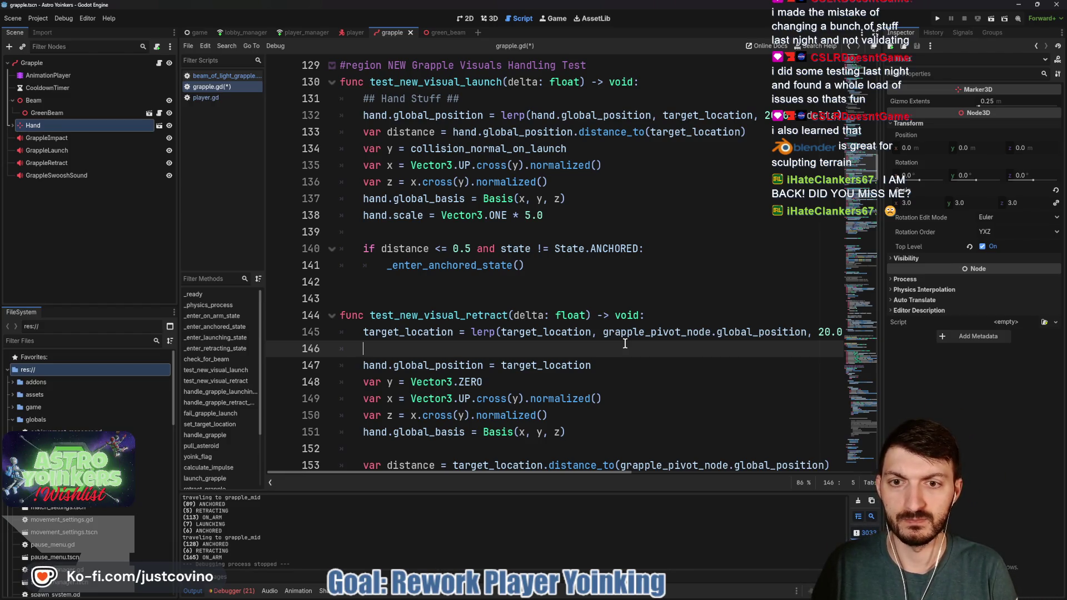
Step: Write hand.scale = lerp(hand.scale, Vector3.ONE, 20.0 * delta) on line 146, save, and run the project
{"action": "type", "text": "hand.scale "}
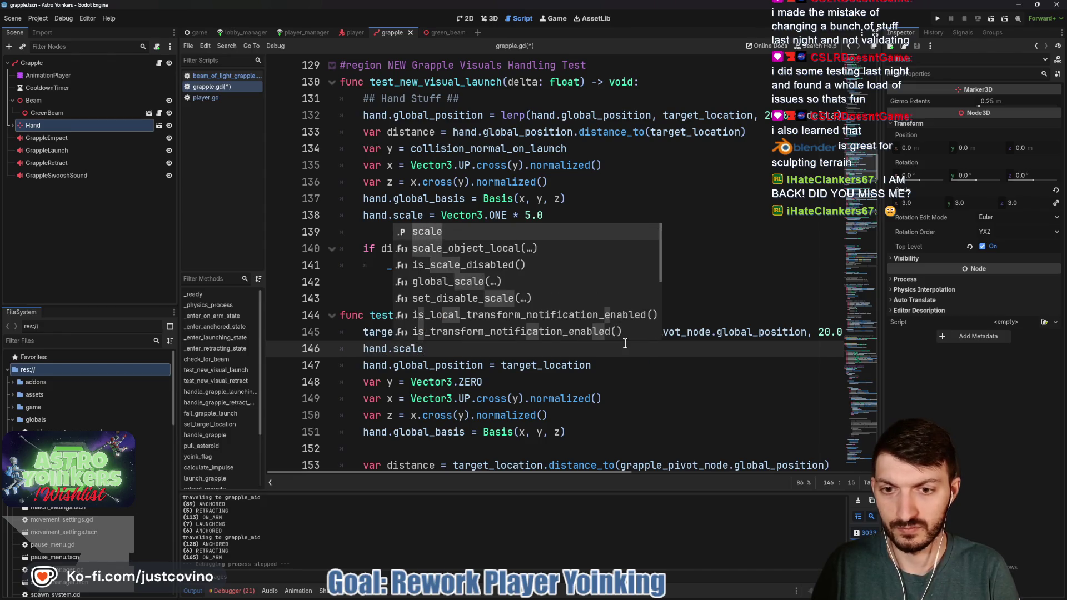
{"action": "type", "text": "= lerp("}
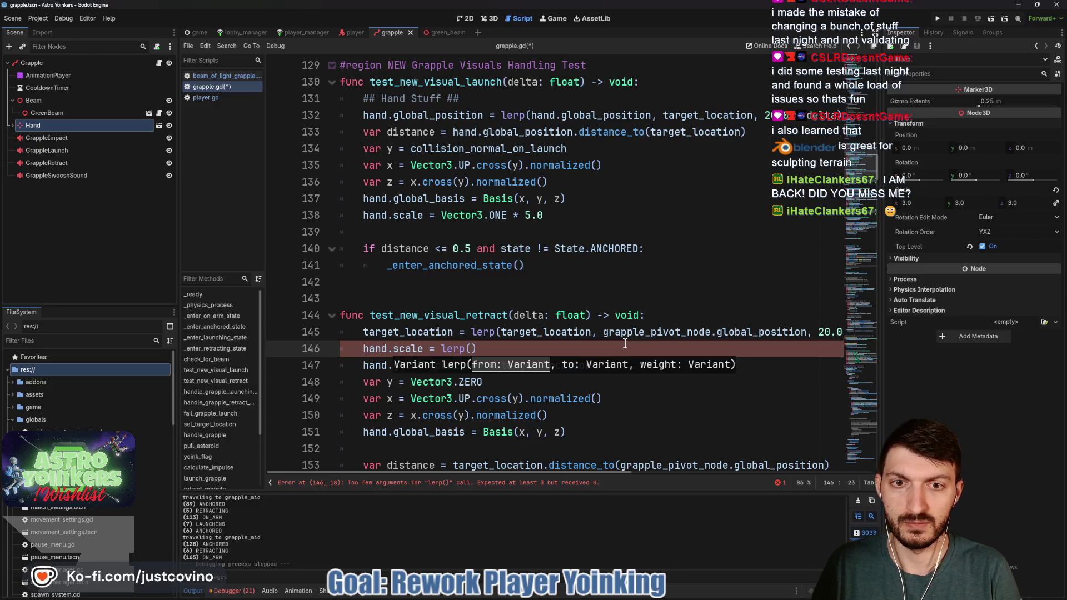
{"action": "type", "text": "hand.scale"}
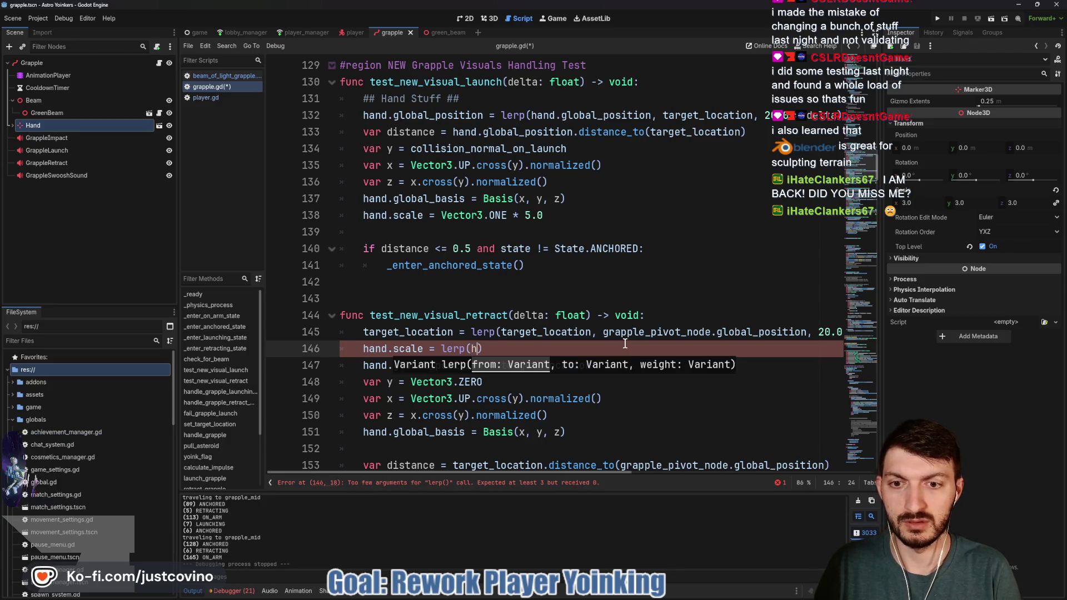
{"action": "type", "text": ", "}
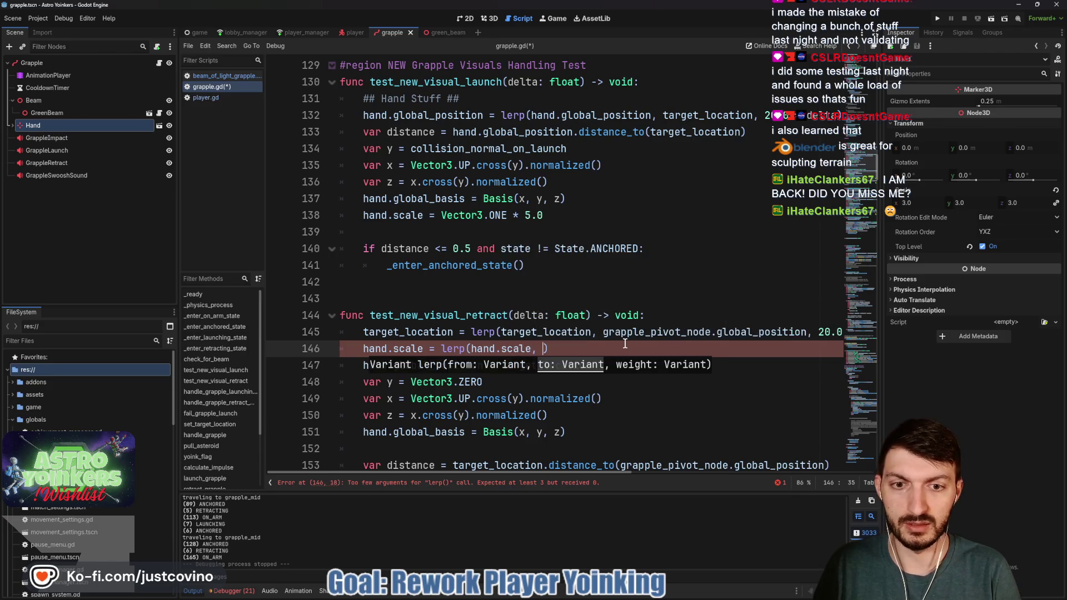
{"action": "type", "text": "Vector3.ON"}
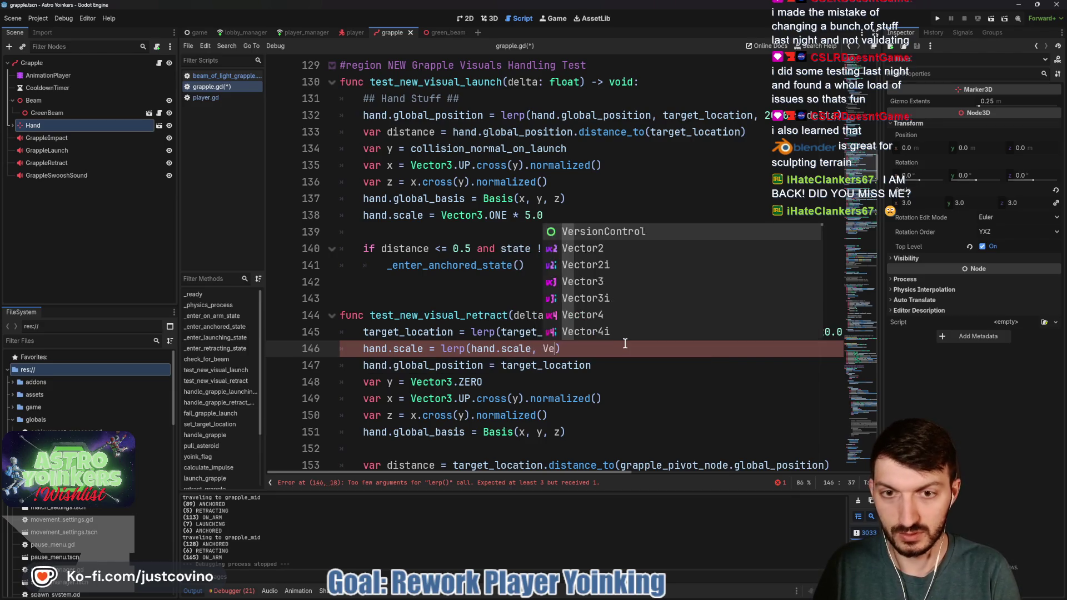
{"action": "type", "text": "E"}
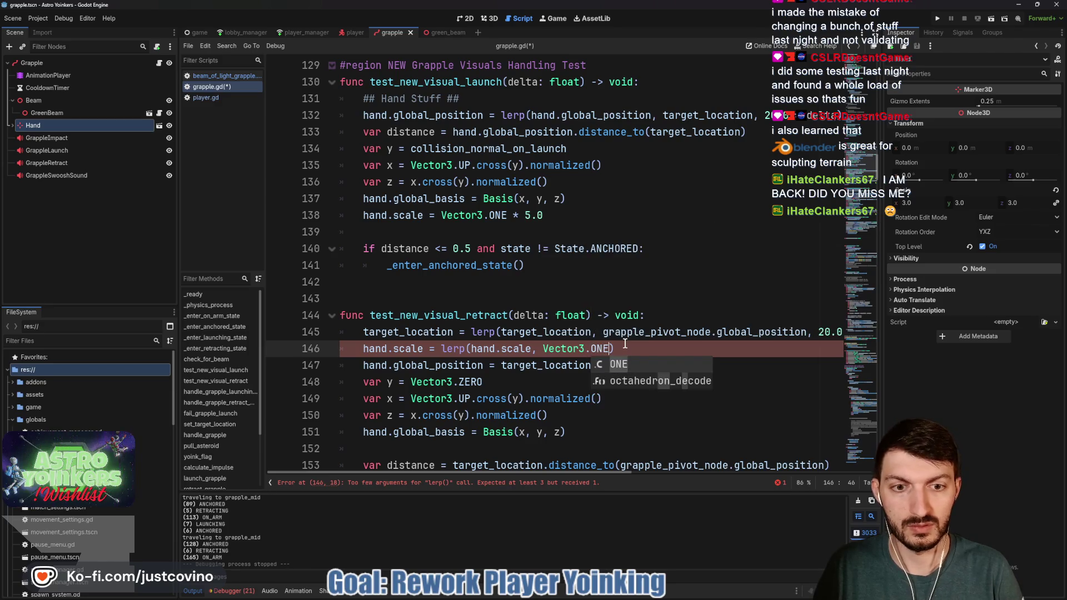
{"action": "type", "text": ", 20.0"}
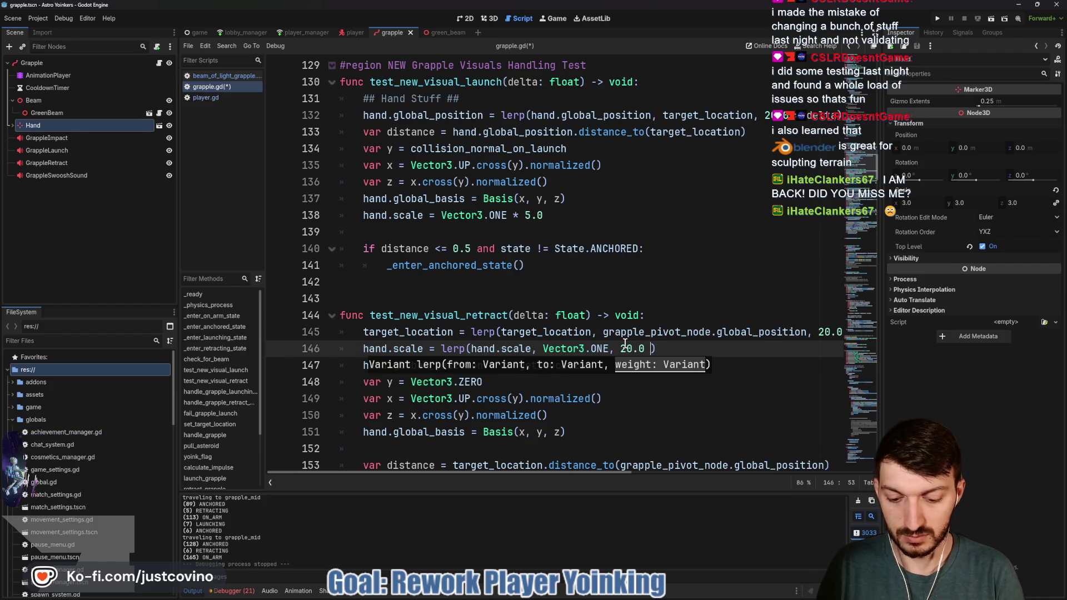
{"action": "type", "text": " * De"}
{"action": "key", "text": "BackSpace"}
{"action": "key", "text": "BackSpace"}
{"action": "key", "text": "BackSpace"}
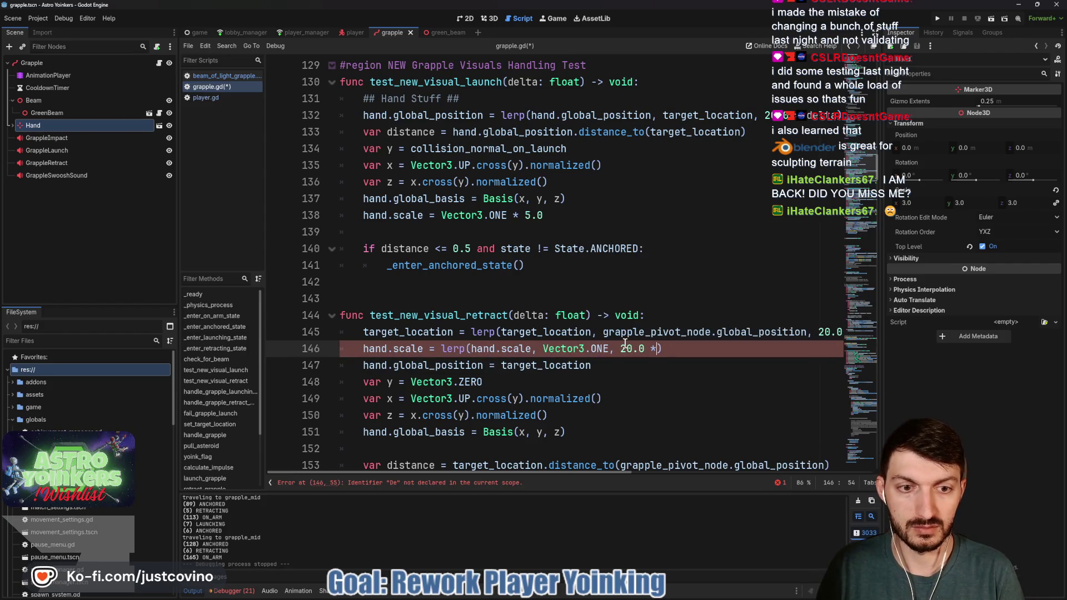
{"action": "type", "text": "delta)"}
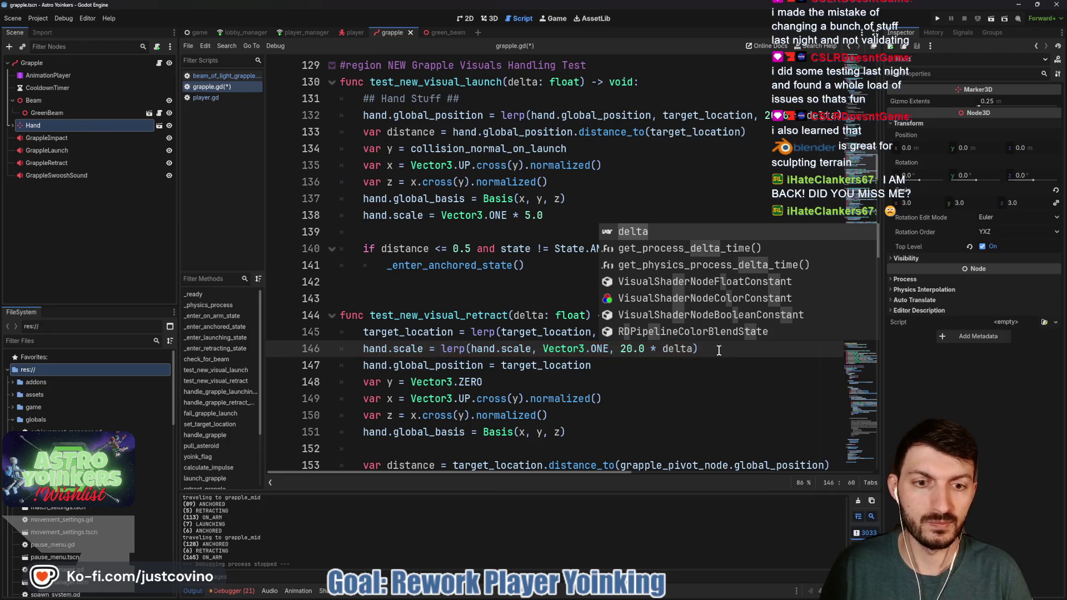
{"action": "key", "text": "ctrl+s"}
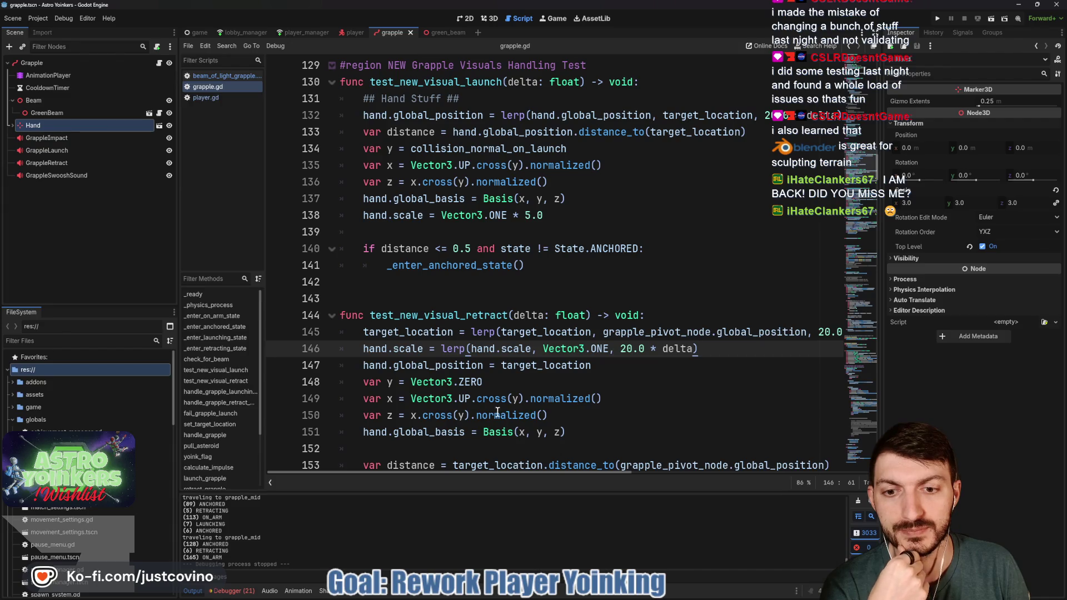
{"action": "scroll", "coordinate": [494, 414], "scroll_direction": "down", "scroll_amount": 2}
{"action": "left_click", "coordinate": [937, 18]}
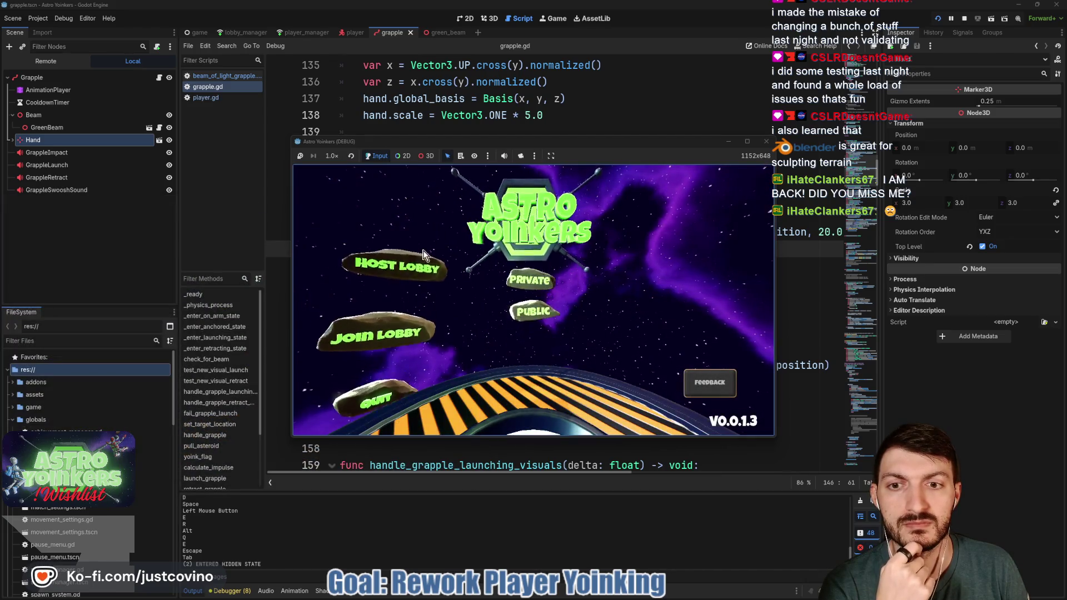
Step: Host a lobby, jump and fire the grapple at the posters five times, then stop the game
{"action": "left_click", "coordinate": [413, 256]}
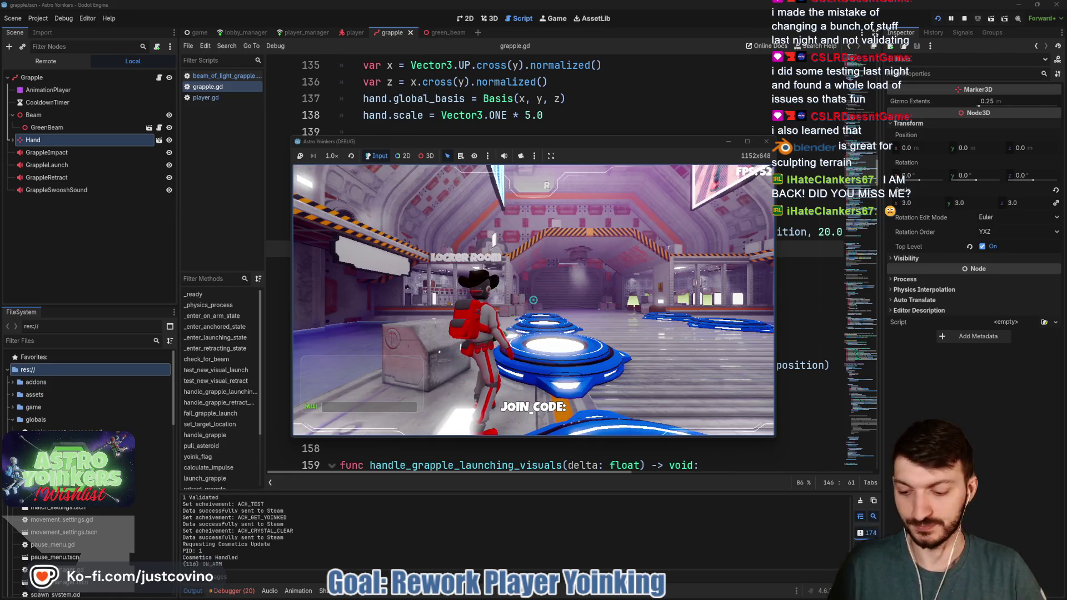
{"action": "key", "text": "space"}
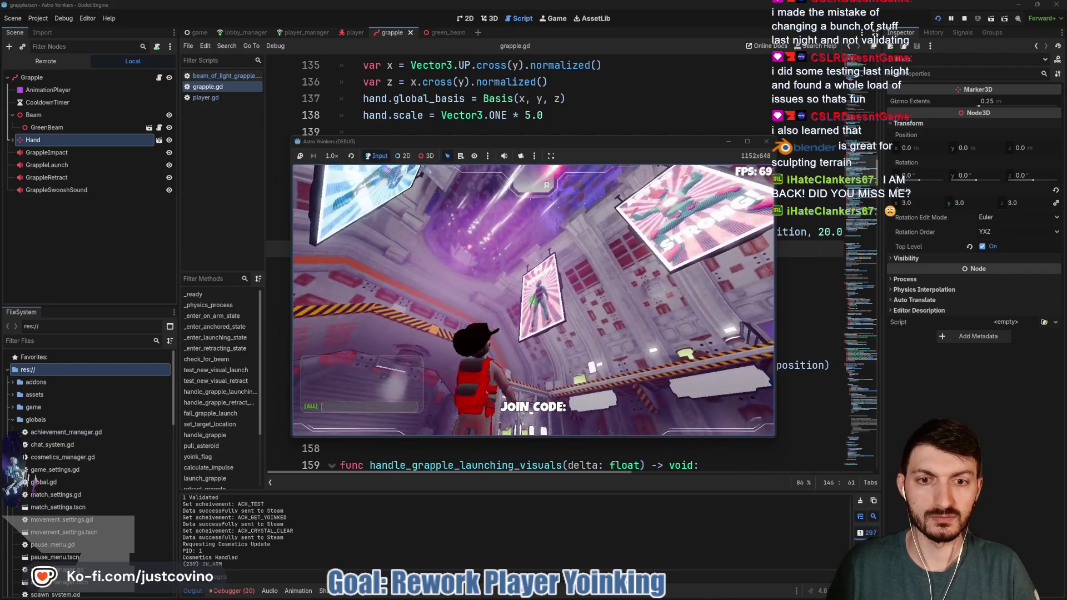
{"action": "left_click", "coordinate": [533, 300]}
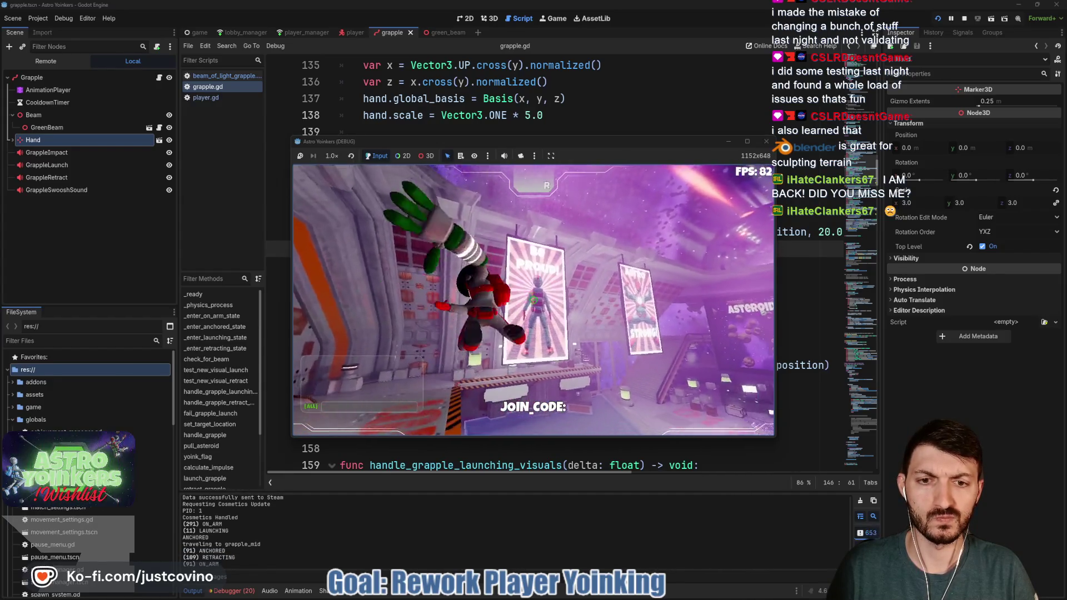
{"action": "left_click", "coordinate": [534, 300]}
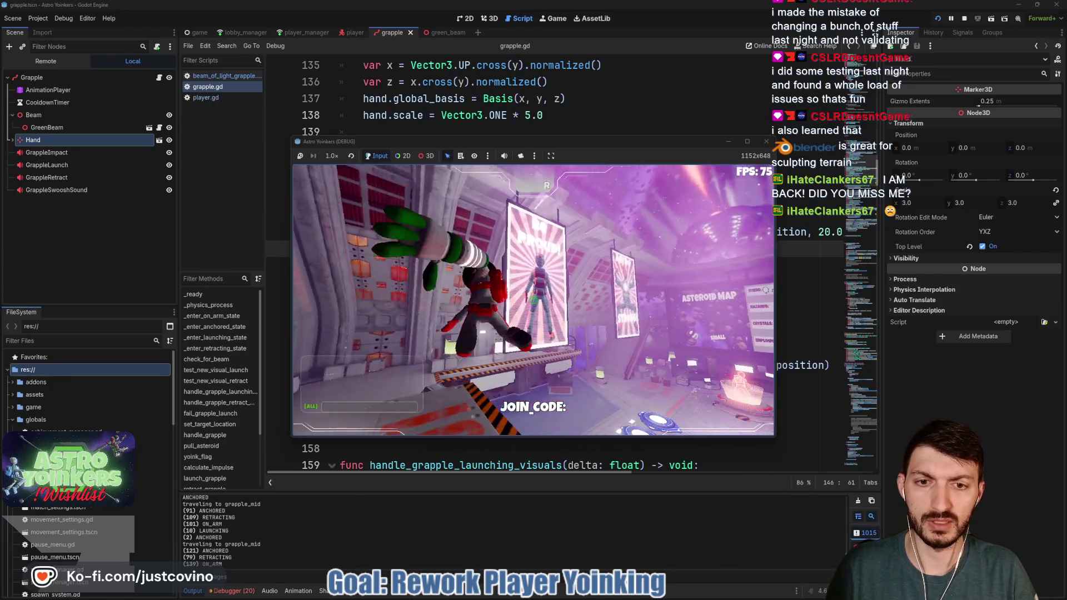
{"action": "left_click", "coordinate": [533, 300]}
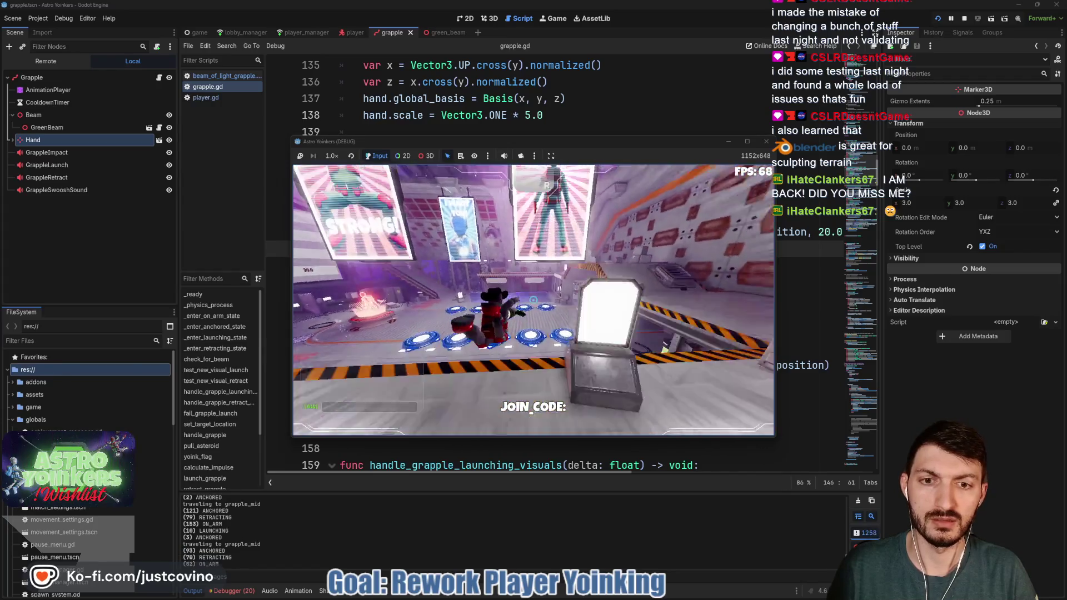
{"action": "left_click", "coordinate": [534, 300]}
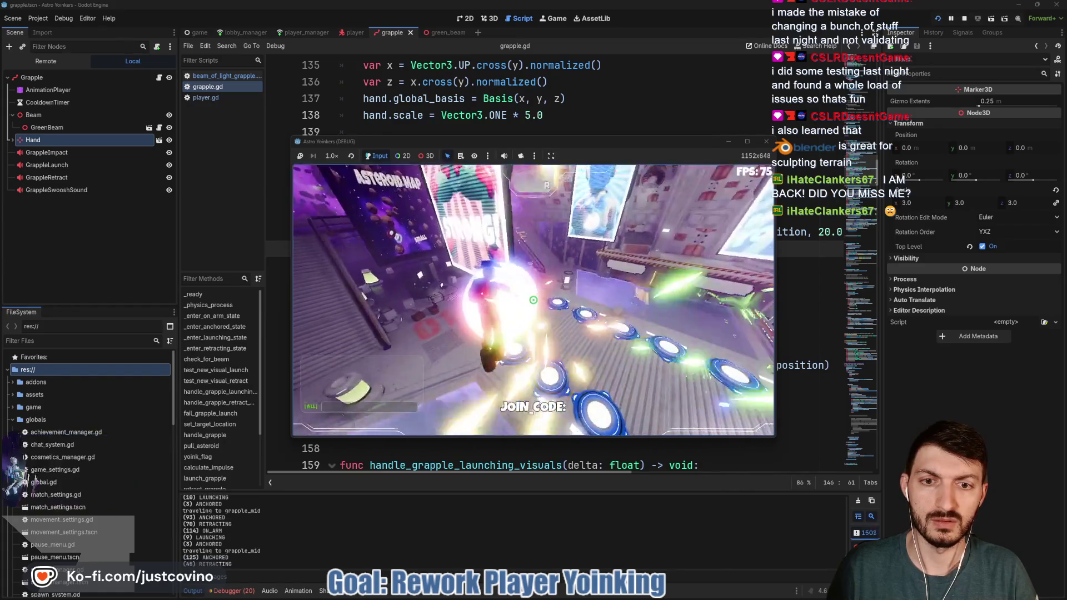
{"action": "left_click", "coordinate": [533, 300]}
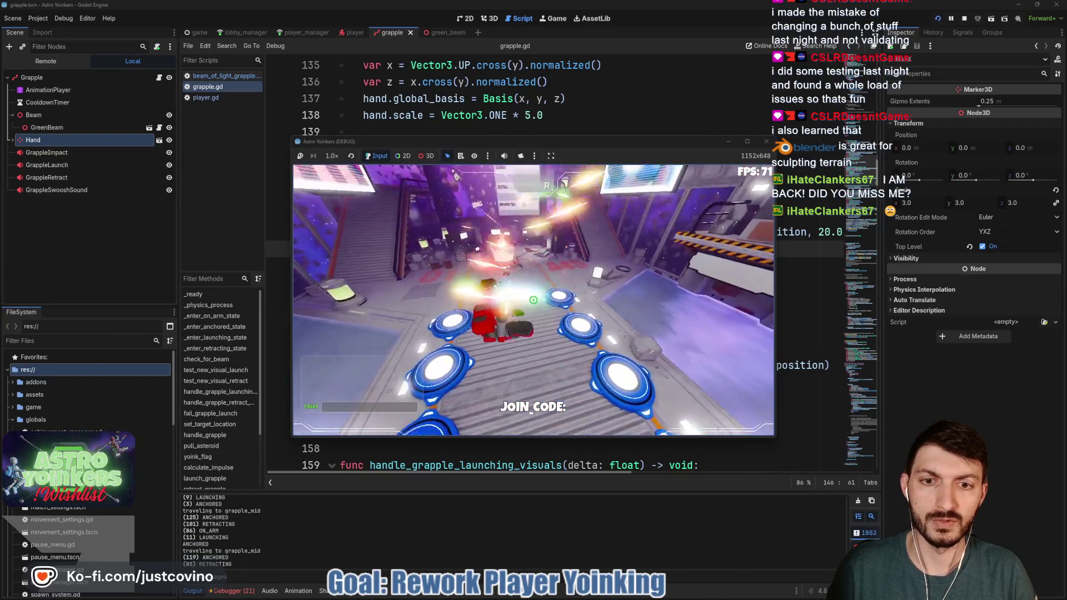
{"action": "key", "text": "F8"}
{"action": "left_click", "coordinate": [438, 33]}
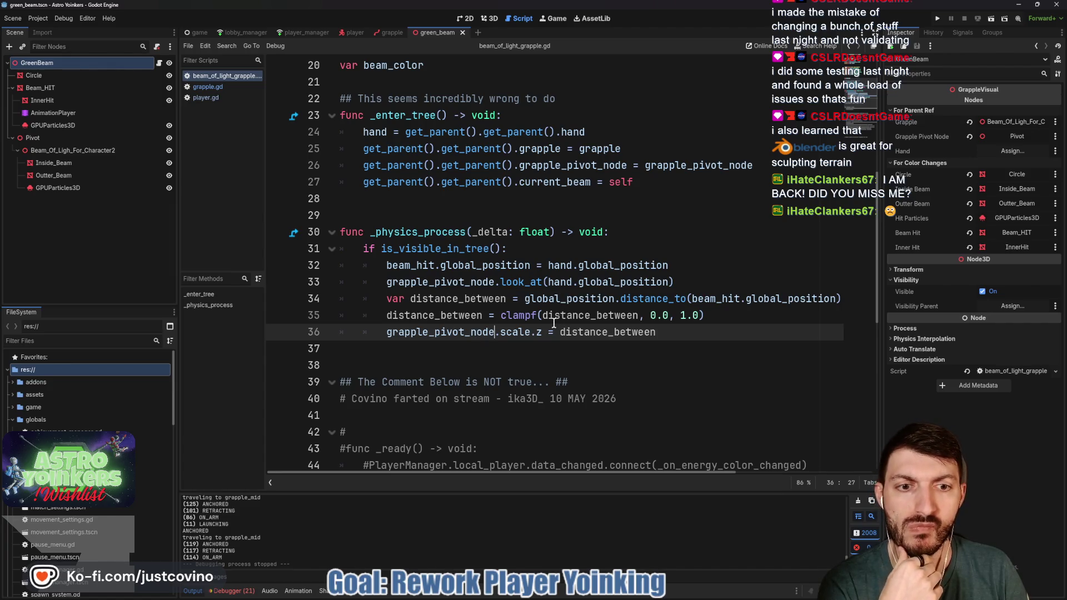
Step: Read the documentation popups for identifiers in beam_of_light_grapple.gd, then save the green_beam scene
{"action": "mouse_move", "coordinate": [510, 332]}
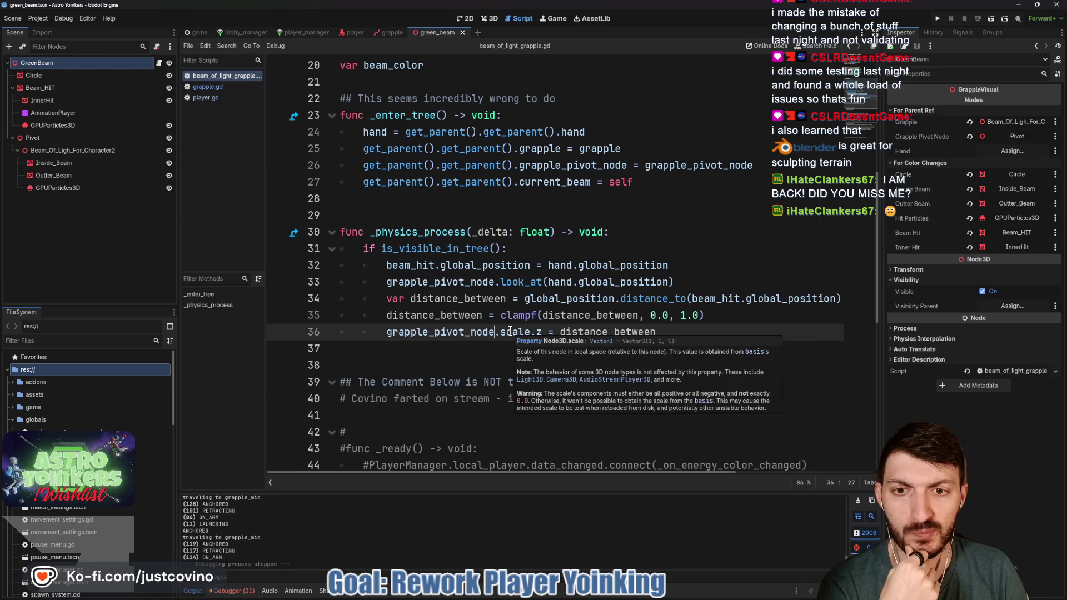
{"action": "mouse_move", "coordinate": [639, 275]}
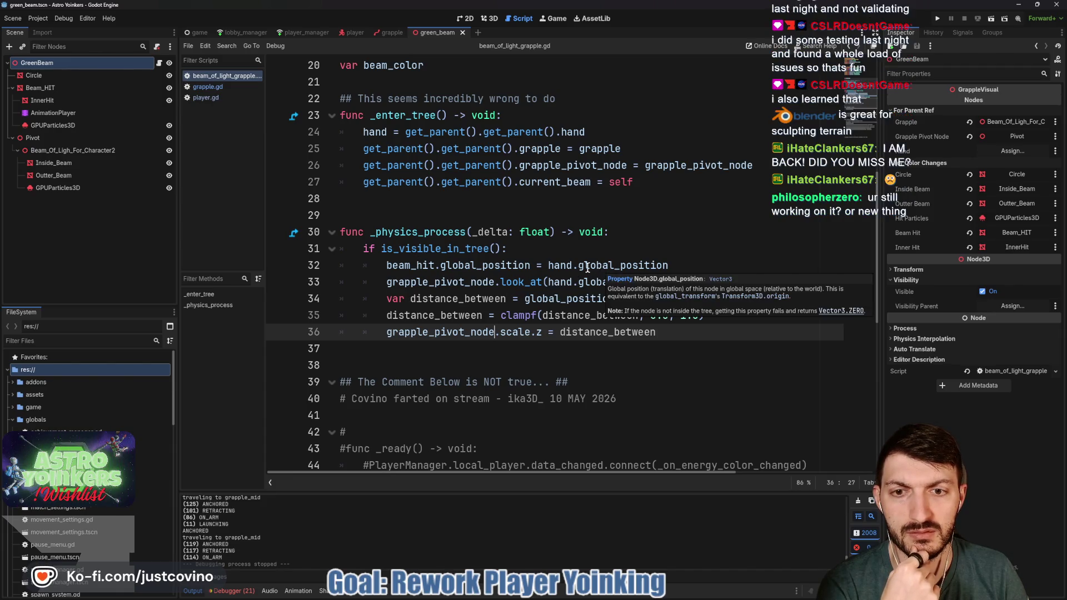
{"action": "mouse_move", "coordinate": [531, 265]}
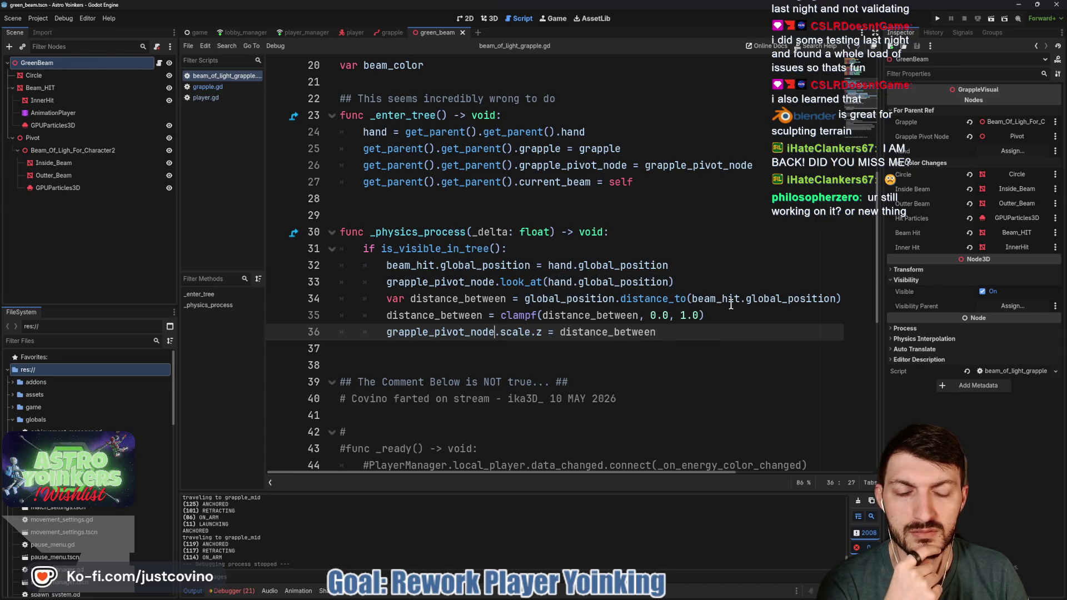
{"action": "mouse_move", "coordinate": [731, 305]}
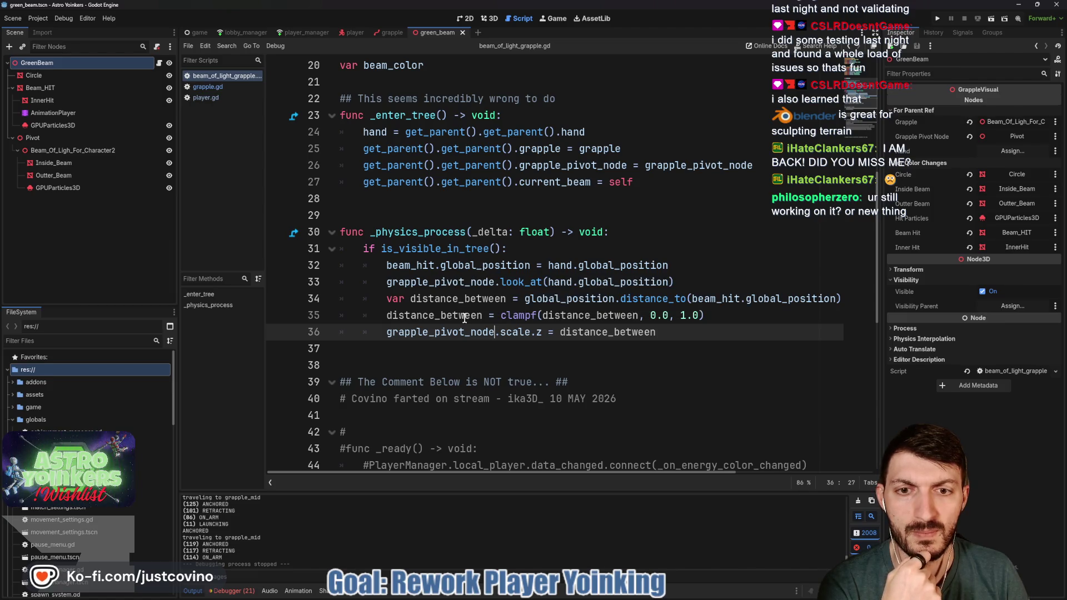
{"action": "mouse_move", "coordinate": [464, 317]}
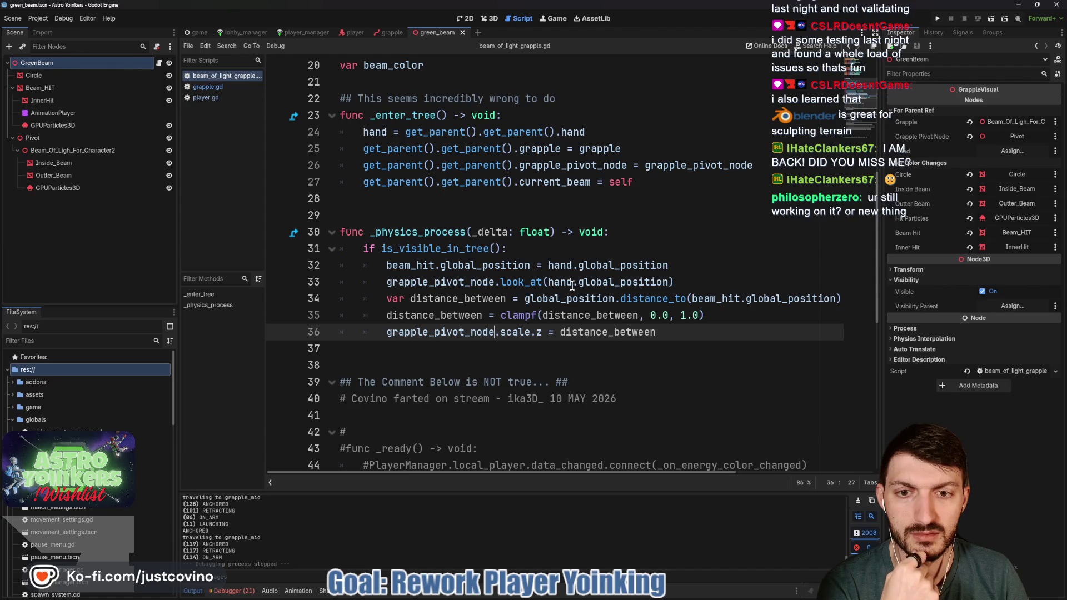
{"action": "mouse_move", "coordinate": [567, 286]}
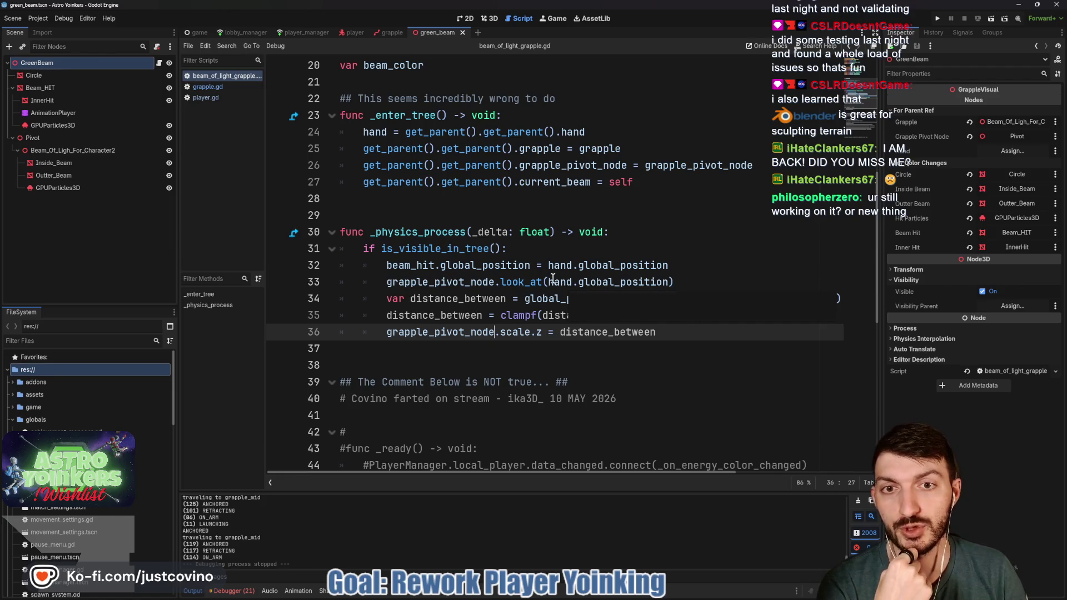
{"action": "left_click", "coordinate": [511, 214]}
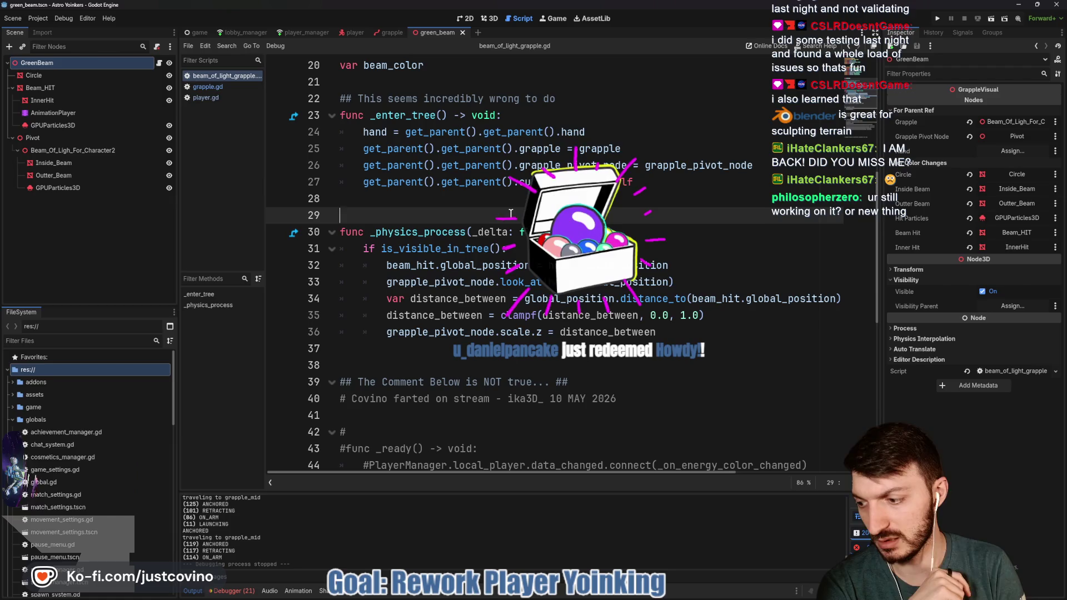
{"action": "key", "text": "ctrl+s"}
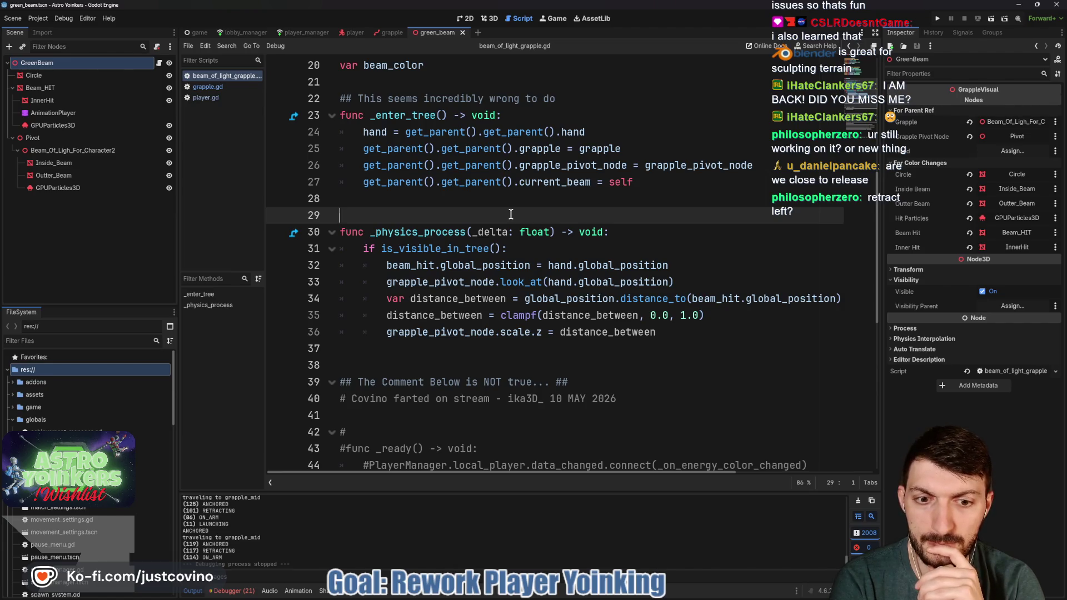
{"action": "mouse_move", "coordinate": [507, 599]}
{"action": "left_click", "coordinate": [586, 596]}
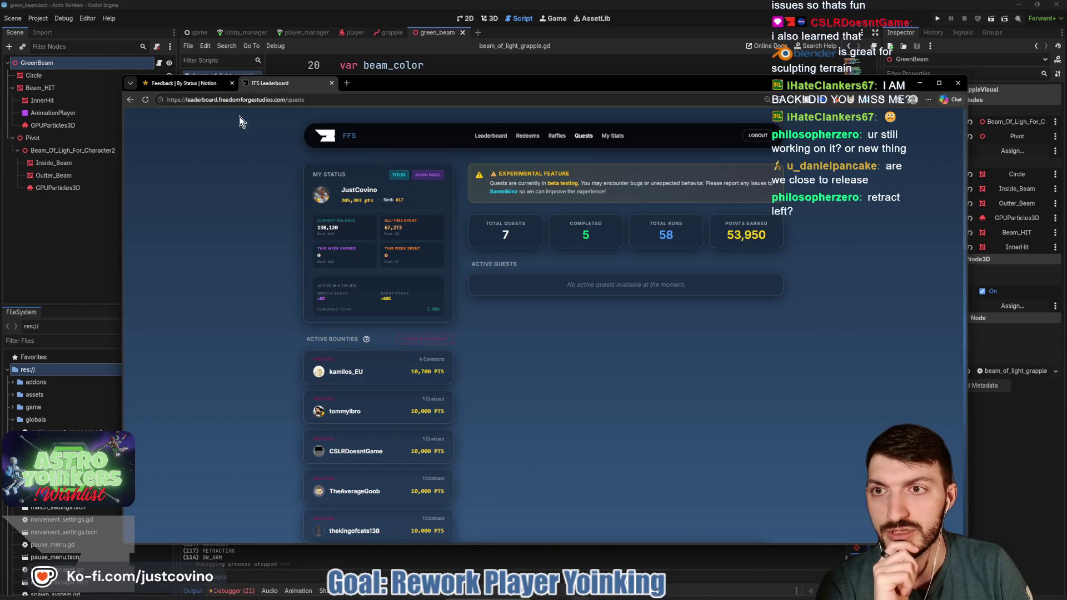
{"action": "left_click", "coordinate": [183, 83]}
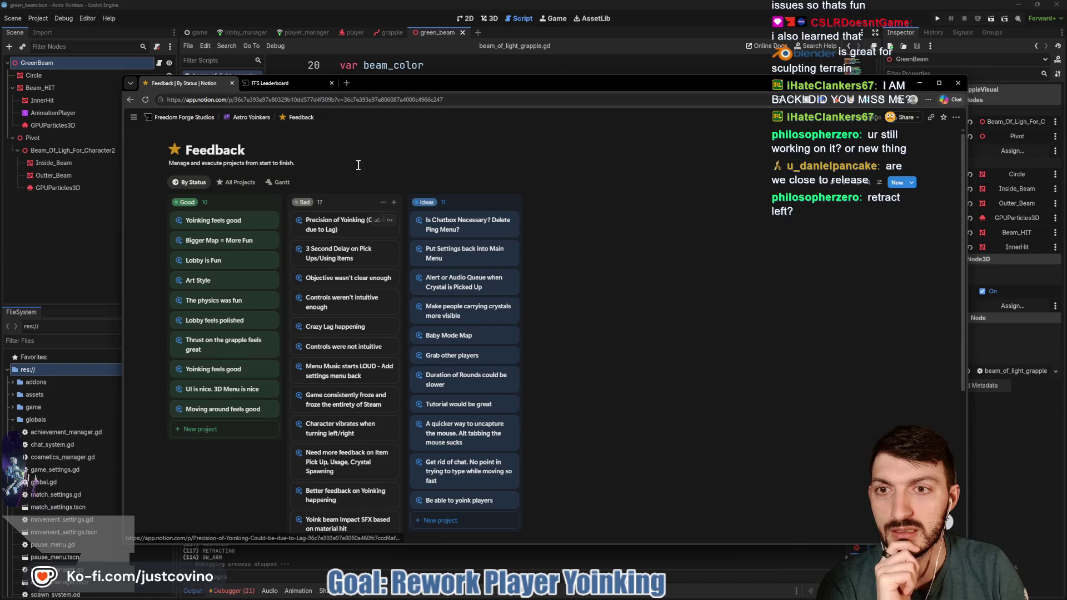
{"action": "mouse_move", "coordinate": [302, 118]}
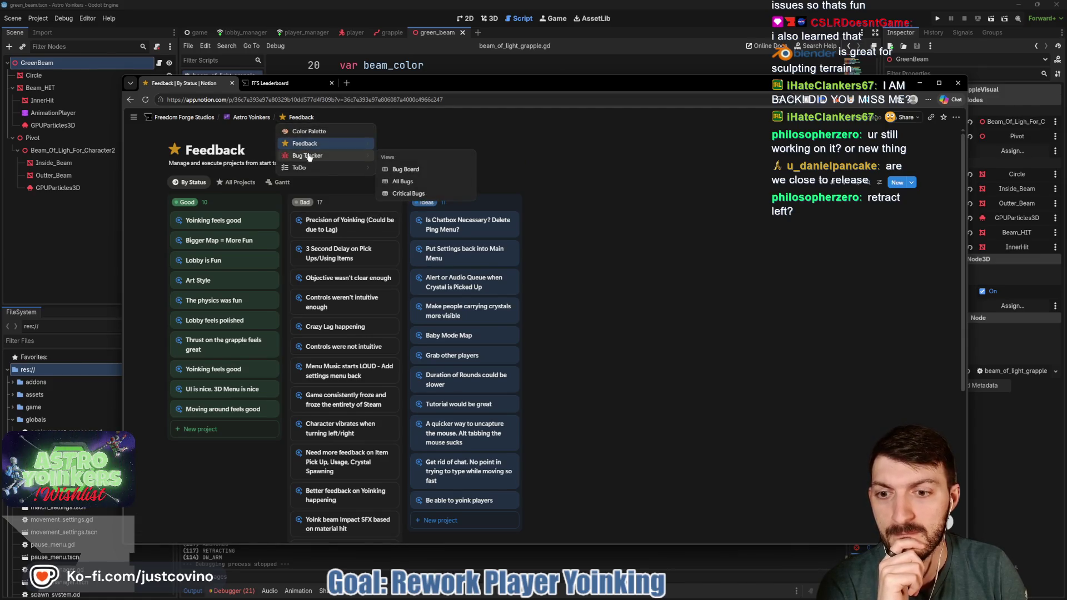
{"action": "left_click", "coordinate": [307, 154]}
{"action": "scroll", "coordinate": [332, 304], "scroll_direction": "down", "scroll_amount": 5}
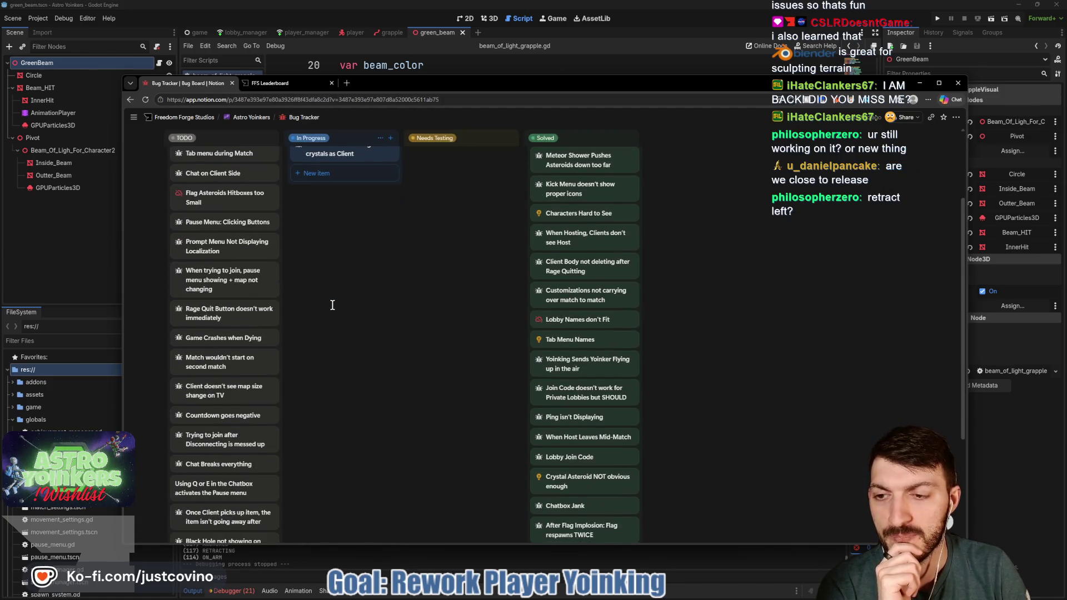
{"action": "scroll", "coordinate": [333, 304], "scroll_direction": "down", "scroll_amount": 2}
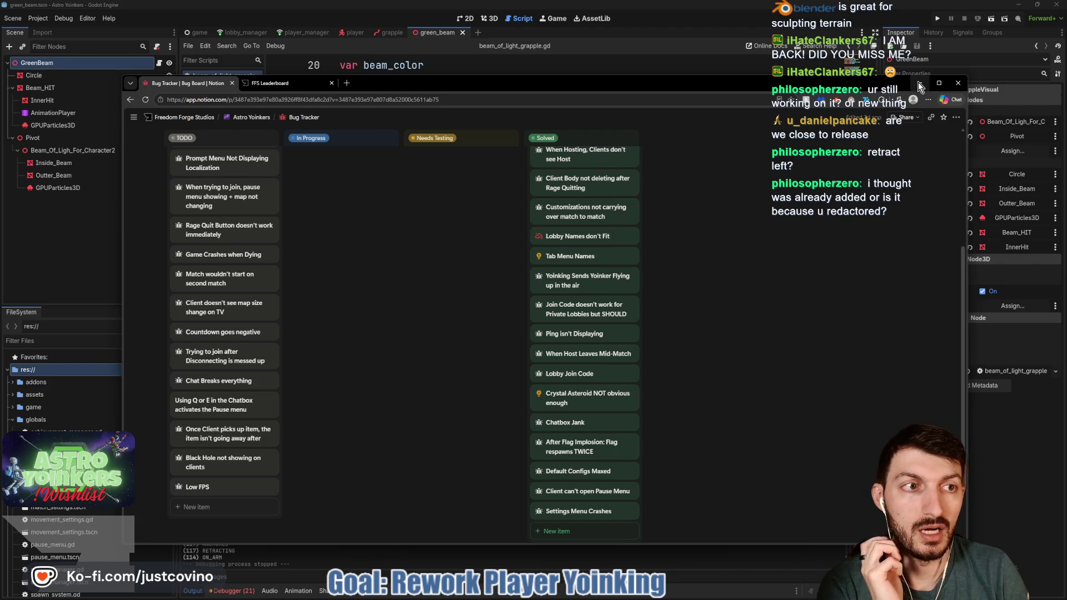
{"action": "left_click", "coordinate": [920, 84]}
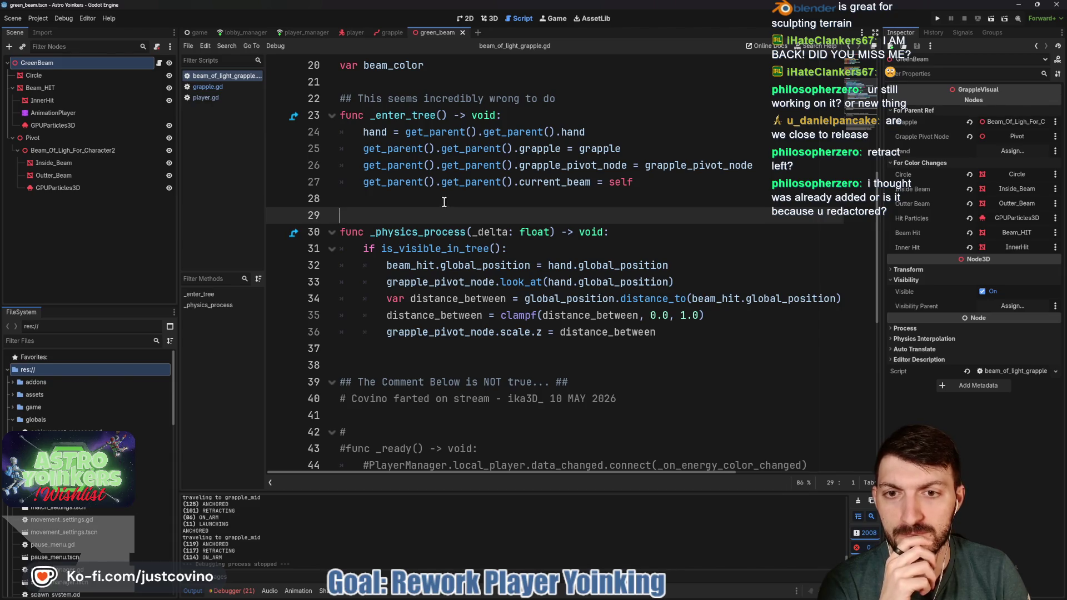
Step: Open the grapple scene and bring grapple.gd to the NEW Grapple Visuals Handling Test region heading
{"action": "scroll", "coordinate": [443, 201], "scroll_direction": "up", "scroll_amount": 6}
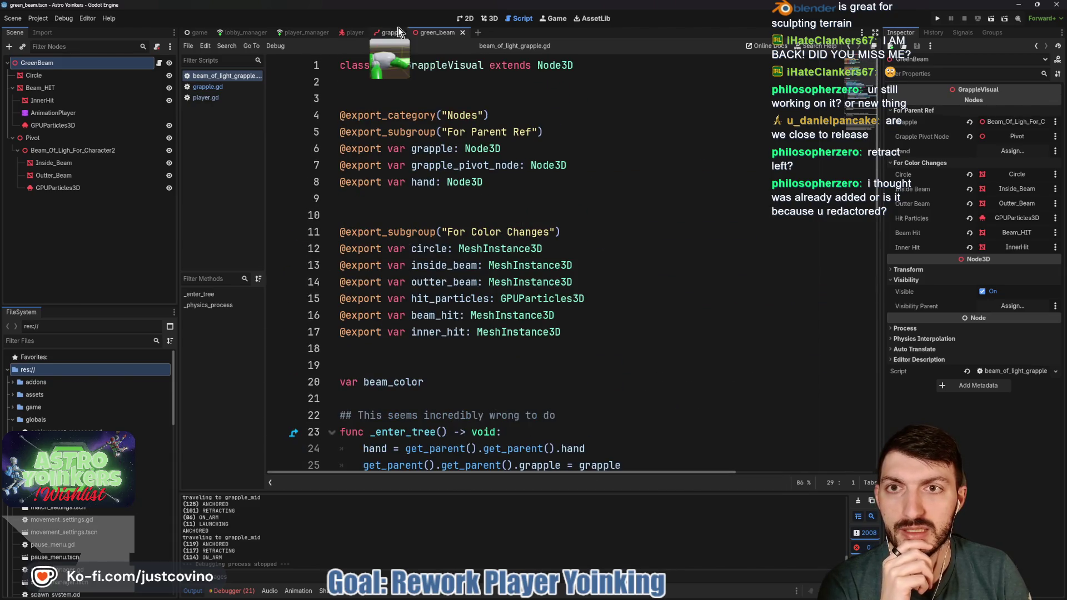
{"action": "left_click", "coordinate": [391, 33]}
{"action": "scroll", "coordinate": [435, 259], "scroll_direction": "up", "scroll_amount": 15}
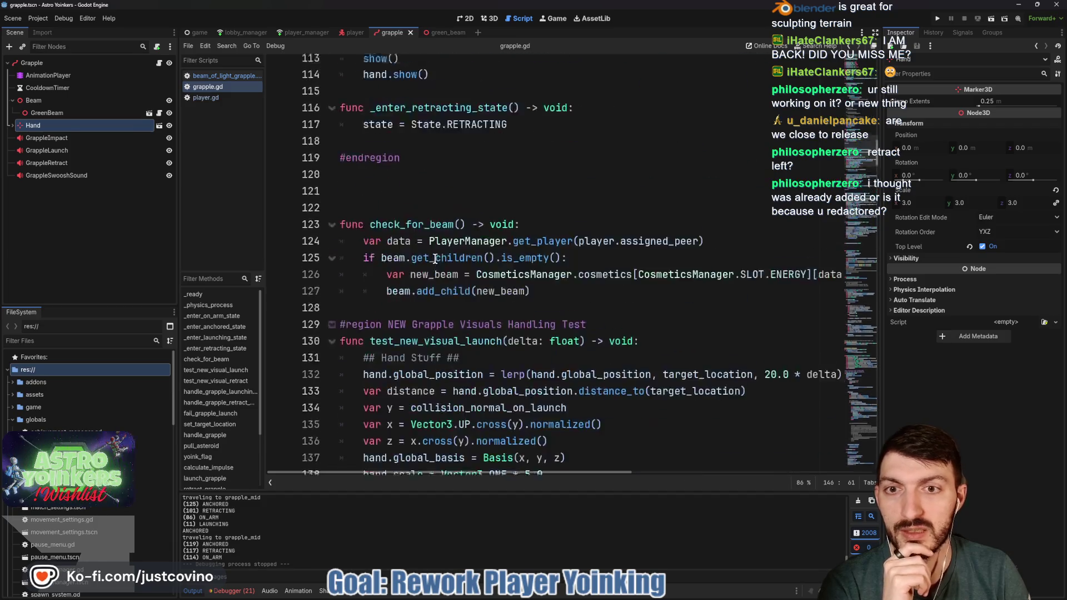
{"action": "scroll", "coordinate": [435, 259], "scroll_direction": "up", "scroll_amount": 5}
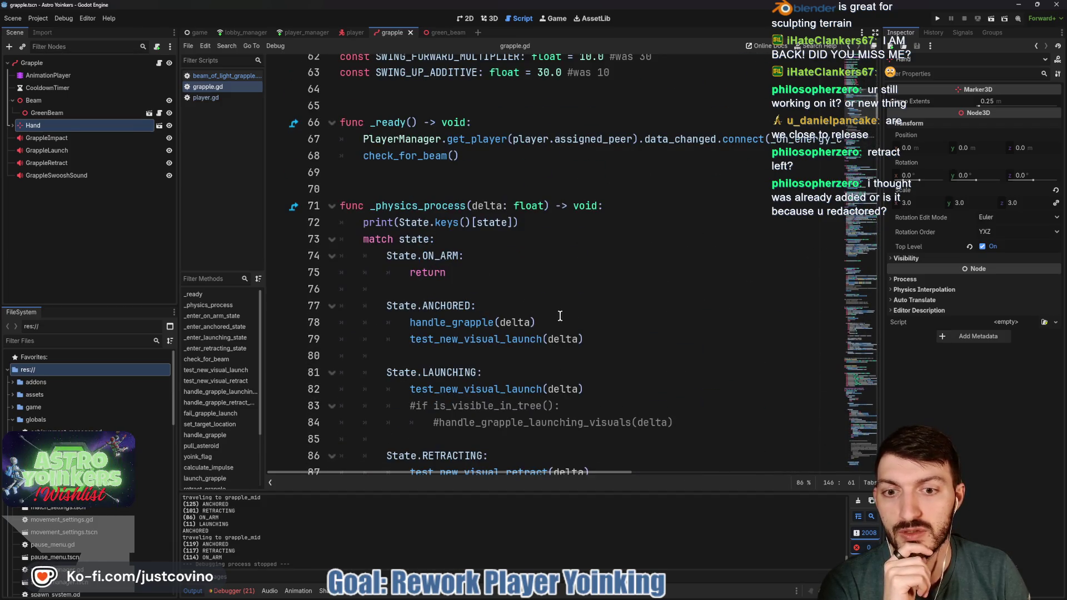
{"action": "scroll", "coordinate": [454, 307], "scroll_direction": "down", "scroll_amount": 9}
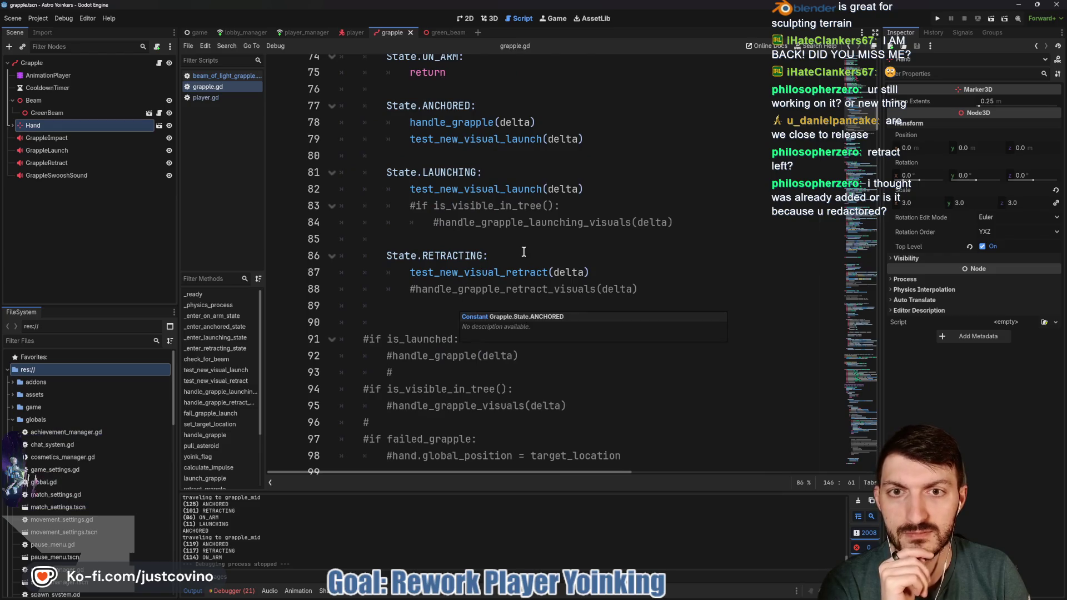
{"action": "scroll", "coordinate": [527, 250], "scroll_direction": "down", "scroll_amount": 8}
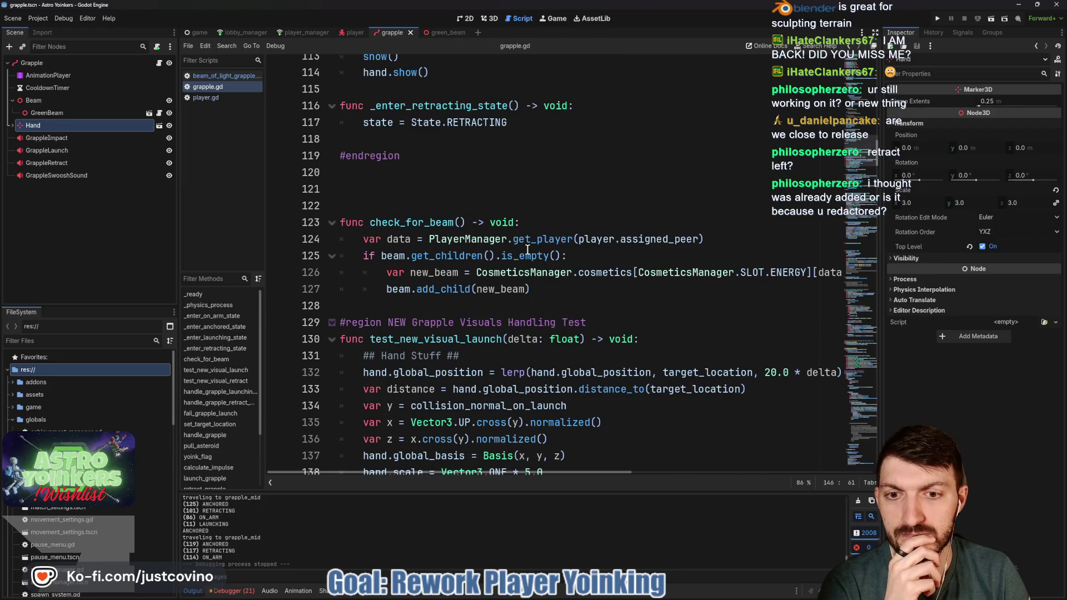
{"action": "scroll", "coordinate": [526, 250], "scroll_direction": "down", "scroll_amount": 4}
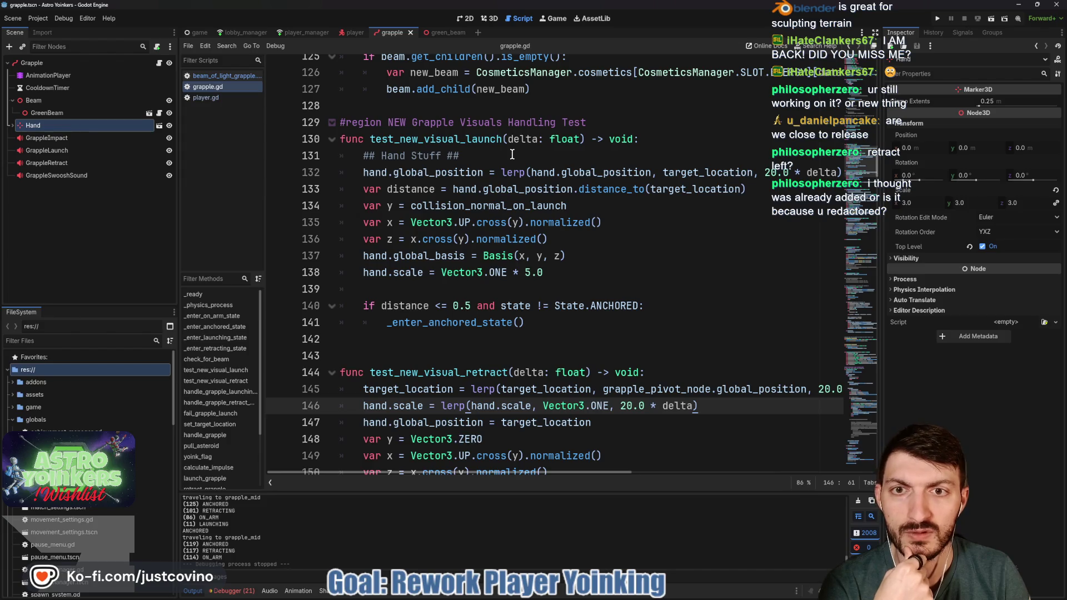
{"action": "left_click", "coordinate": [598, 124]}
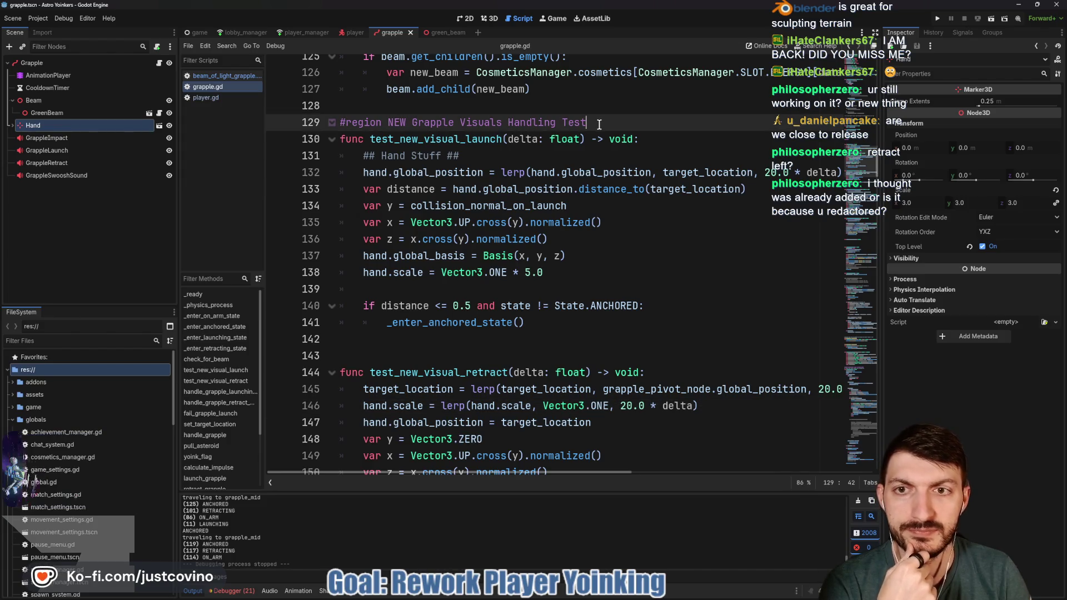
Step: Add the comment '## GRAPPLE BEAM IS HANDLED ON ITSELF ##' under the region heading and save grapple.gd
{"action": "key", "text": "Return"}
{"action": "key", "text": "Return"}
{"action": "key", "text": "Up"}
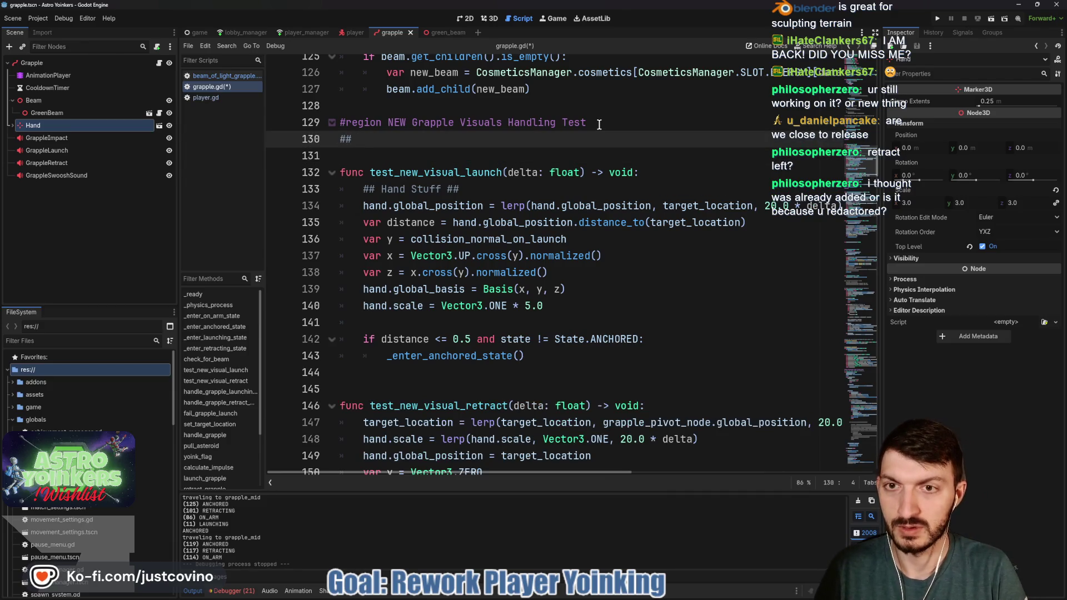
{"action": "type", "text": "GRAPPLE BEAM IS ON I"}
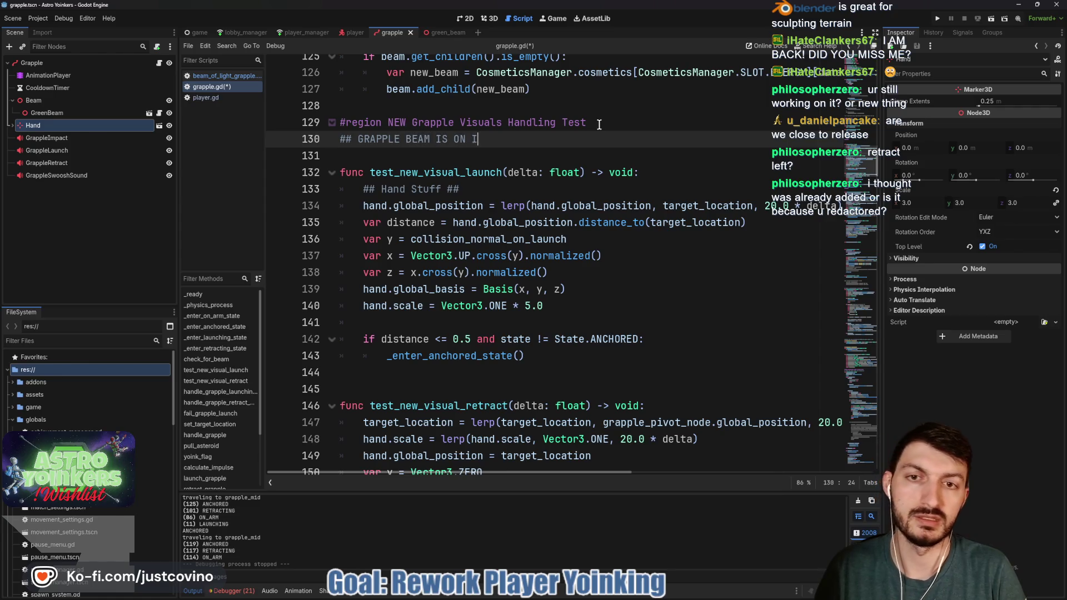
{"action": "key", "text": "BackSpace"}
{"action": "key", "text": "BackSpace"}
{"action": "key", "text": "BackSpace"}
{"action": "key", "text": "BackSpace"}
{"action": "type", "text": "HANDLED ON I"}
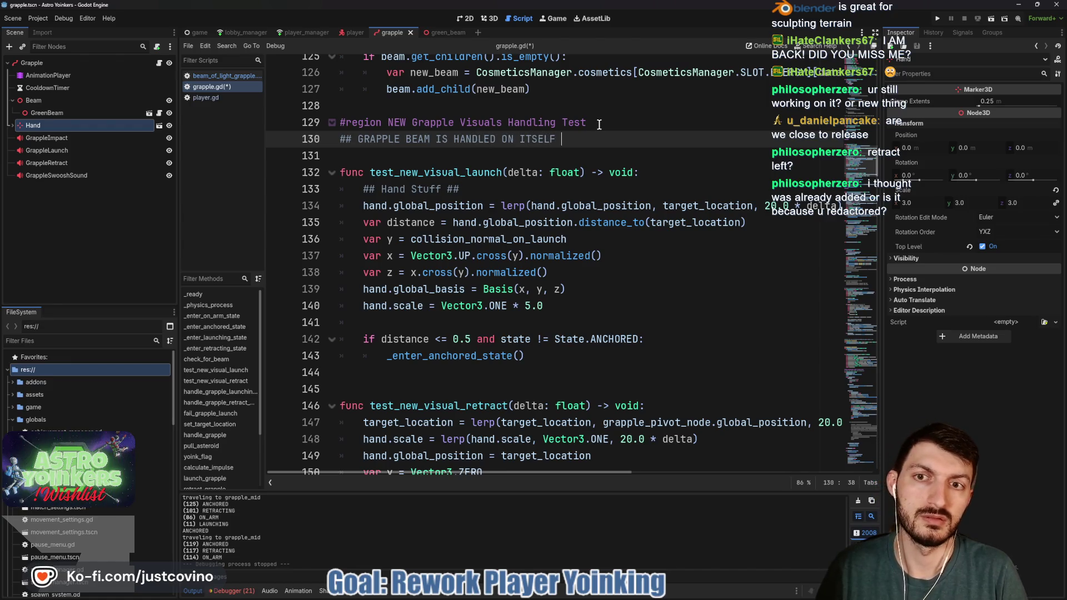
{"action": "key", "text": "ctrl+s"}
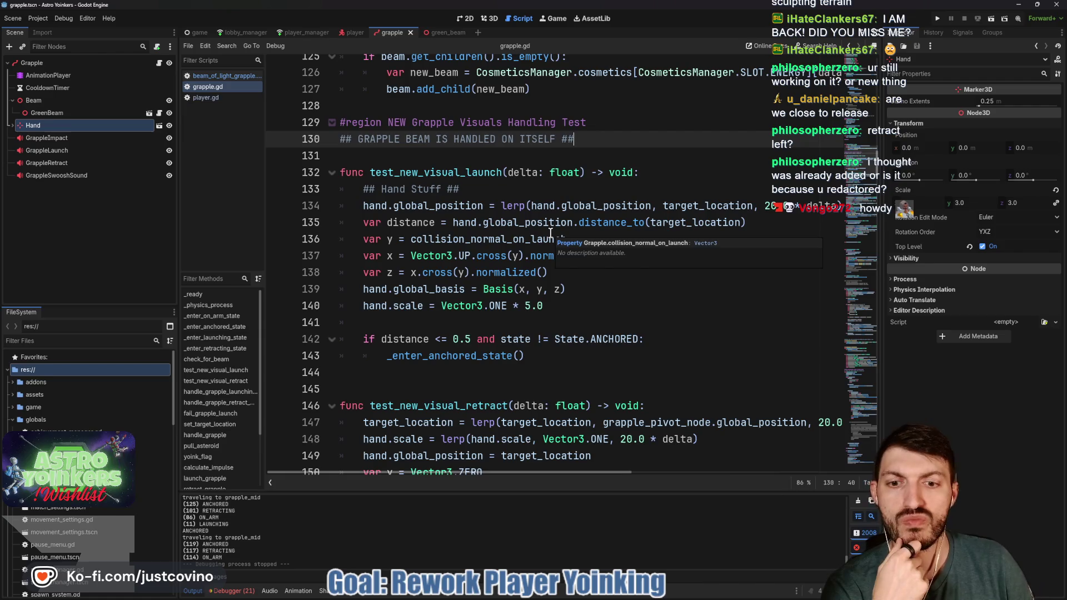
{"action": "scroll", "coordinate": [550, 234], "scroll_direction": "down", "scroll_amount": 3}
{"action": "scroll", "coordinate": [573, 315], "scroll_direction": "down", "scroll_amount": 2}
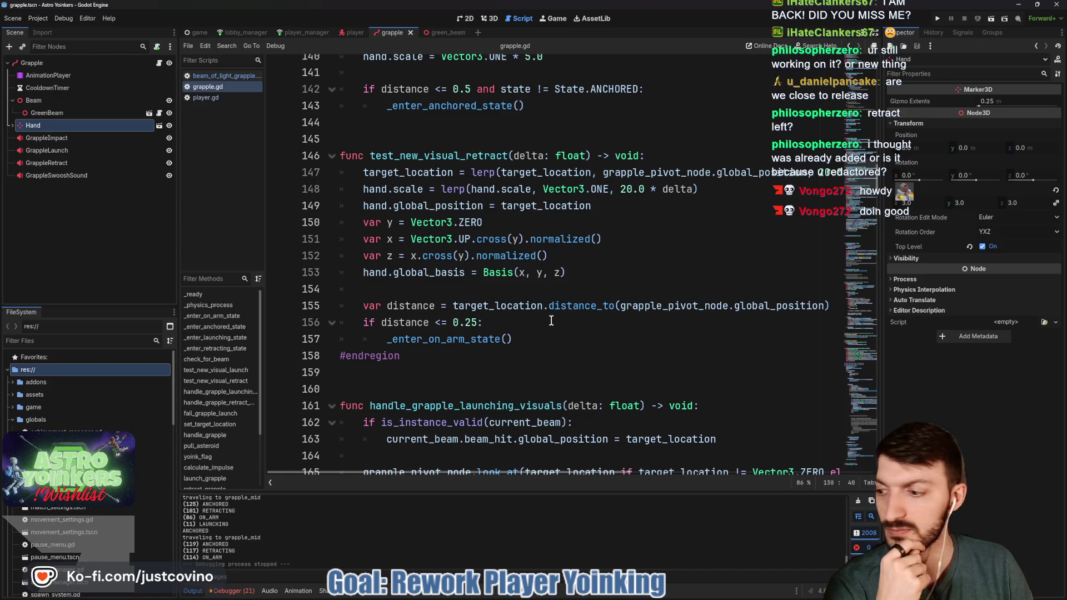
{"action": "double_click", "coordinate": [431, 340]}
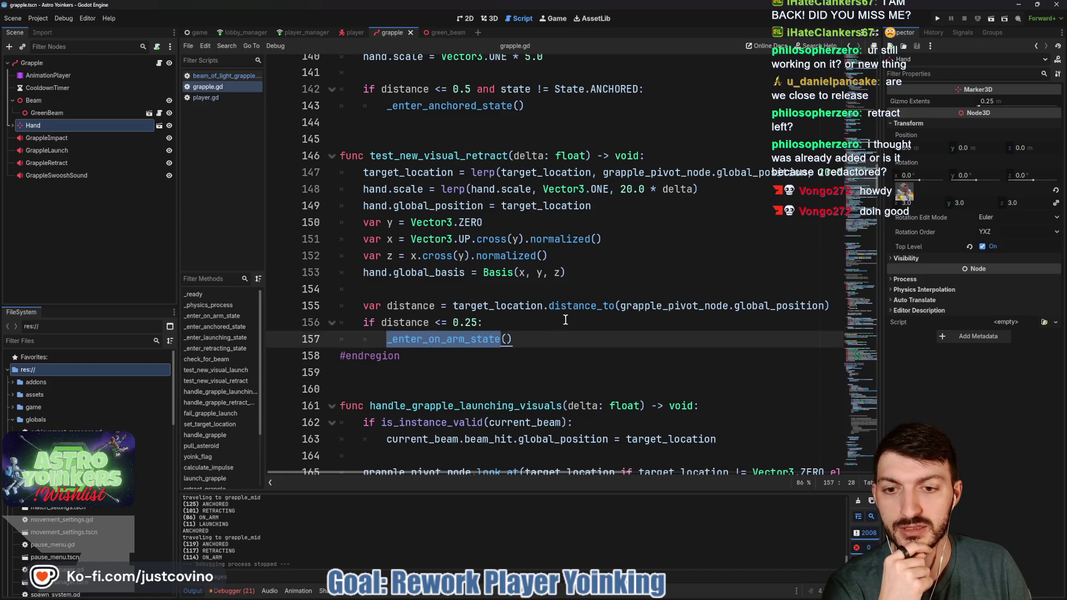
{"action": "scroll", "coordinate": [565, 320], "scroll_direction": "down", "scroll_amount": 19}
{"action": "scroll", "coordinate": [562, 321], "scroll_direction": "down", "scroll_amount": 14}
{"action": "scroll", "coordinate": [556, 320], "scroll_direction": "down", "scroll_amount": 16}
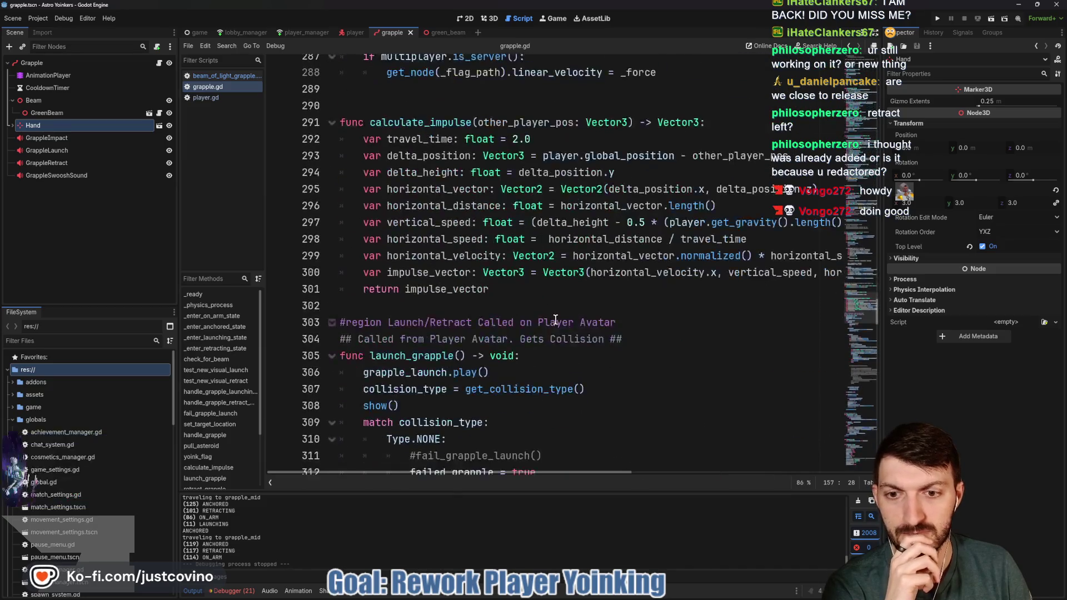
{"action": "scroll", "coordinate": [555, 320], "scroll_direction": "down", "scroll_amount": 4}
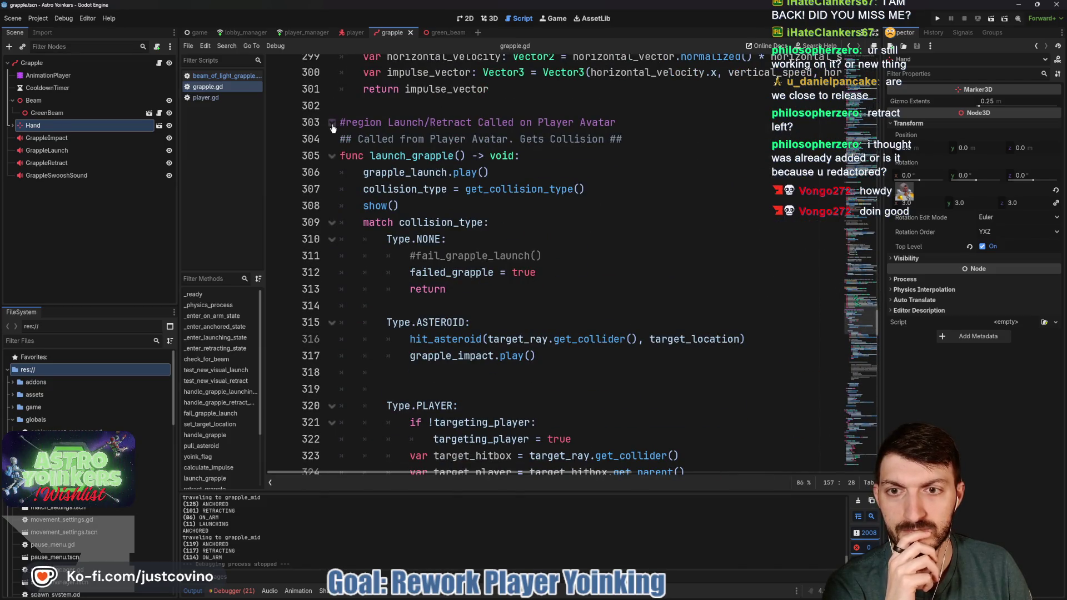
{"action": "scroll", "coordinate": [428, 232], "scroll_direction": "down", "scroll_amount": 20}
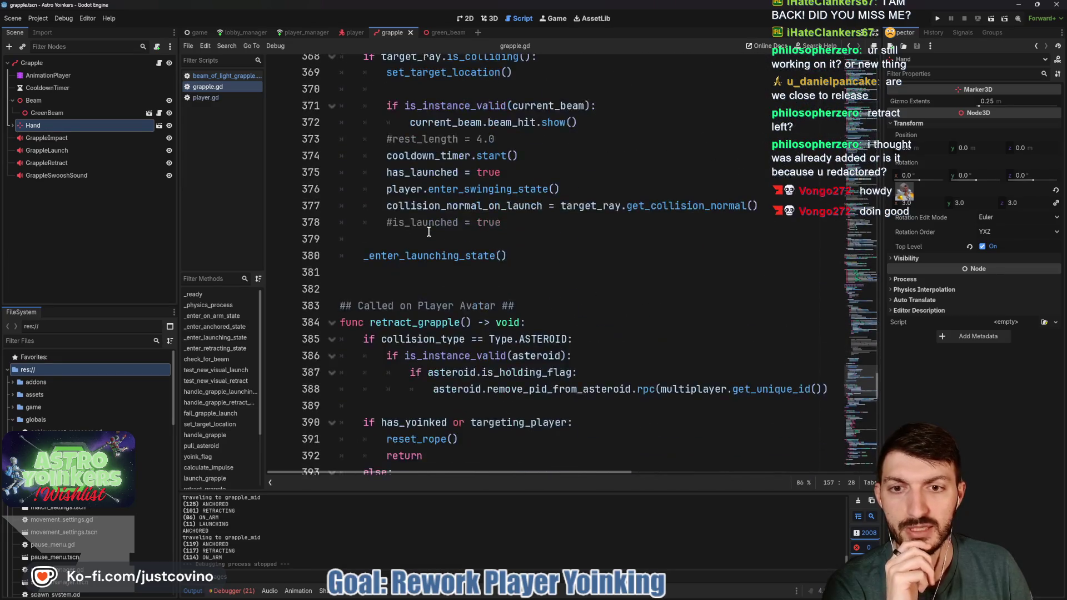
{"action": "scroll", "coordinate": [428, 231], "scroll_direction": "down", "scroll_amount": 4}
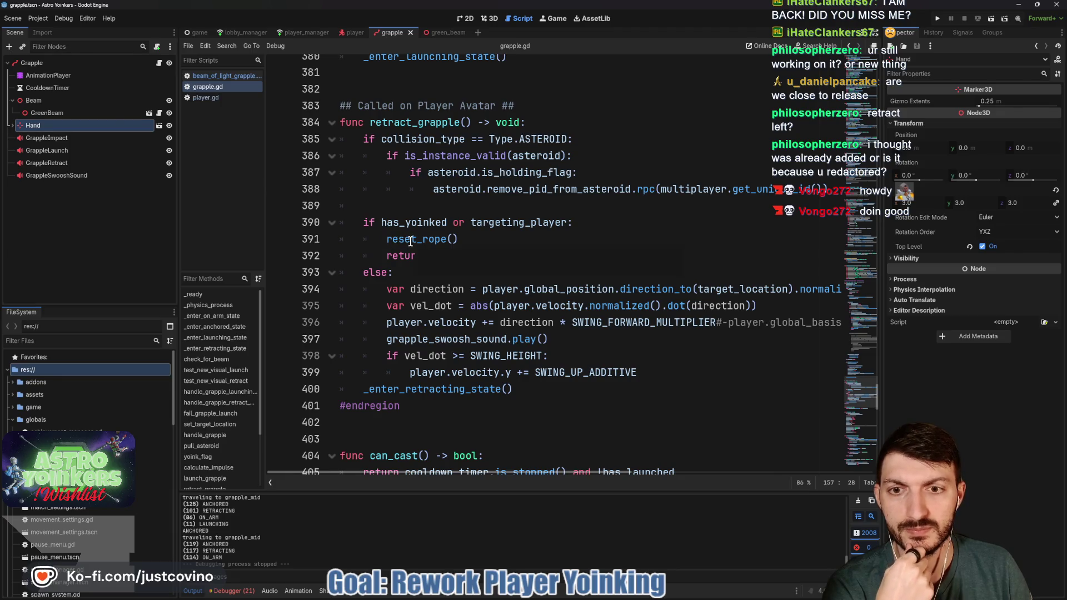
{"action": "type", "text": "n"}
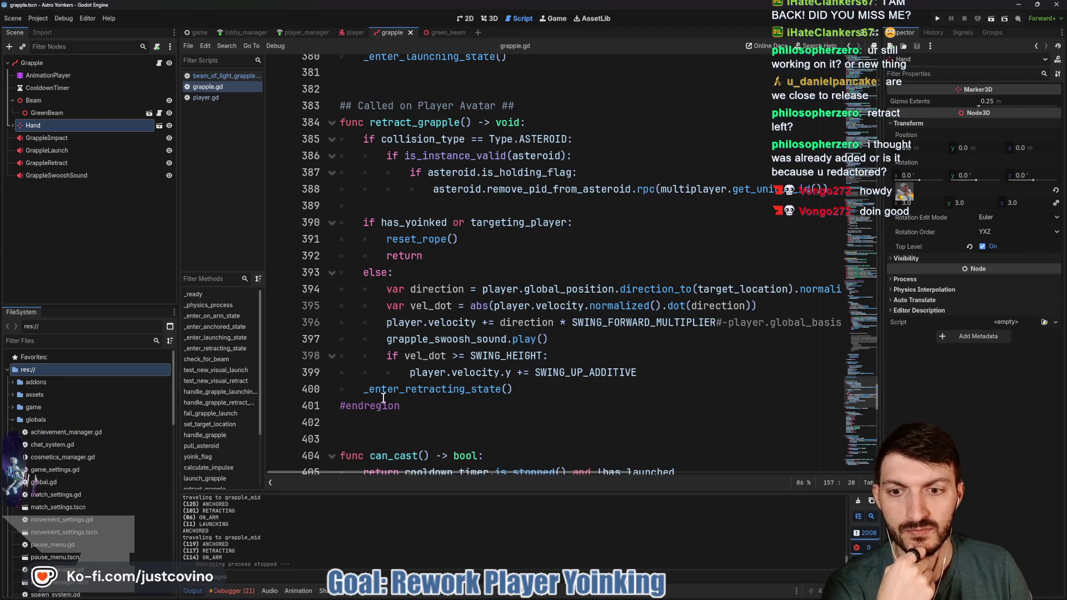
{"action": "double_click", "coordinate": [484, 389]}
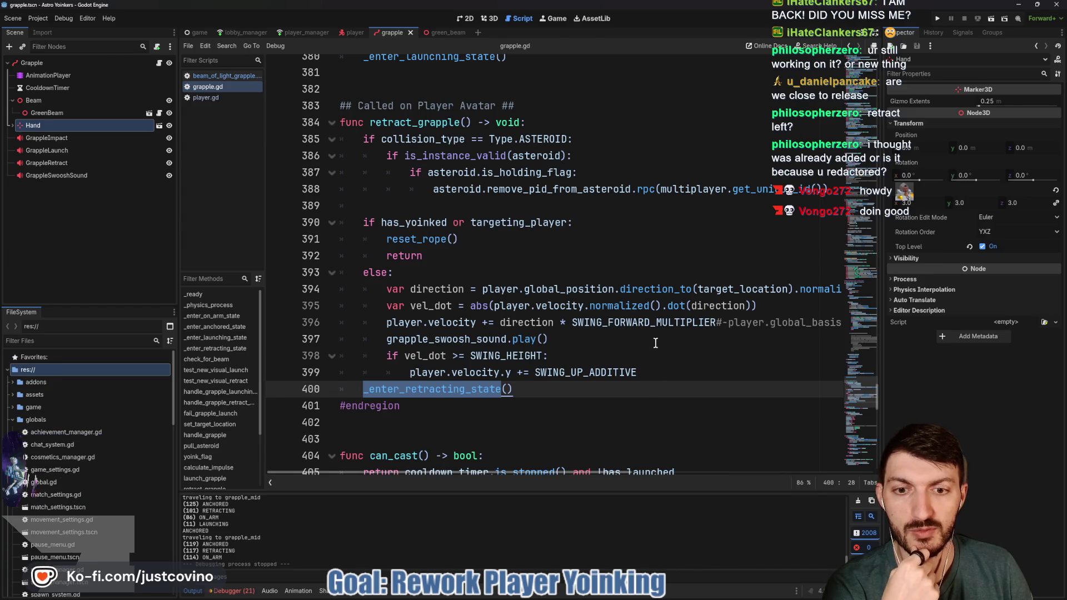
{"action": "scroll", "coordinate": [657, 343], "scroll_direction": "right", "scroll_amount": 3}
{"action": "scroll", "coordinate": [655, 342], "scroll_direction": "left", "scroll_amount": 3}
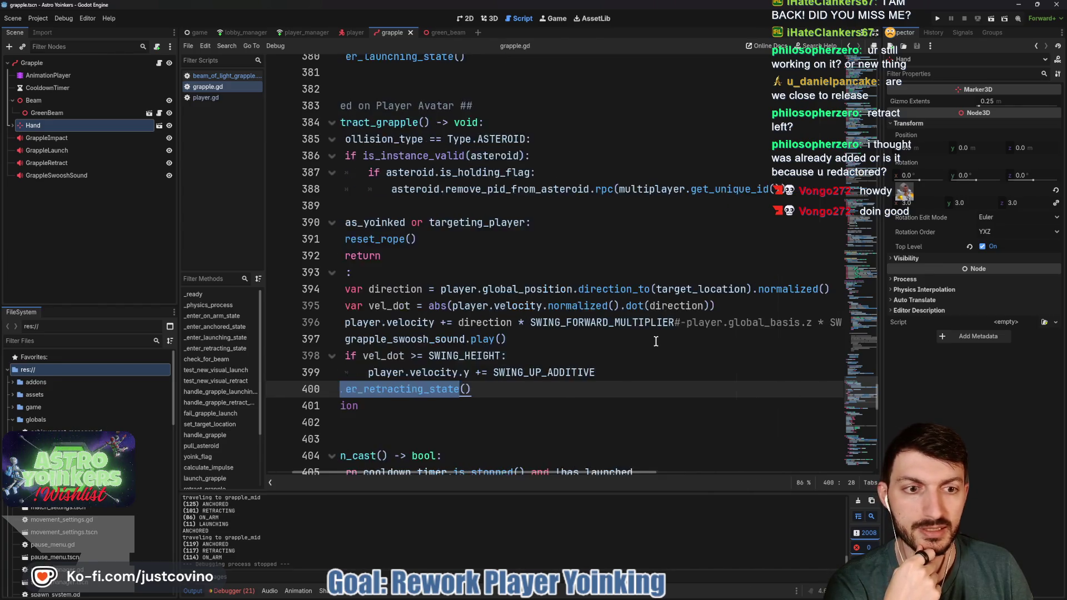
{"action": "left_click", "coordinate": [442, 272]}
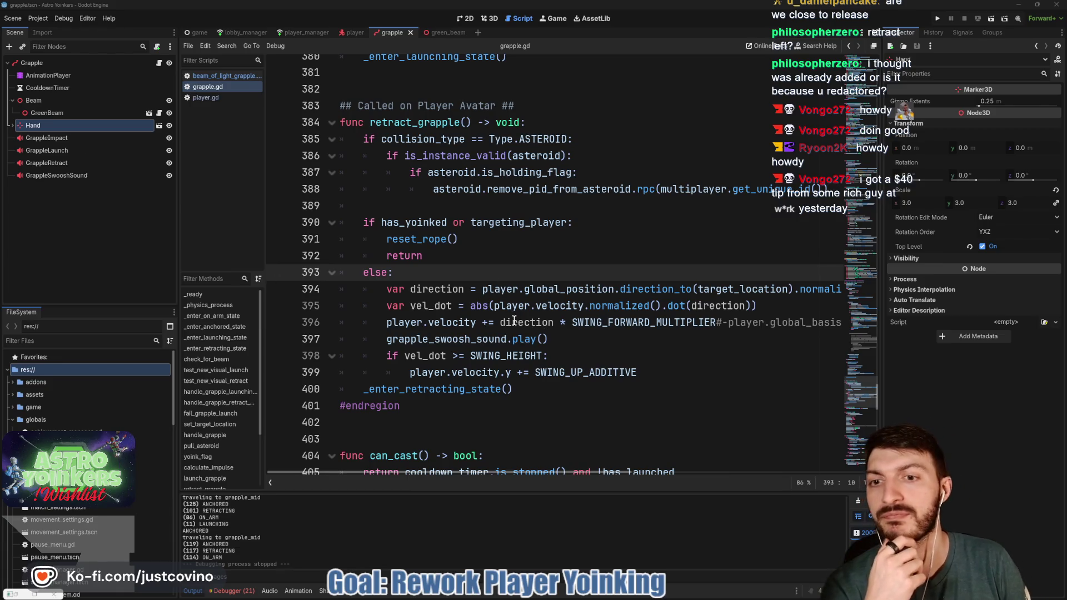
Step: Review retract_grapple and reset_rope in grapple.gd, selecting retract_grapple, then switch to player.gd
{"action": "scroll", "coordinate": [442, 276], "scroll_direction": "down", "scroll_amount": 2}
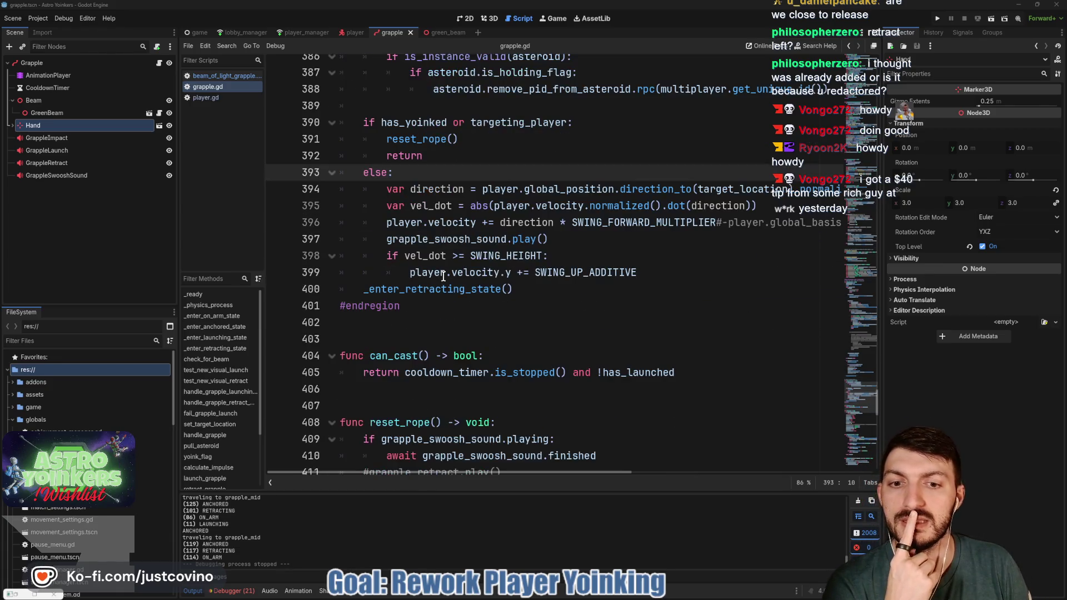
{"action": "scroll", "coordinate": [443, 276], "scroll_direction": "down", "scroll_amount": 2}
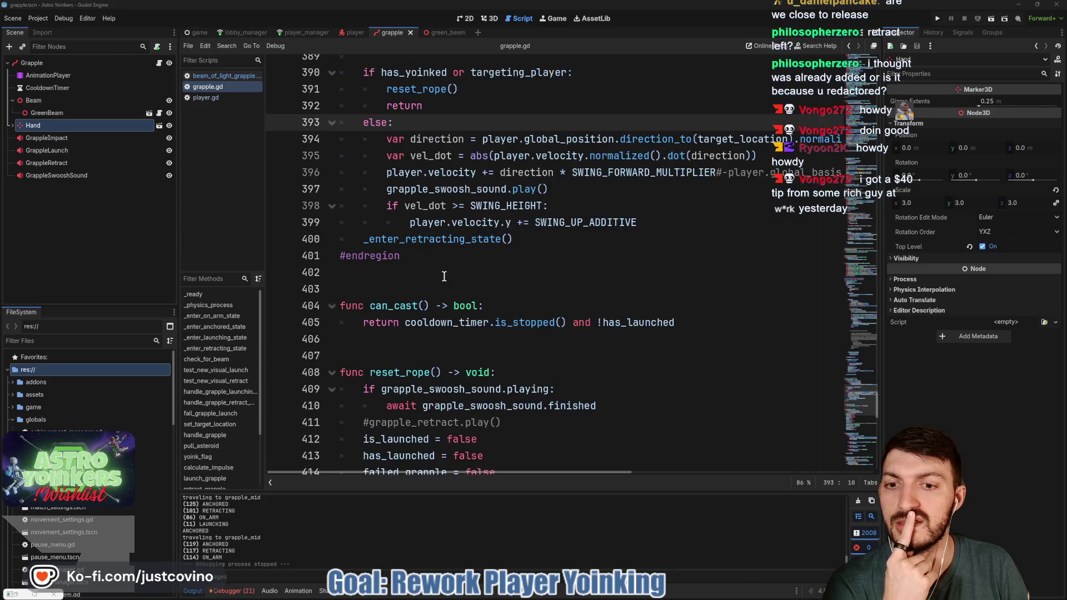
{"action": "scroll", "coordinate": [444, 276], "scroll_direction": "down", "scroll_amount": 3}
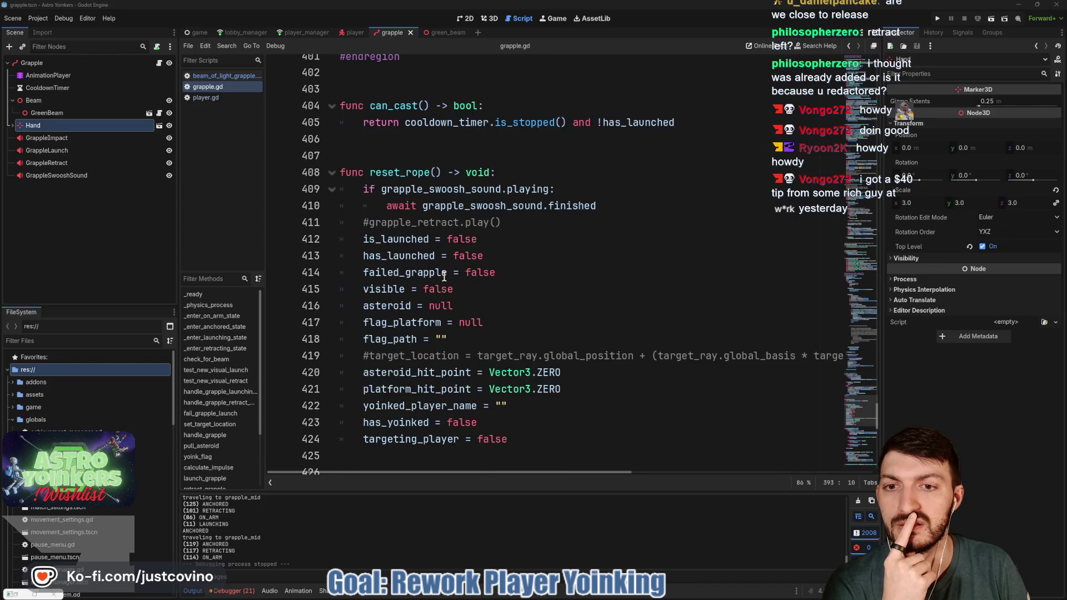
{"action": "scroll", "coordinate": [464, 292], "scroll_direction": "up", "scroll_amount": 10}
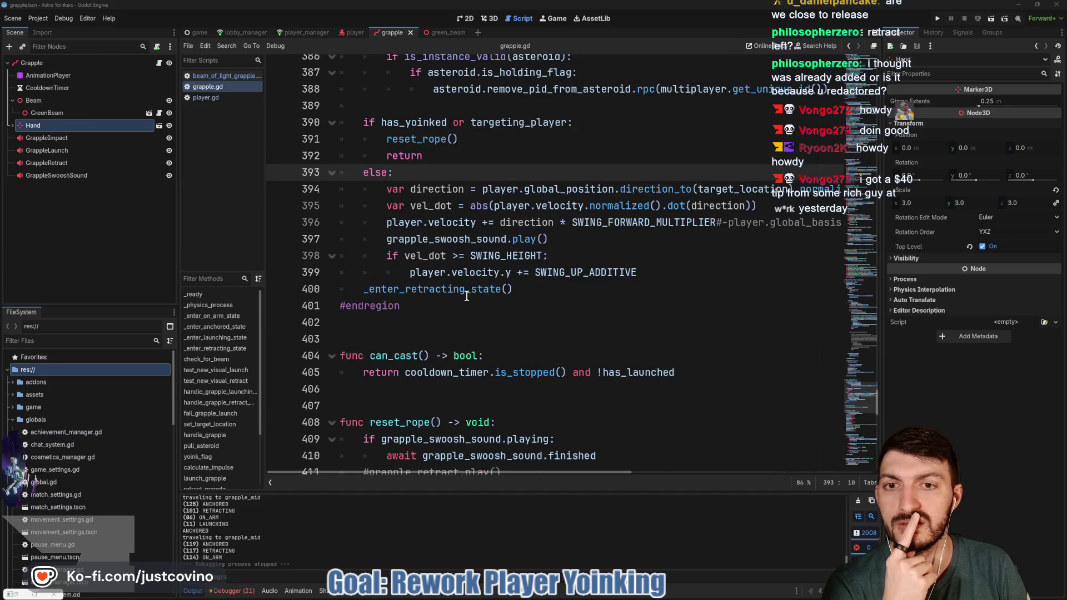
{"action": "scroll", "coordinate": [466, 295], "scroll_direction": "up", "scroll_amount": 5}
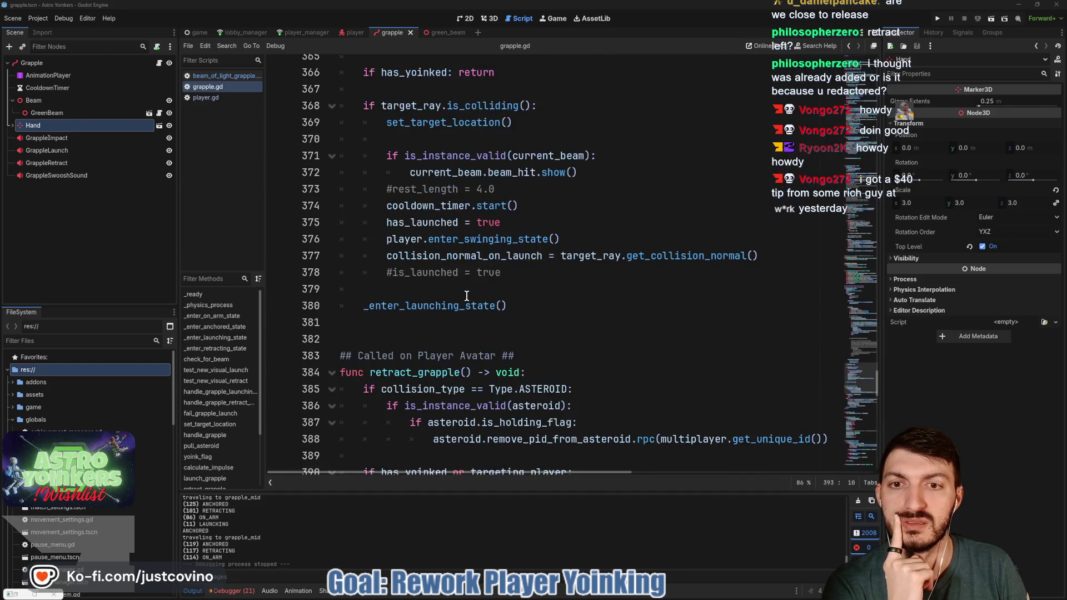
{"action": "scroll", "coordinate": [466, 295], "scroll_direction": "down", "scroll_amount": 5}
{"action": "scroll", "coordinate": [464, 295], "scroll_direction": "down", "scroll_amount": 2}
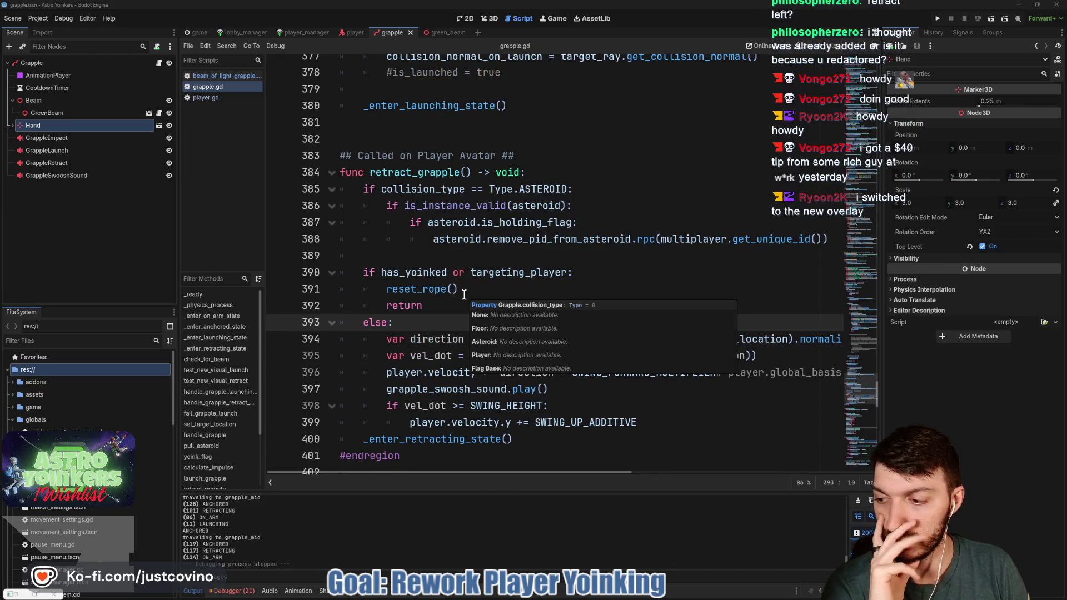
{"action": "scroll", "coordinate": [462, 294], "scroll_direction": "up", "scroll_amount": 2}
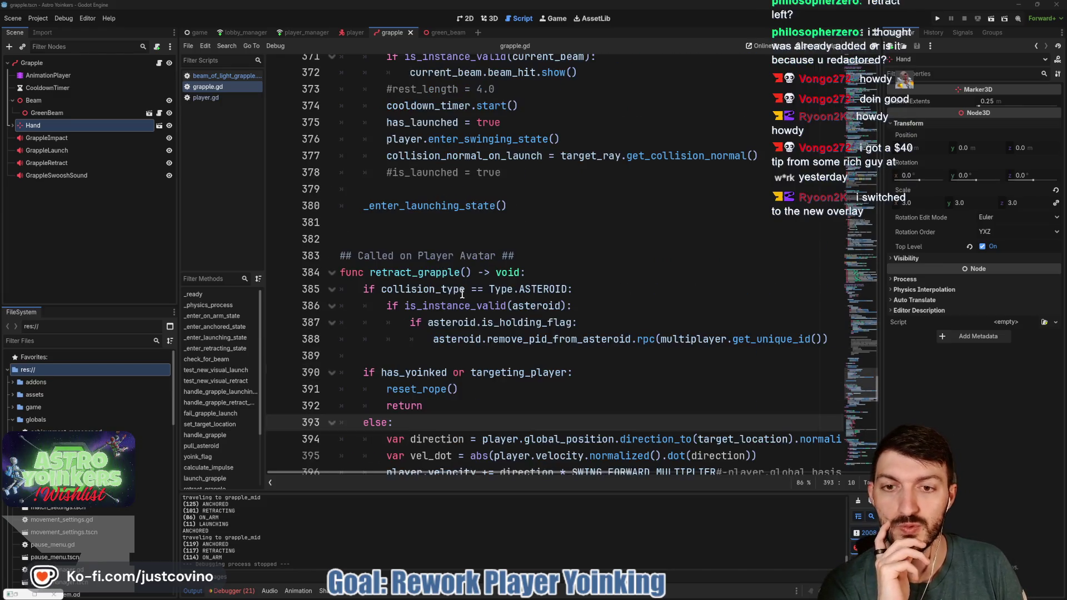
{"action": "double_click", "coordinate": [435, 256]}
{"action": "double_click", "coordinate": [427, 272]}
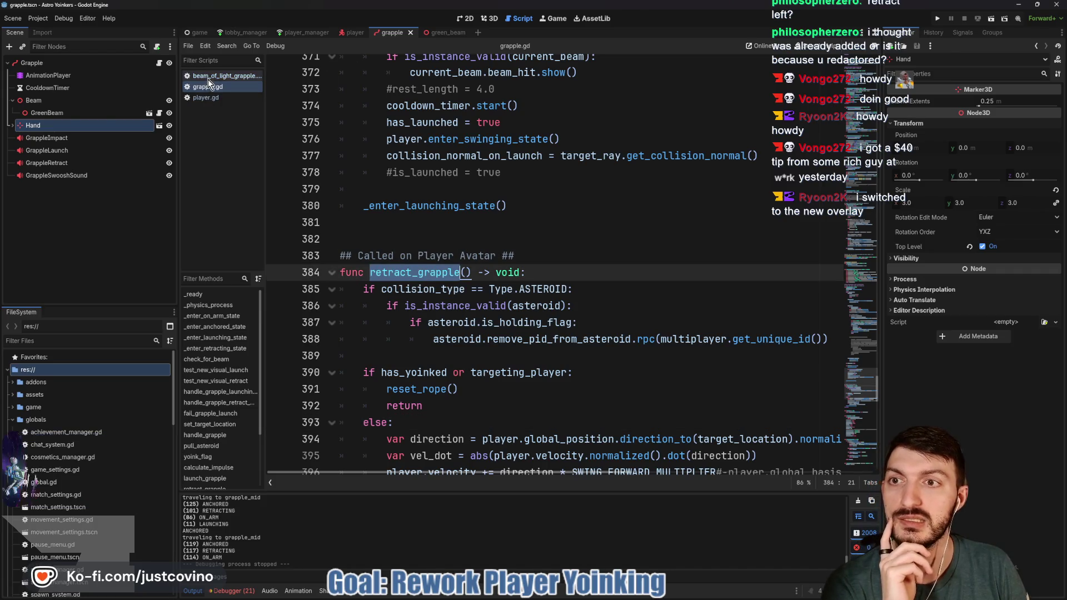
{"action": "left_click", "coordinate": [205, 98]}
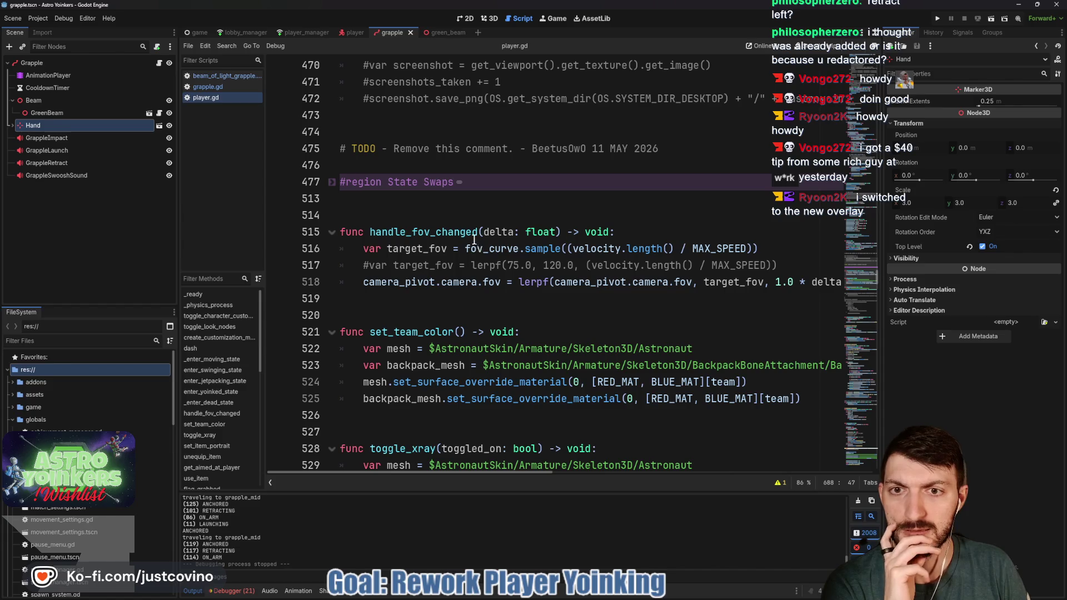
Step: Delete the stray blank lines 424 and 427 in toggle_character_customization
{"action": "scroll", "coordinate": [475, 240], "scroll_direction": "down", "scroll_amount": 20}
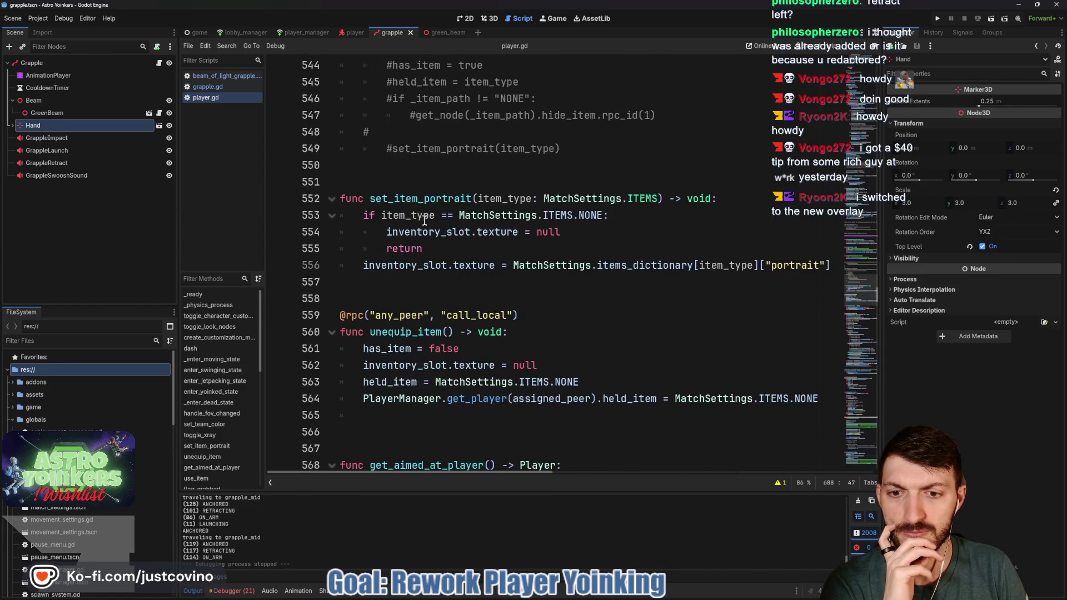
{"action": "scroll", "coordinate": [425, 220], "scroll_direction": "up", "scroll_amount": 20}
{"action": "scroll", "coordinate": [426, 221], "scroll_direction": "up", "scroll_amount": 7}
{"action": "scroll", "coordinate": [427, 223], "scroll_direction": "up", "scroll_amount": 10}
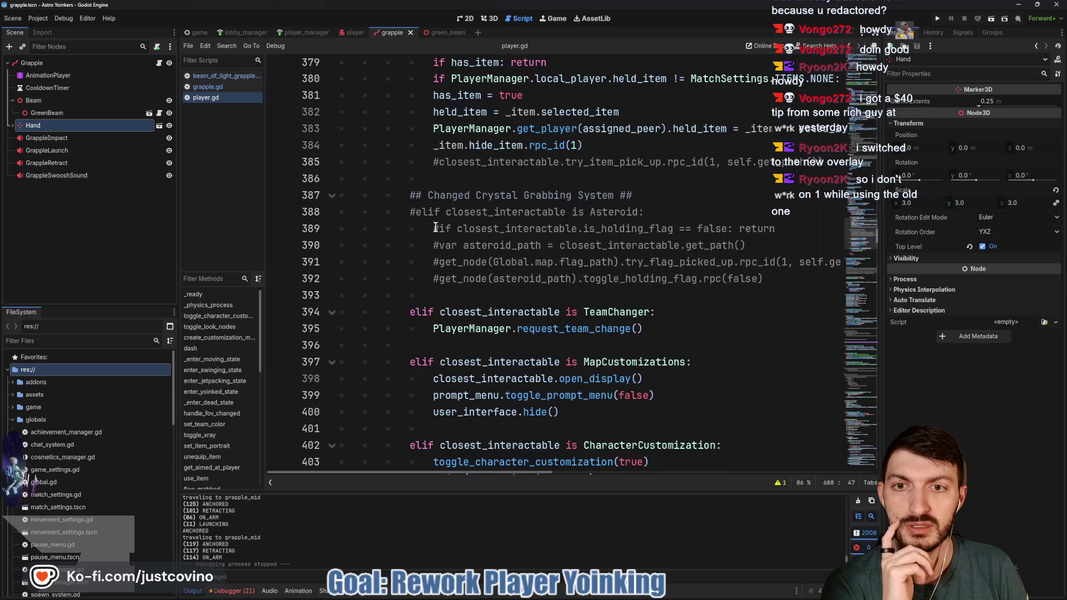
{"action": "scroll", "coordinate": [435, 227], "scroll_direction": "down", "scroll_amount": 10}
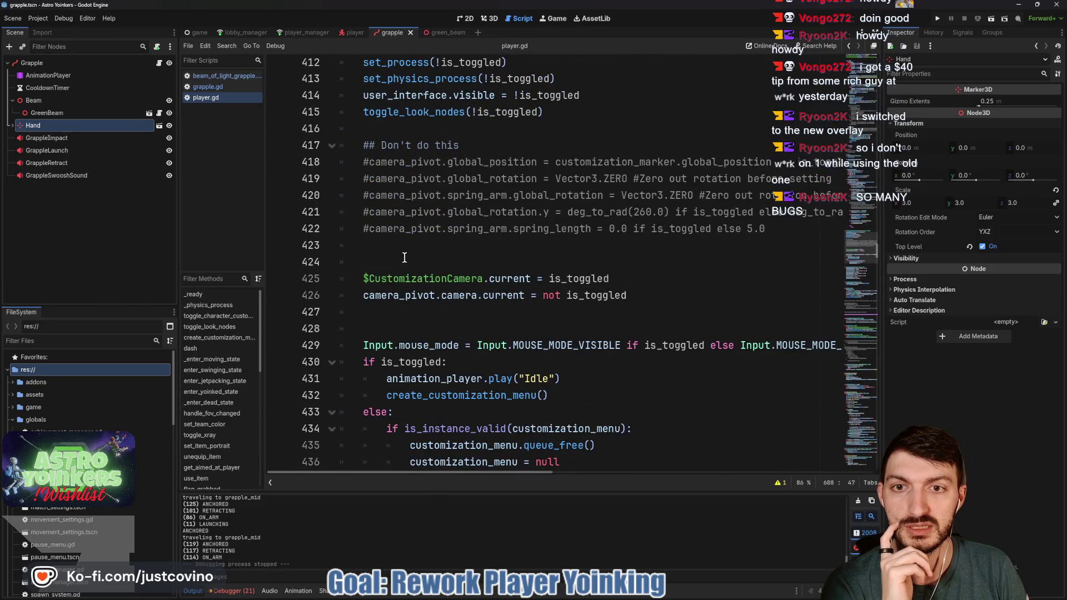
{"action": "left_click", "coordinate": [395, 255]}
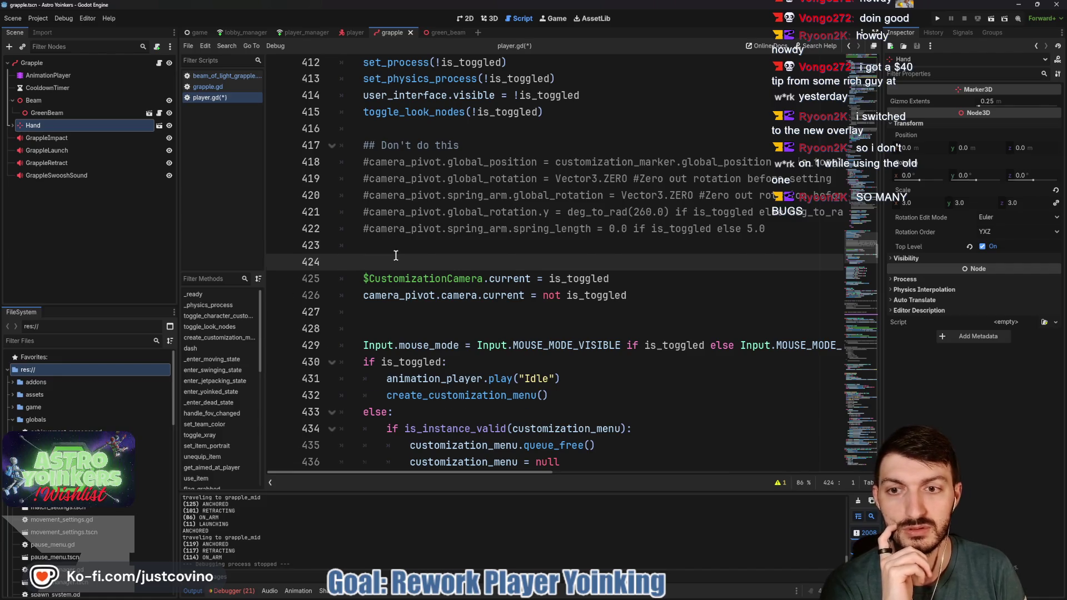
{"action": "key", "text": "BackSpace"}
{"action": "key", "text": "BackSpace"}
{"action": "scroll", "coordinate": [520, 173], "scroll_direction": "right", "scroll_amount": 3}
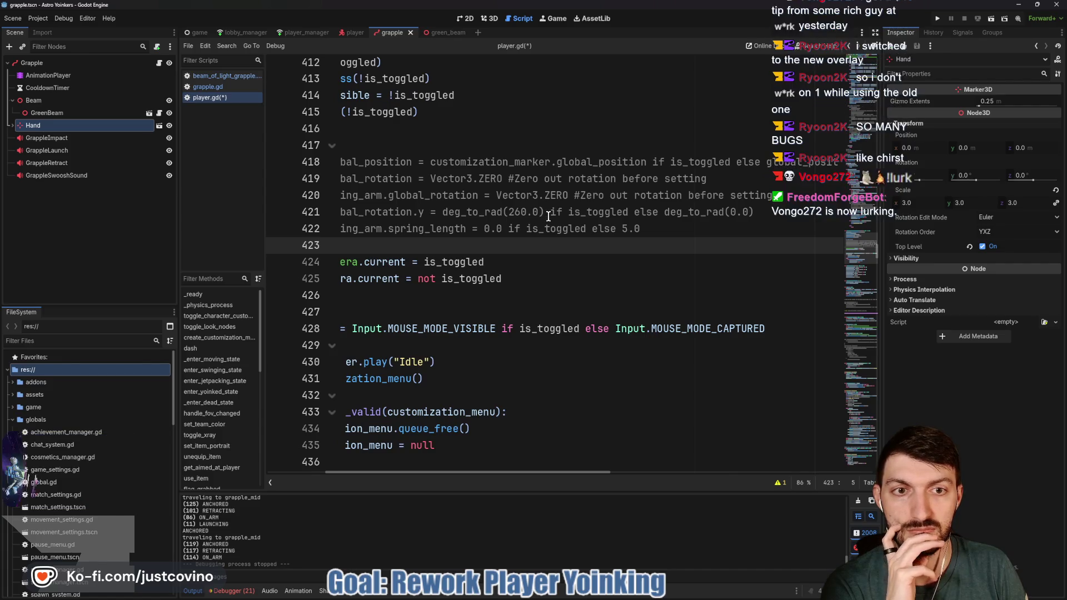
{"action": "scroll", "coordinate": [483, 276], "scroll_direction": "left", "scroll_amount": 4}
{"action": "left_click", "coordinate": [407, 306]}
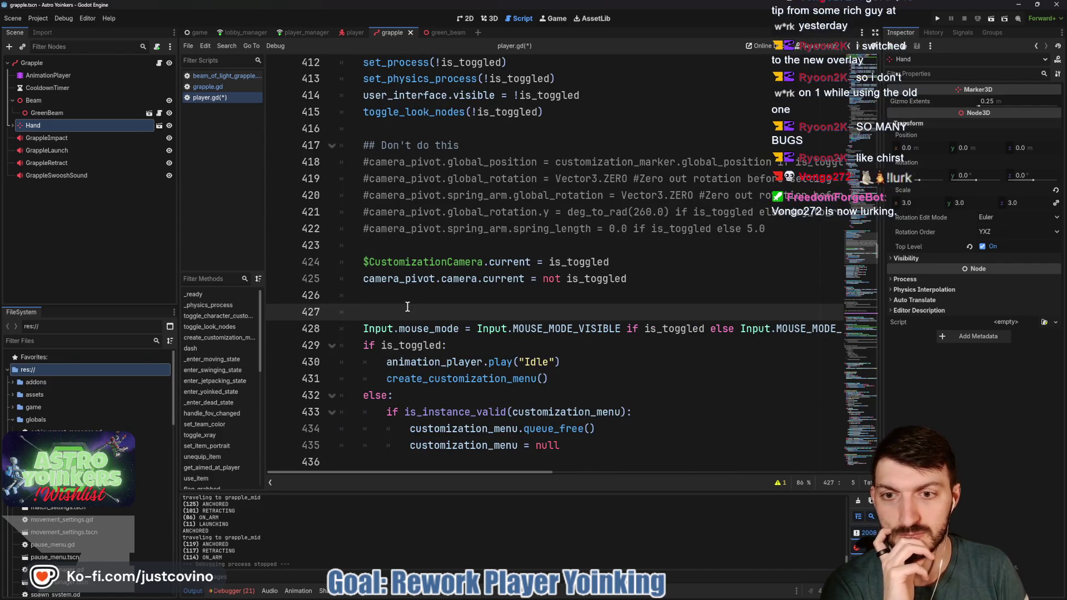
{"action": "key", "text": "BackSpace"}
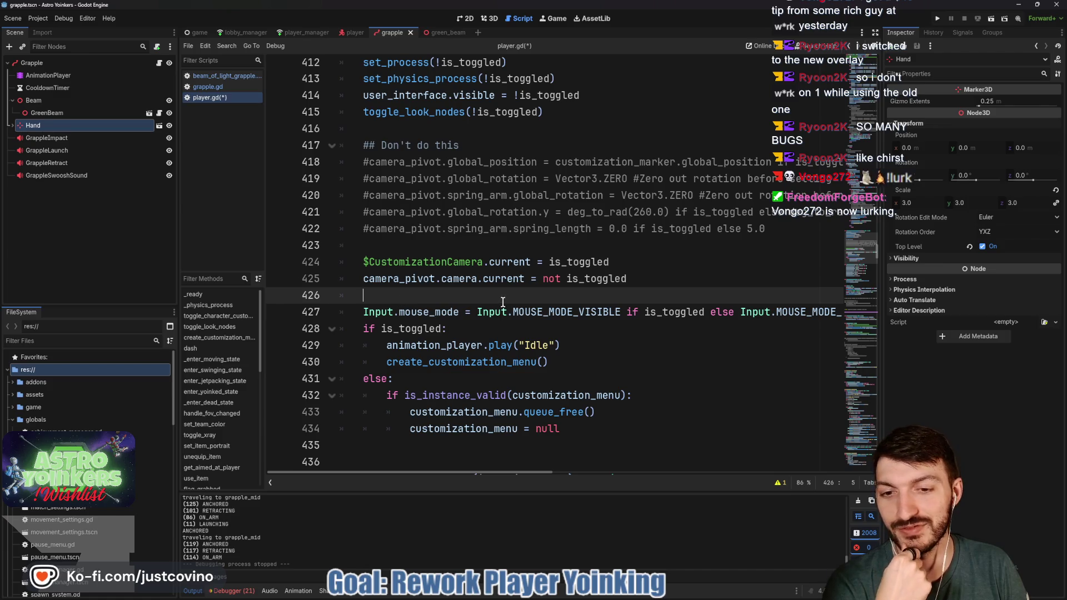
Step: Save player.gd with the blank lines removed
{"action": "scroll", "coordinate": [502, 302], "scroll_direction": "down", "scroll_amount": 4}
{"action": "scroll", "coordinate": [448, 247], "scroll_direction": "up", "scroll_amount": 9}
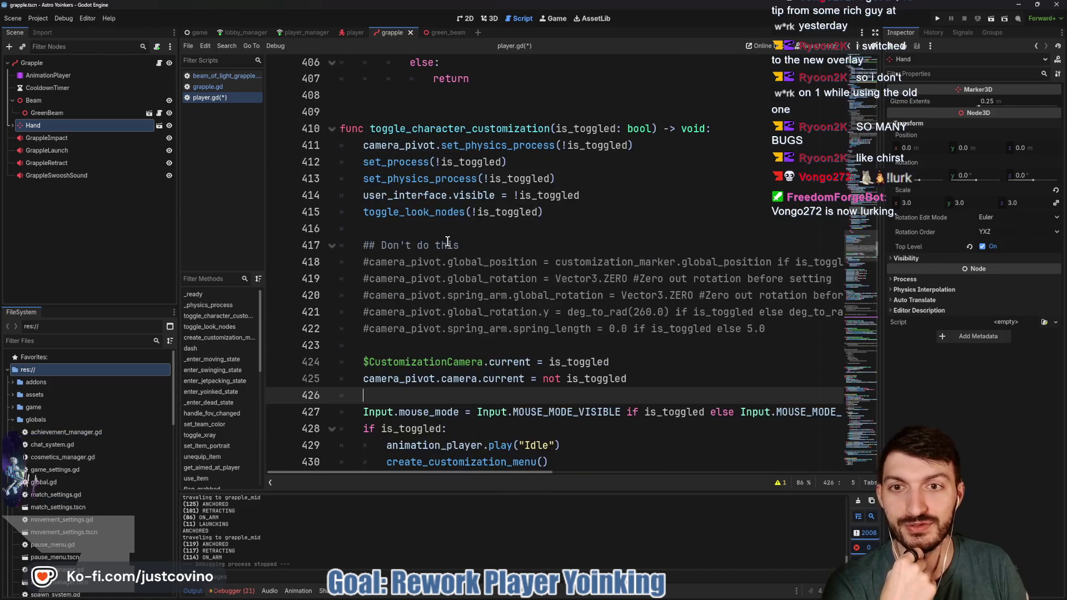
{"action": "left_click", "coordinate": [460, 260]}
{"action": "key", "text": "ctrl+s"}
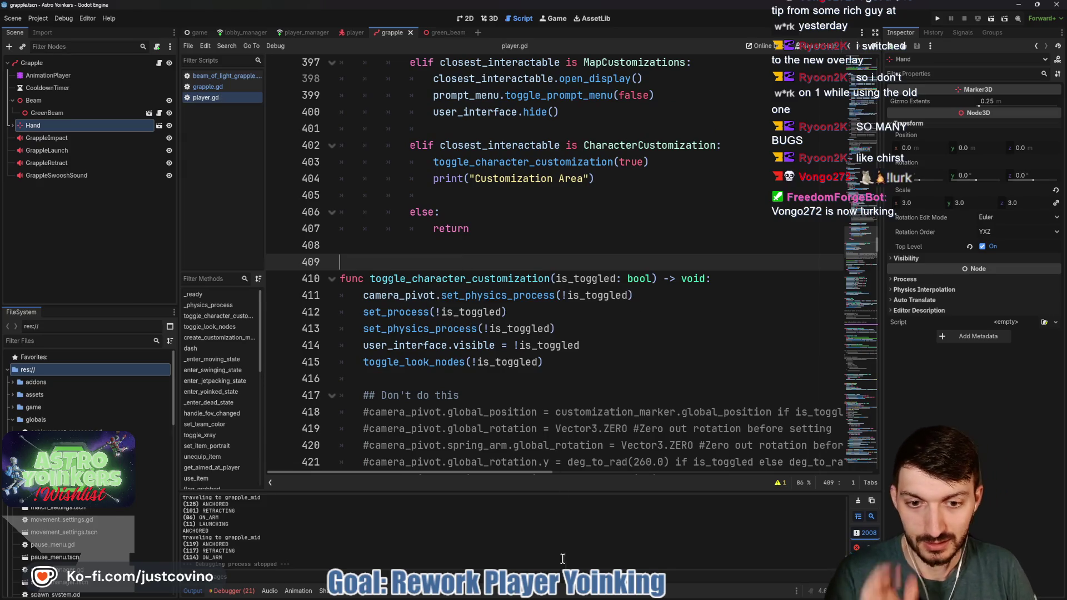
Step: Bring up the Notion Astro Yoinkers Bug Tracker board and scroll through its bugs
{"action": "left_click", "coordinate": [579, 596]}
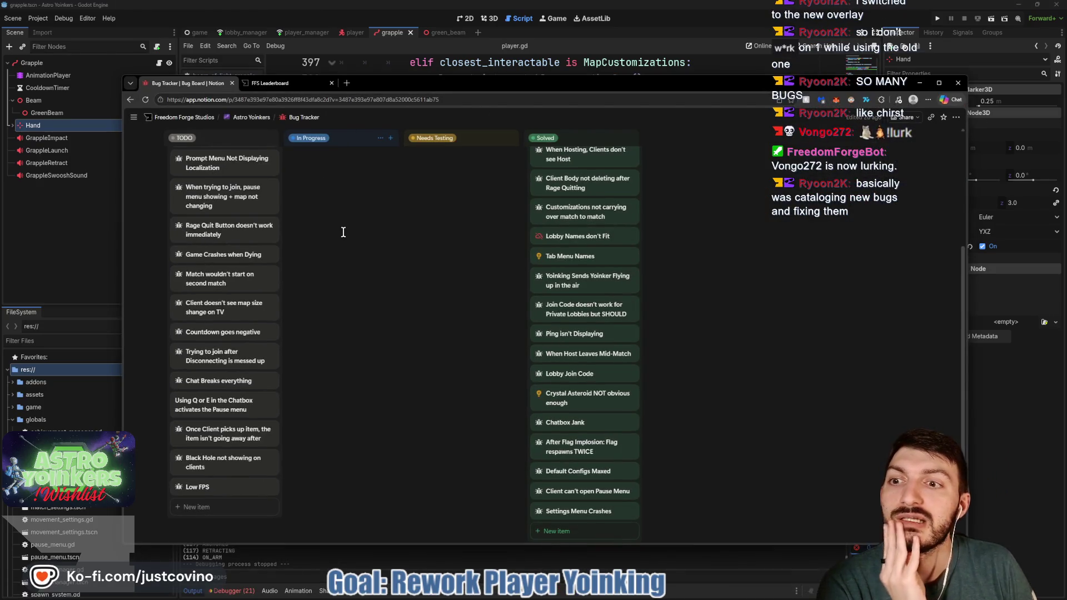
{"action": "scroll", "coordinate": [255, 220], "scroll_direction": "up", "scroll_amount": 5}
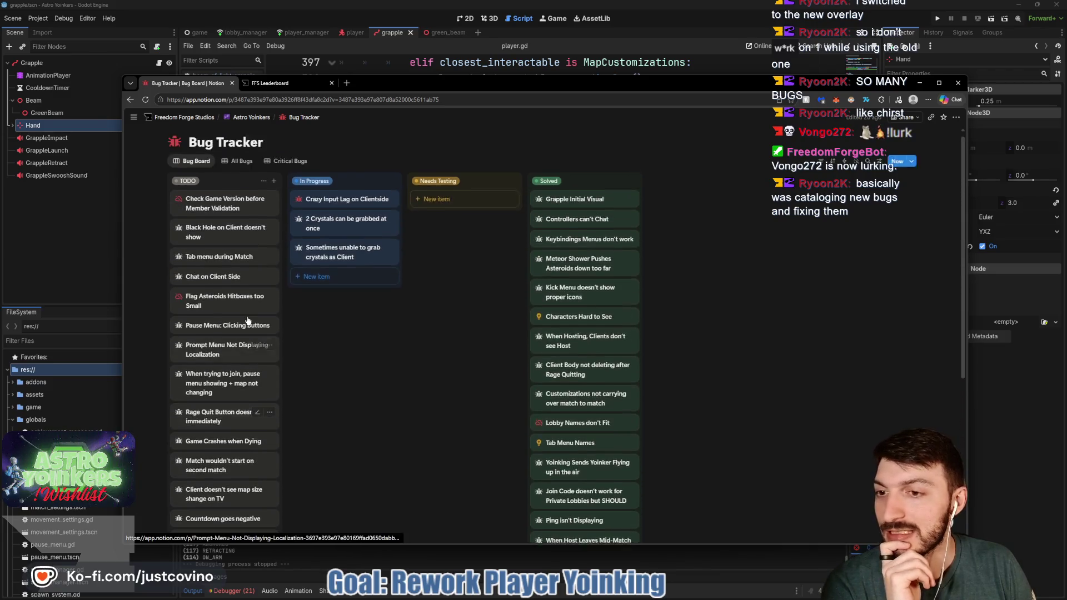
{"action": "scroll", "coordinate": [238, 239], "scroll_direction": "down", "scroll_amount": 5}
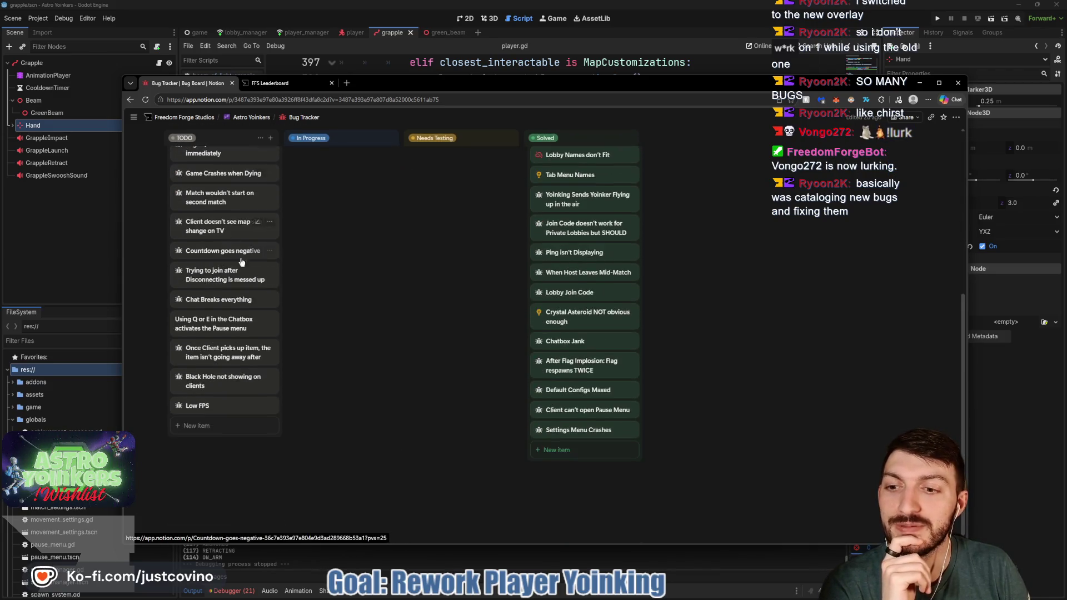
{"action": "scroll", "coordinate": [244, 250], "scroll_direction": "up", "scroll_amount": 5}
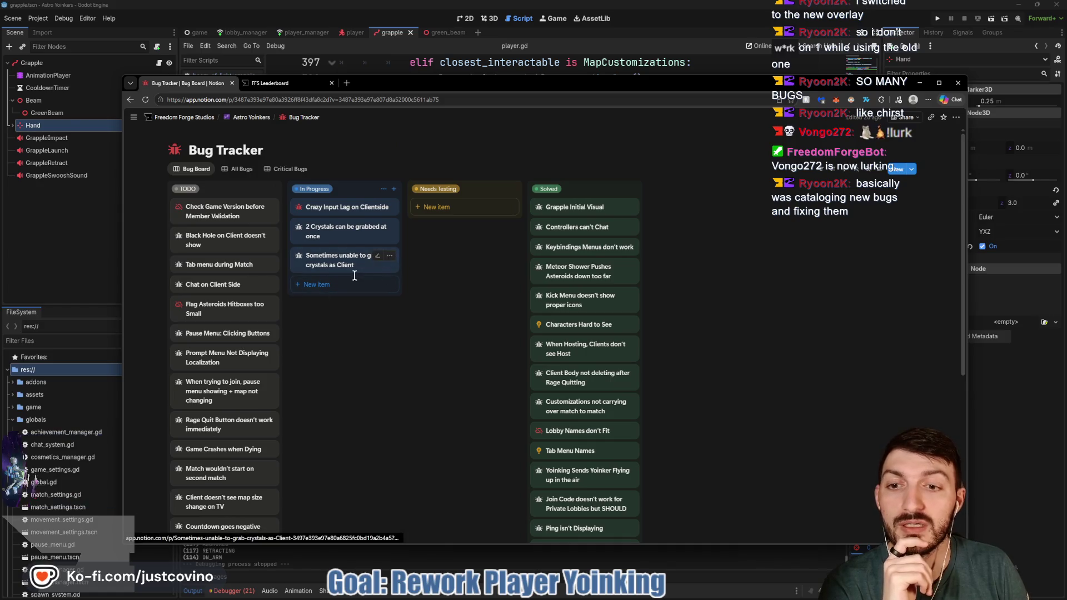
{"action": "scroll", "coordinate": [318, 239], "scroll_direction": "down", "scroll_amount": 3}
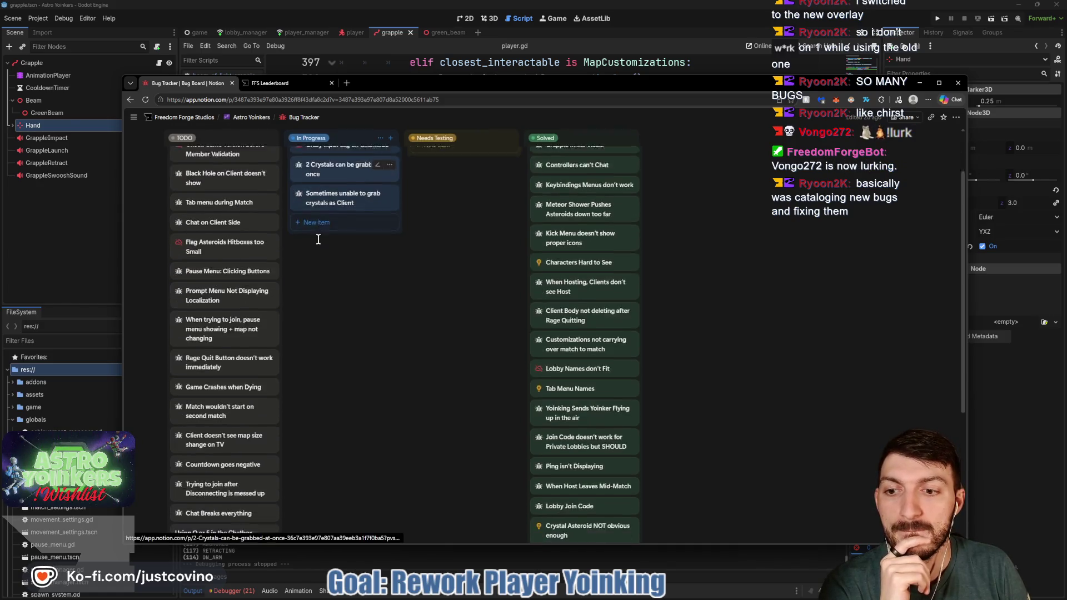
{"action": "scroll", "coordinate": [318, 239], "scroll_direction": "up", "scroll_amount": 2}
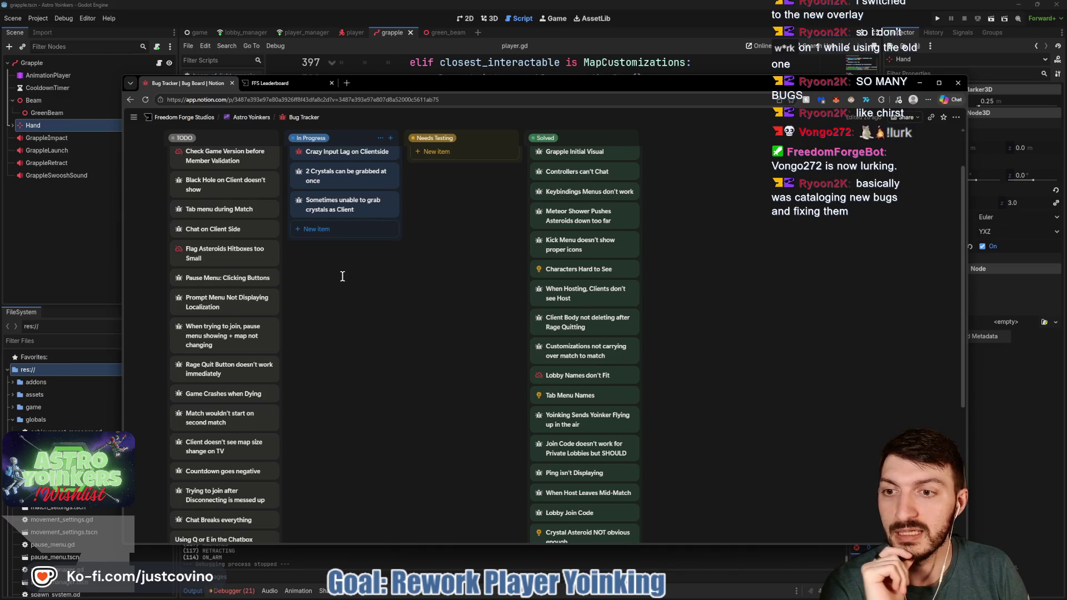
{"action": "scroll", "coordinate": [337, 276], "scroll_direction": "down", "scroll_amount": 2}
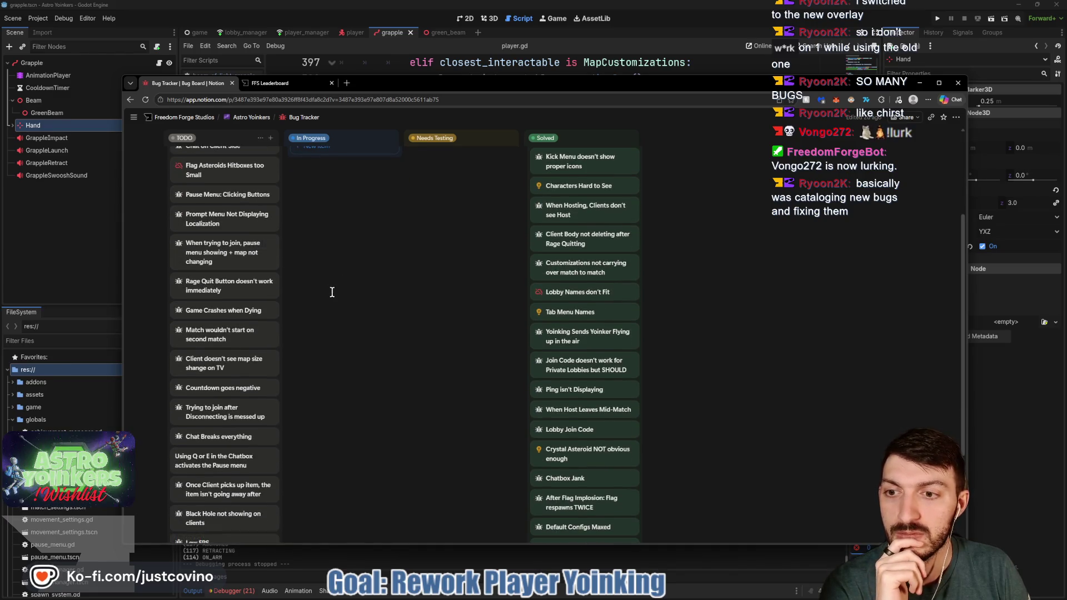
{"action": "scroll", "coordinate": [331, 291], "scroll_direction": "down", "scroll_amount": 3}
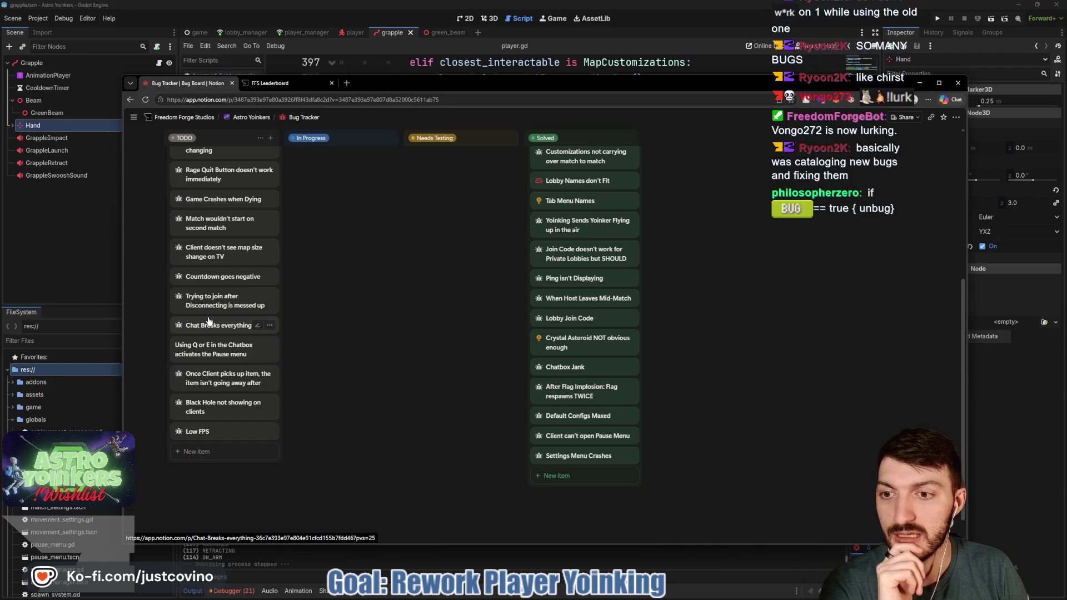
{"action": "scroll", "coordinate": [302, 332], "scroll_direction": "up", "scroll_amount": 3}
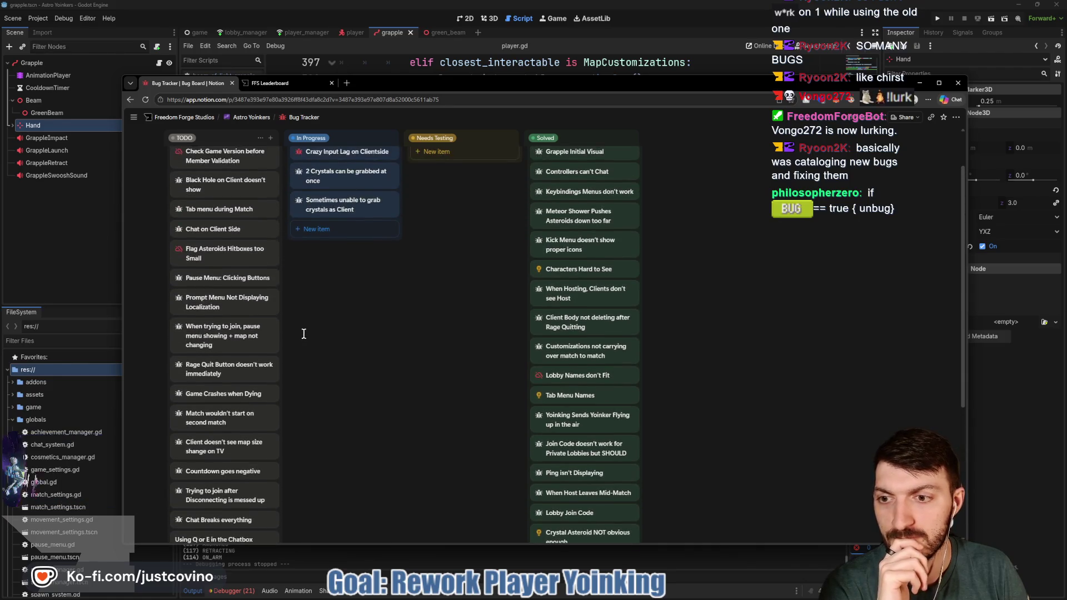
{"action": "scroll", "coordinate": [302, 333], "scroll_direction": "up", "scroll_amount": 3}
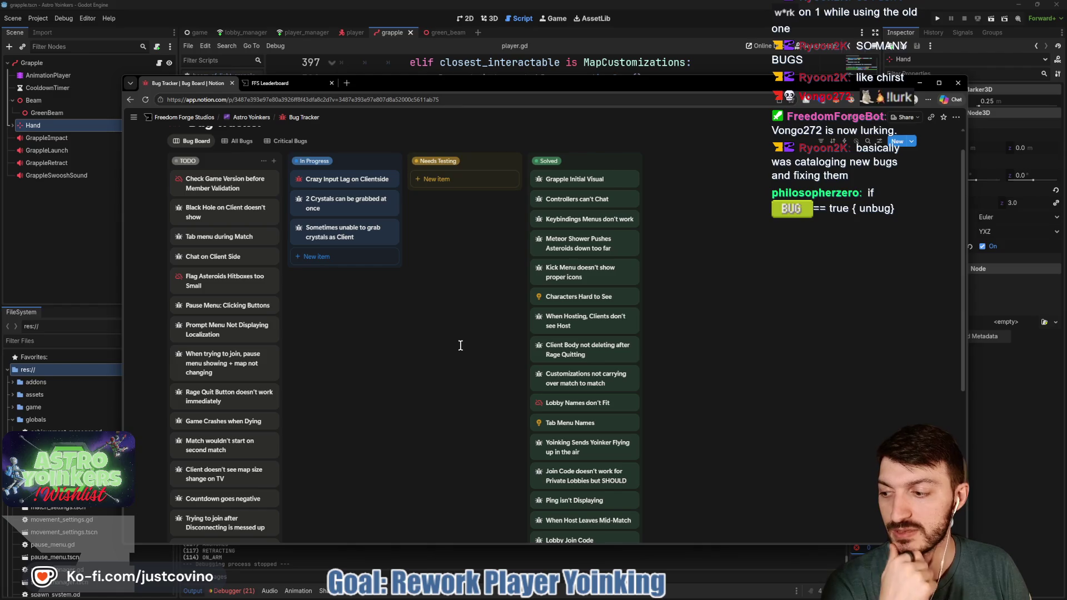
{"action": "scroll", "coordinate": [460, 345], "scroll_direction": "up", "scroll_amount": 1}
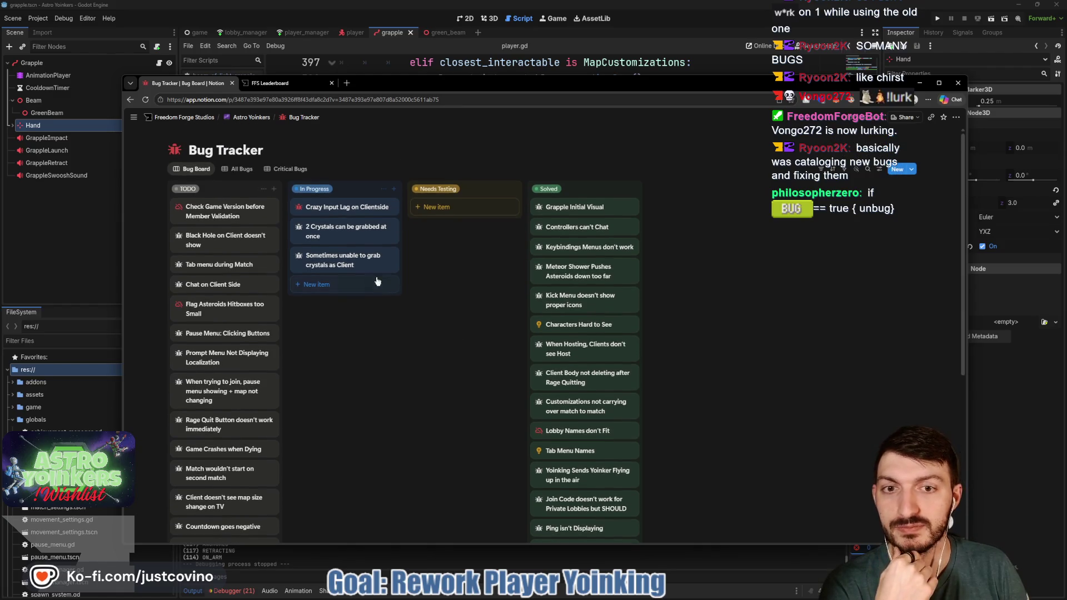
Step: Flip to the FFS Leaderboard page and back, then return to Godot
{"action": "left_click", "coordinate": [273, 84]}
{"action": "left_click", "coordinate": [183, 83]}
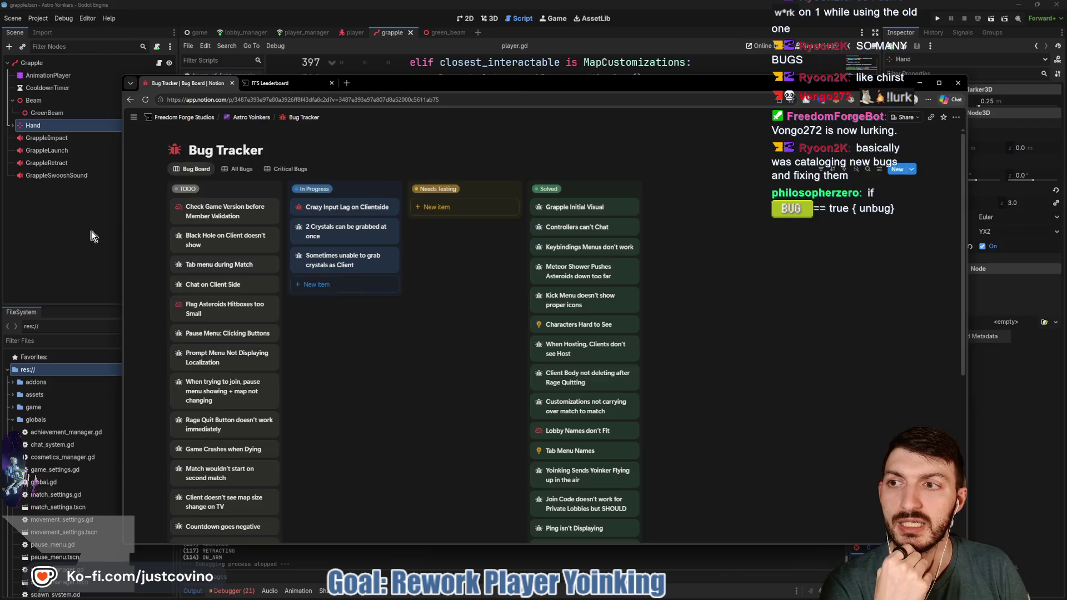
{"action": "key", "text": "alt+Tab"}
Step: Jump from the retract_grapple() call on line 354 of player.gd to its definition
{"action": "scroll", "coordinate": [512, 270], "scroll_direction": "up", "scroll_amount": 3}
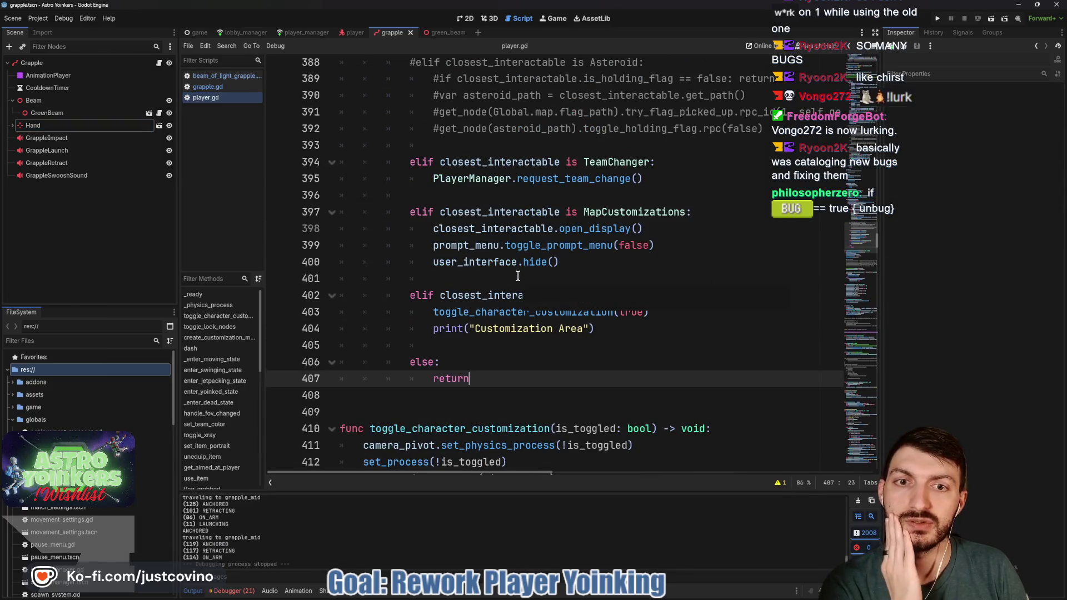
{"action": "scroll", "coordinate": [474, 299], "scroll_direction": "up", "scroll_amount": 5}
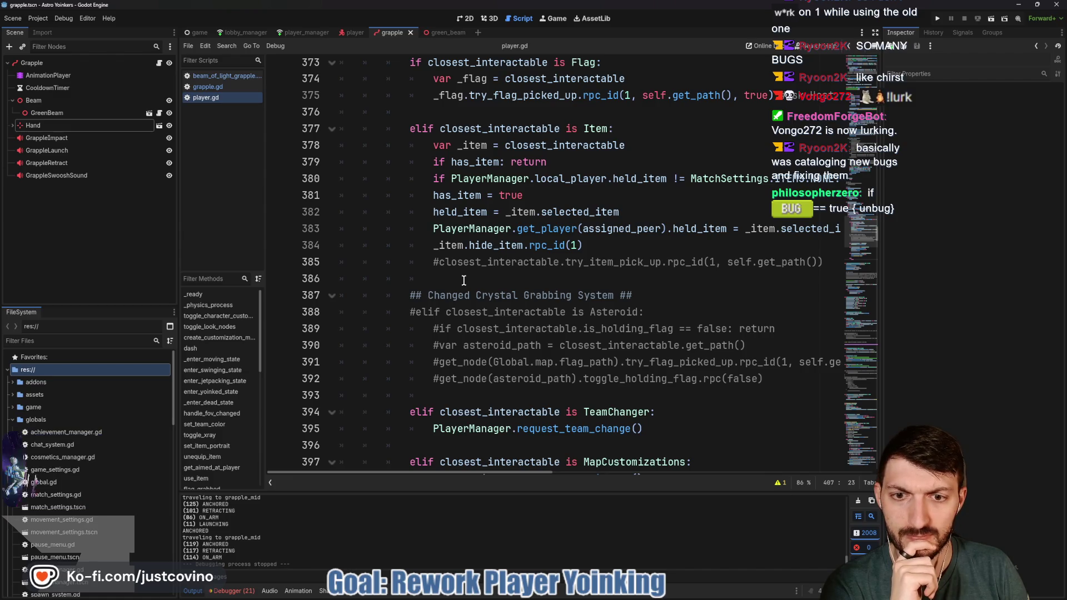
{"action": "scroll", "coordinate": [464, 280], "scroll_direction": "down", "scroll_amount": 5}
{"action": "scroll", "coordinate": [464, 280], "scroll_direction": "down", "scroll_amount": 11}
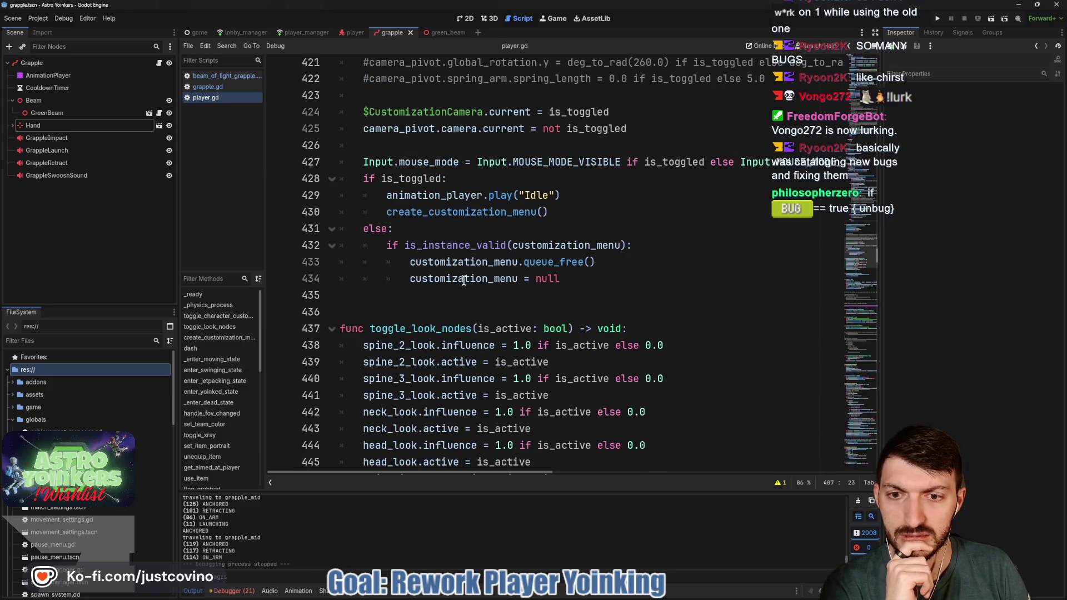
{"action": "scroll", "coordinate": [464, 280], "scroll_direction": "down", "scroll_amount": 4}
{"action": "scroll", "coordinate": [464, 280], "scroll_direction": "up", "scroll_amount": 20}
{"action": "scroll", "coordinate": [464, 280], "scroll_direction": "up", "scroll_amount": 6}
{"action": "scroll", "coordinate": [464, 280], "scroll_direction": "down", "scroll_amount": 2}
{"action": "scroll", "coordinate": [464, 280], "scroll_direction": "up", "scroll_amount": 6}
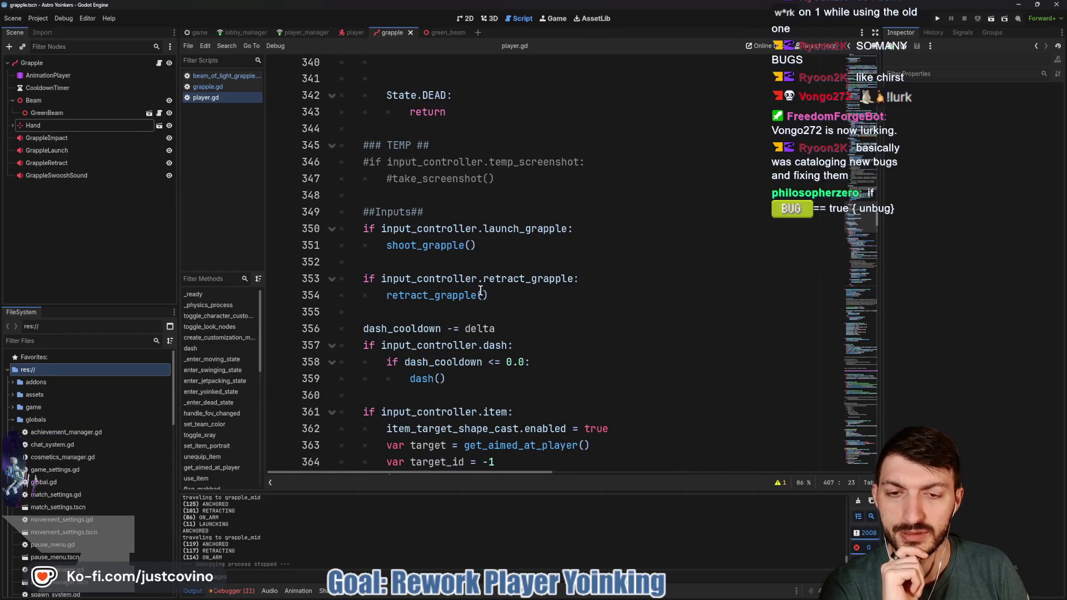
{"action": "left_click", "coordinate": [440, 279]}
{"action": "left_click", "coordinate": [436, 295]}
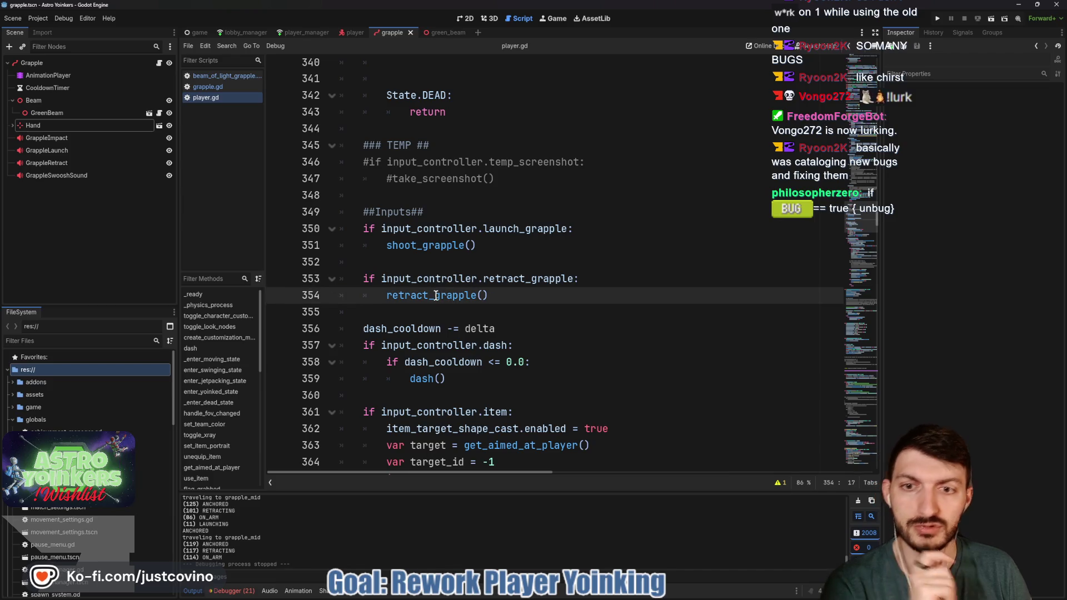
{"action": "left_click", "coordinate": [436, 295], "text": "ctrl"}
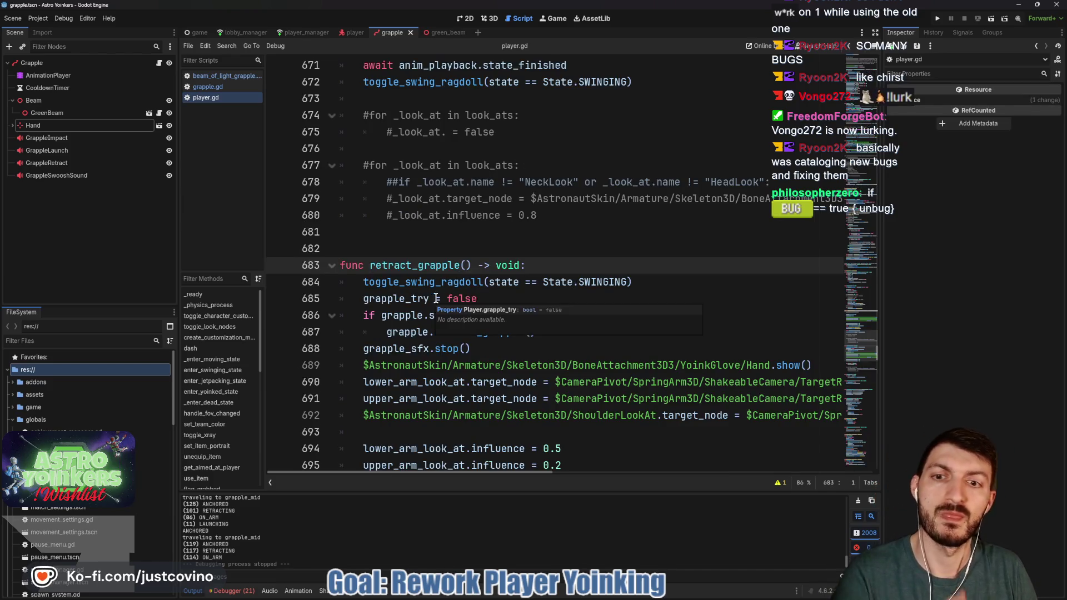
Step: Delete the 'if grapple.state == grapple.State.ANCHORED:' line in player.gd and dedent the grapple.retract_grapple() call
{"action": "scroll", "coordinate": [572, 288], "scroll_direction": "down", "scroll_amount": 2}
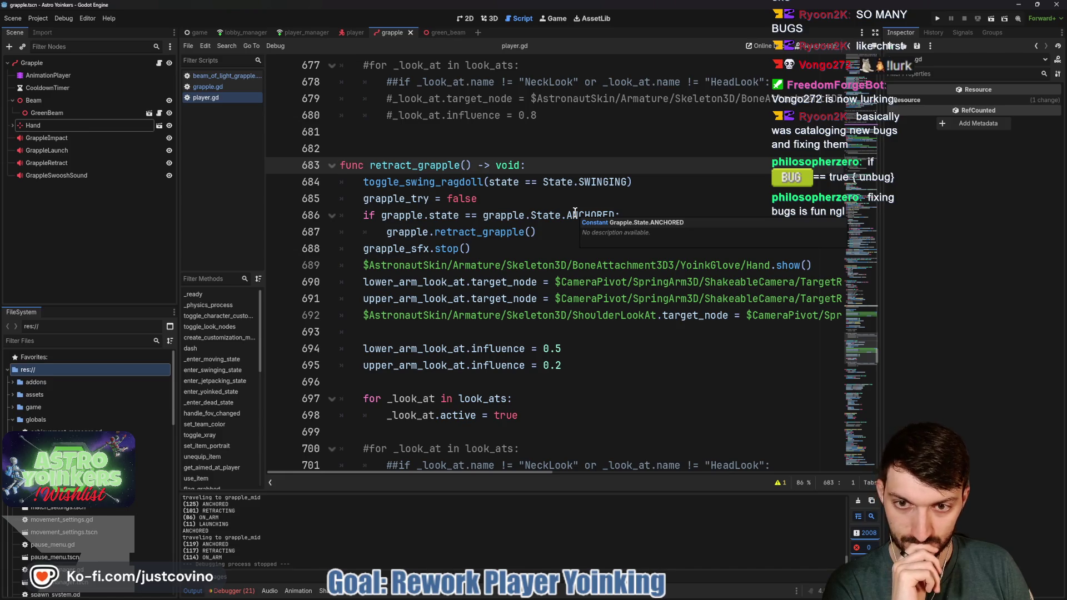
{"action": "double_click", "coordinate": [478, 233]}
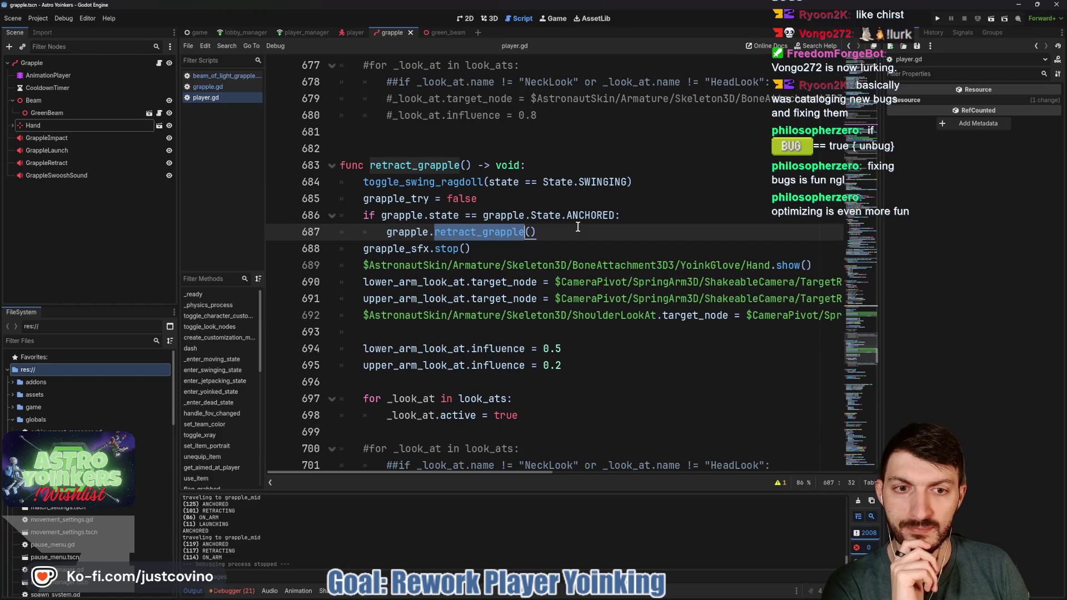
{"action": "scroll", "coordinate": [576, 226], "scroll_direction": "down", "scroll_amount": 1}
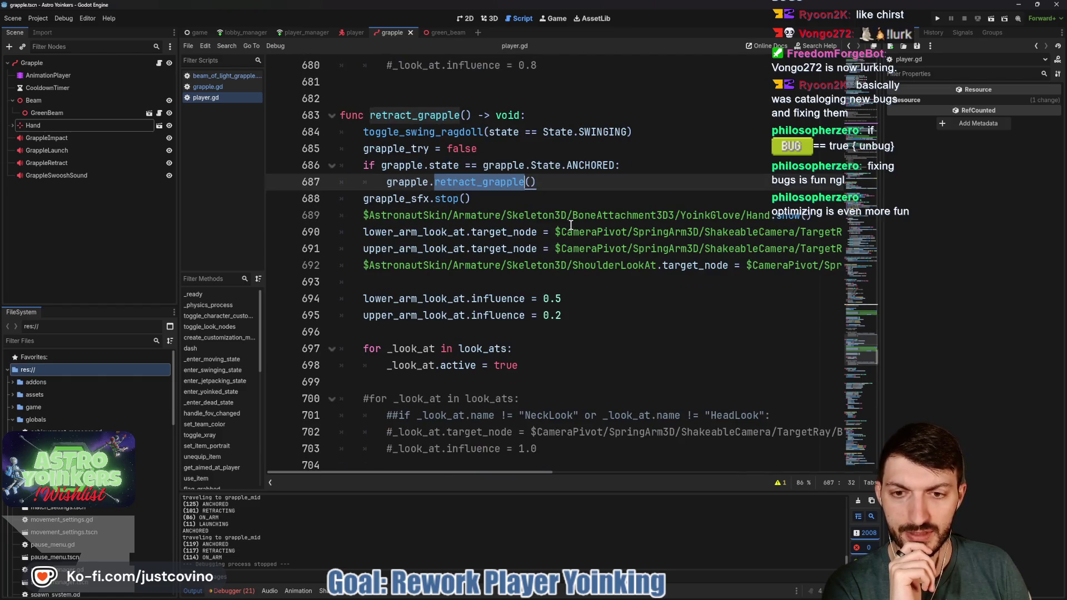
{"action": "scroll", "coordinate": [571, 225], "scroll_direction": "down", "scroll_amount": 3}
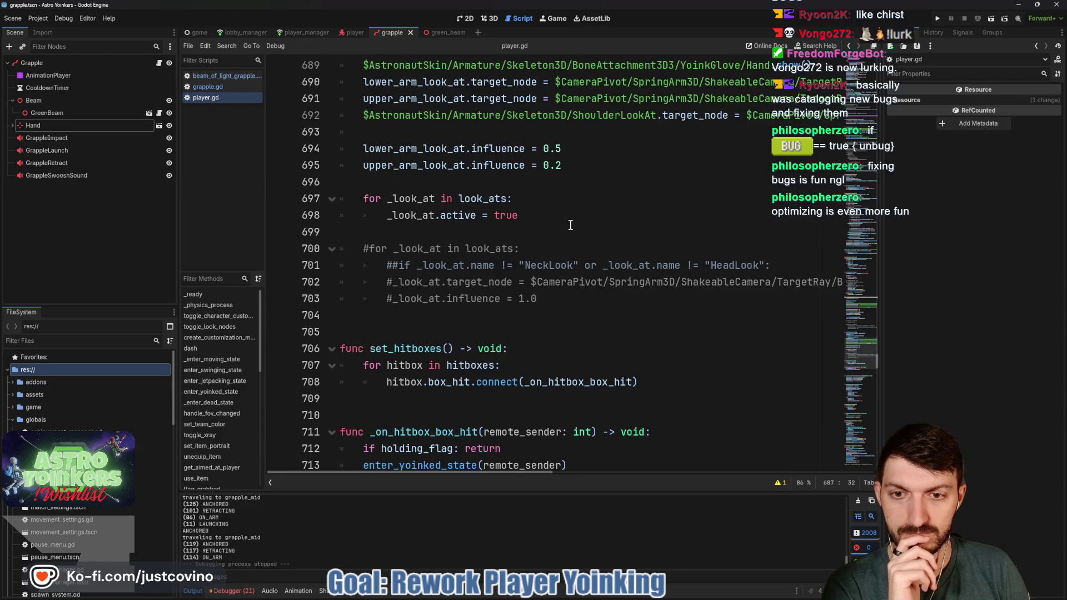
{"action": "scroll", "coordinate": [570, 225], "scroll_direction": "up", "scroll_amount": 4}
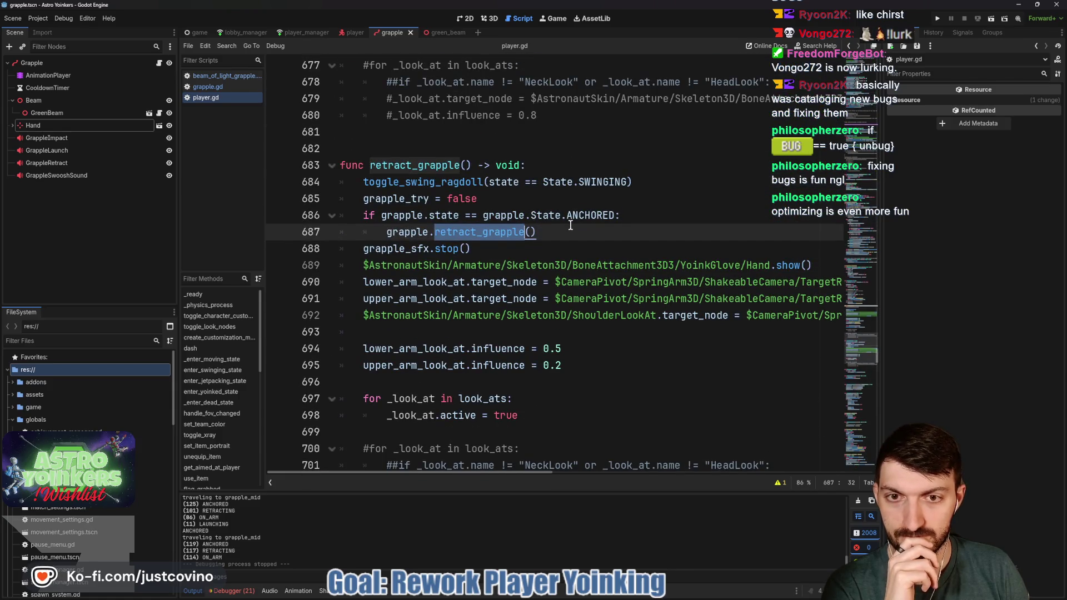
{"action": "left_click", "coordinate": [607, 228]}
{"action": "key", "text": "shift+Home"}
{"action": "key", "text": "shift+Home"}
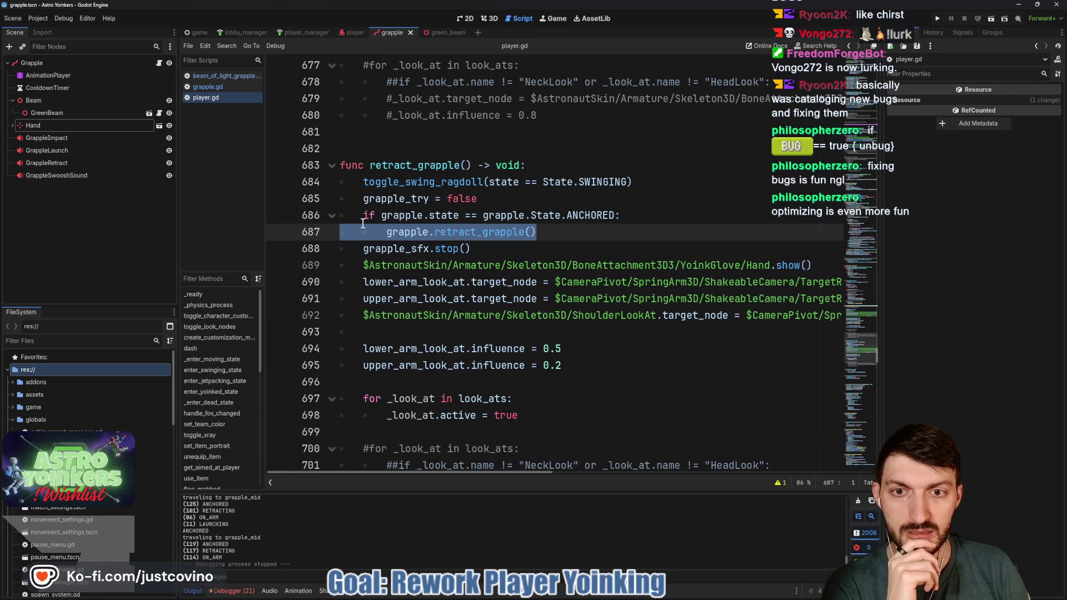
{"action": "left_click", "coordinate": [364, 216]}
{"action": "key", "text": "shift+End"}
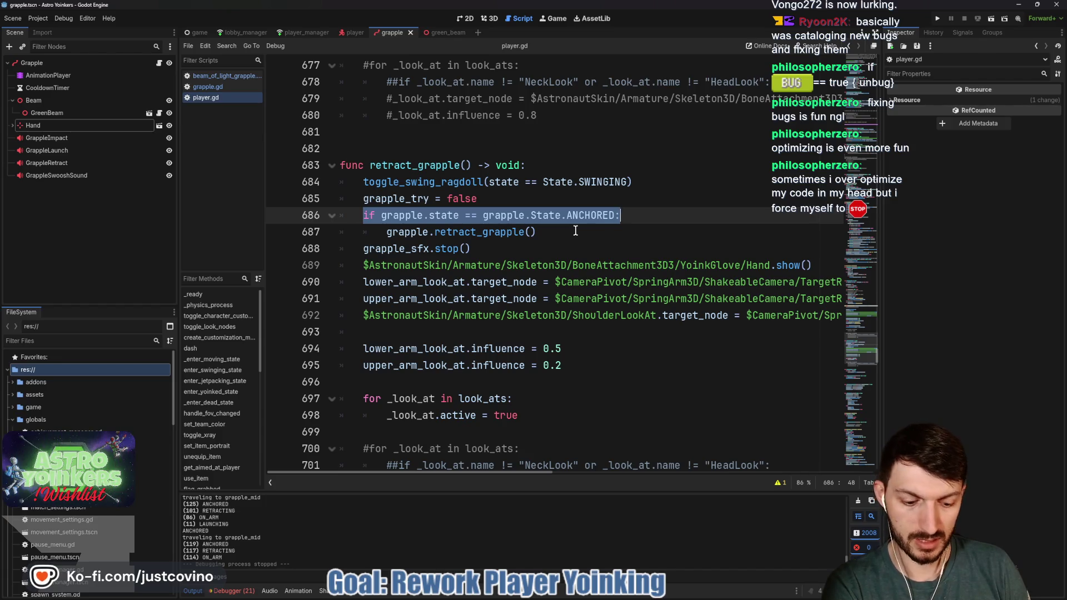
{"action": "key", "text": "BackSpace"}
{"action": "key", "text": "ctrl+shift+k"}
{"action": "key", "text": "shift+Tab"}
{"action": "left_click", "coordinate": [565, 216]}
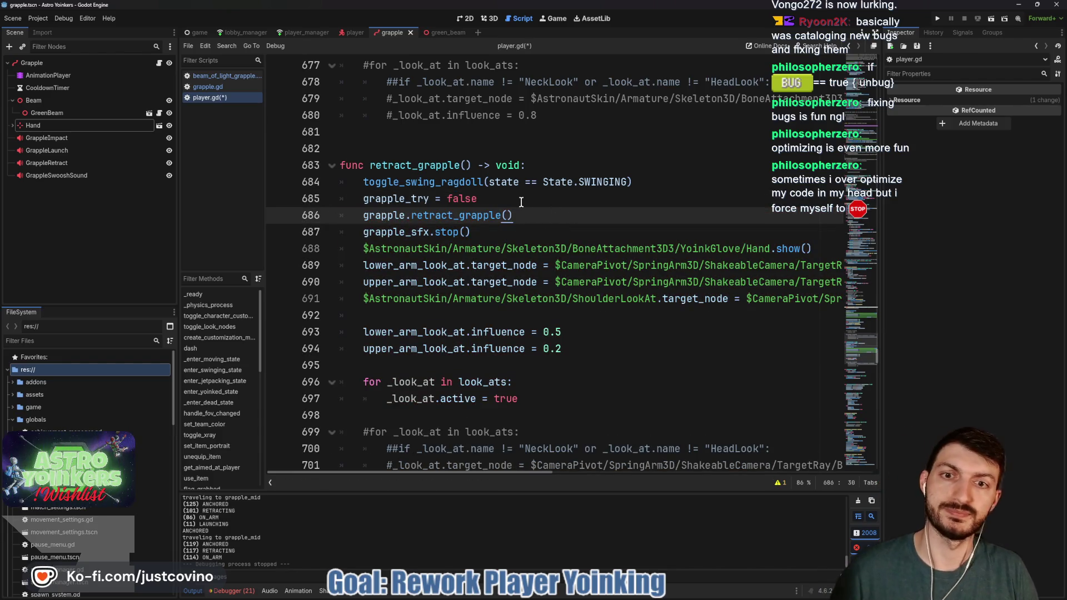
Step: Save player.gd and go to grapple.gd's own retract_grapple definition
{"action": "key", "text": "ctrl+s"}
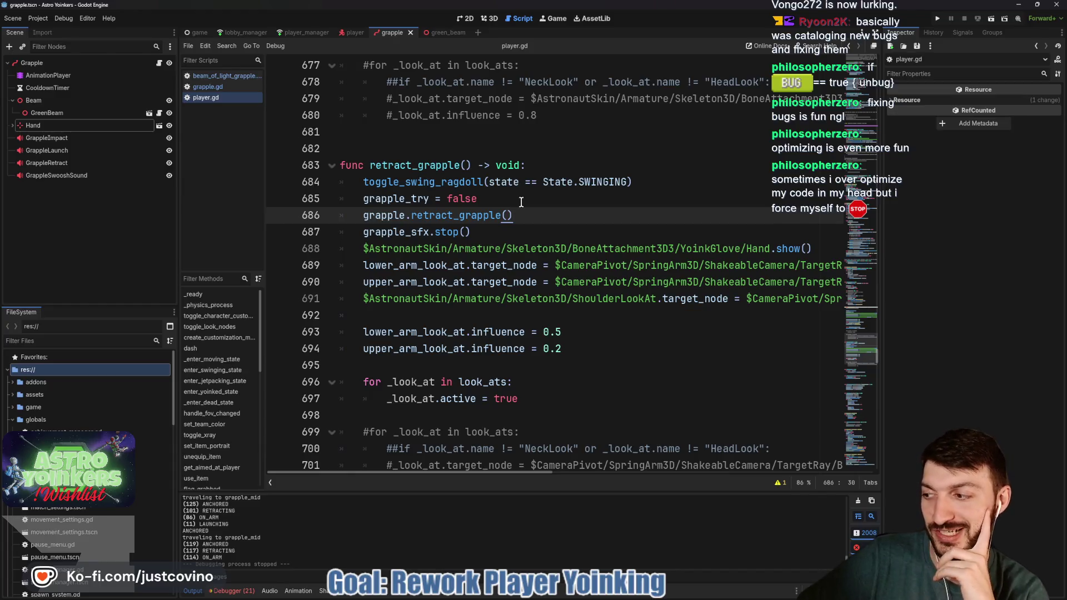
{"action": "key", "text": "ctrl+s"}
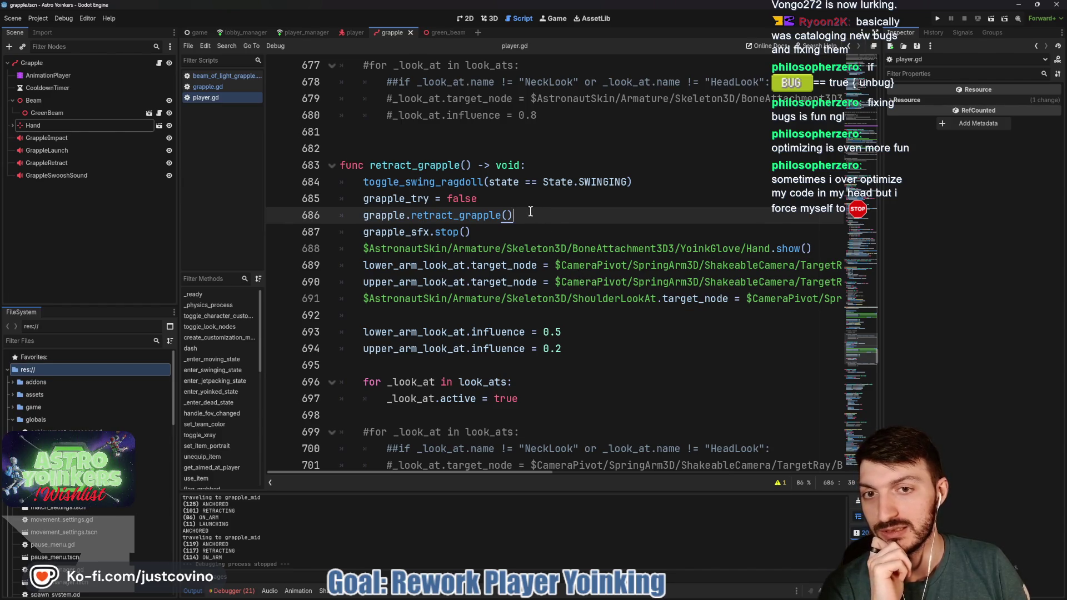
{"action": "left_click", "coordinate": [506, 202]}
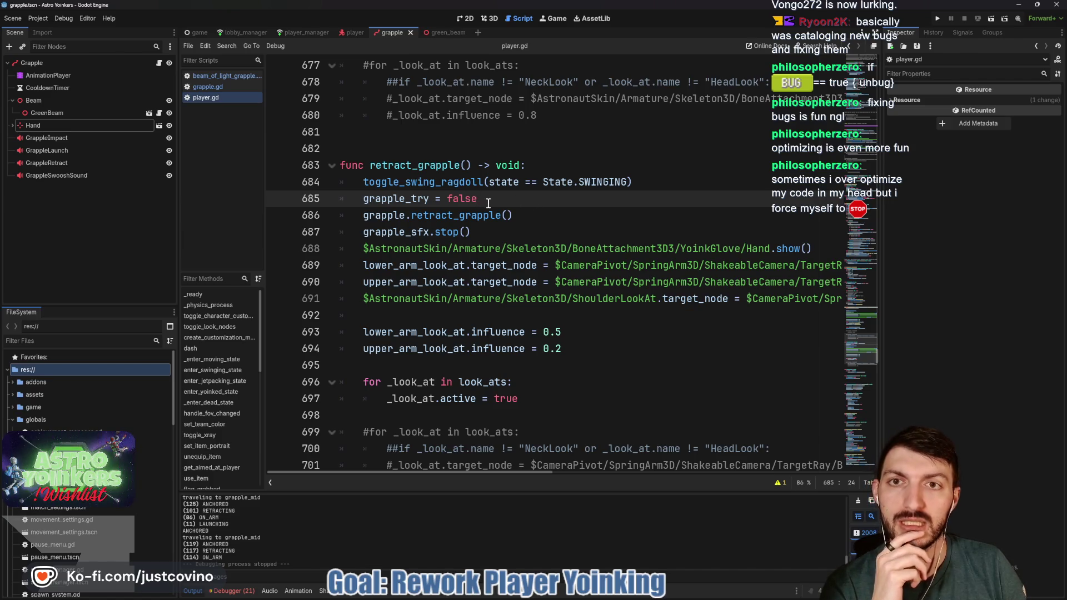
{"action": "left_click", "coordinate": [559, 216]}
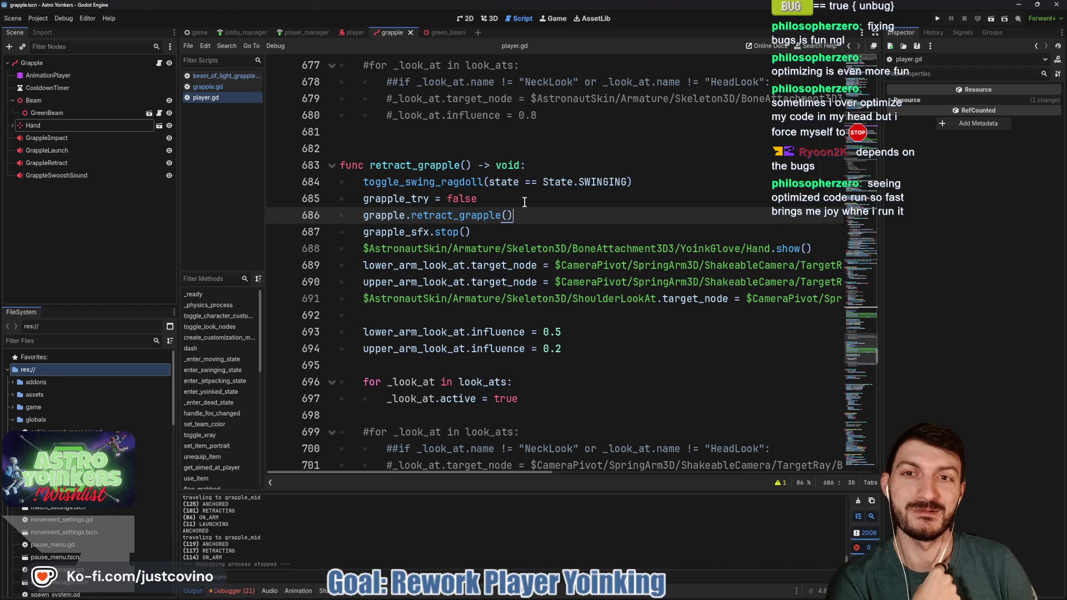
{"action": "key", "text": "F12"}
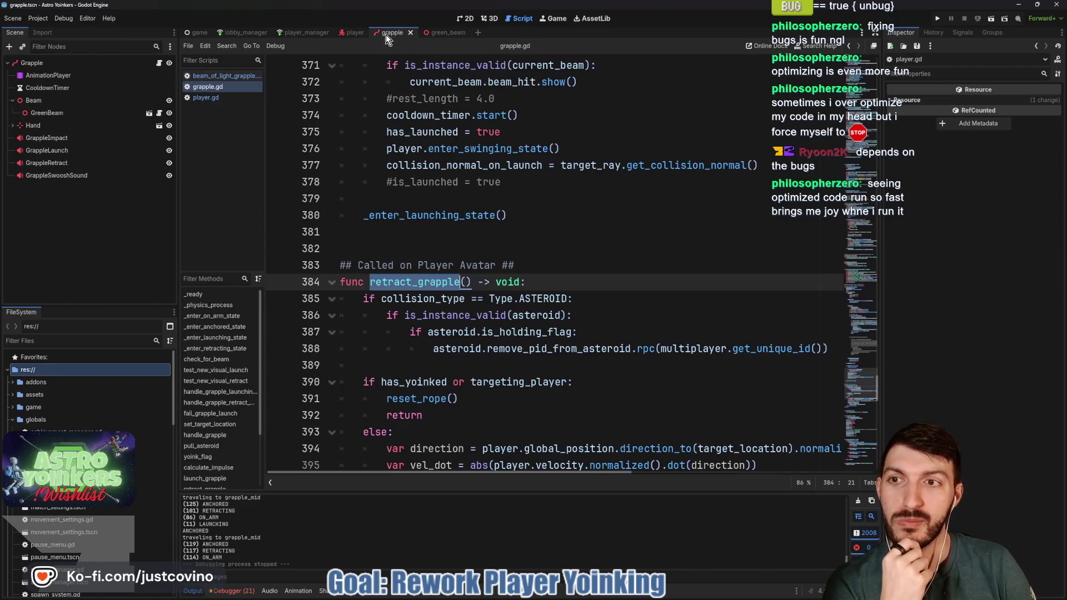
{"action": "scroll", "coordinate": [524, 223], "scroll_direction": "down", "scroll_amount": 3}
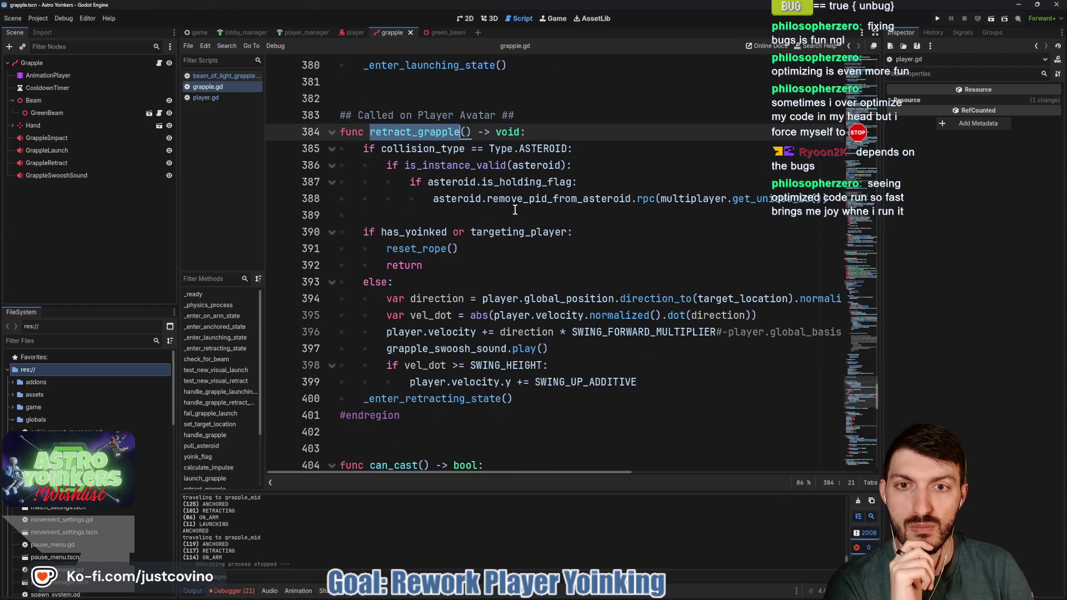
{"action": "scroll", "coordinate": [513, 208], "scroll_direction": "down", "scroll_amount": 1}
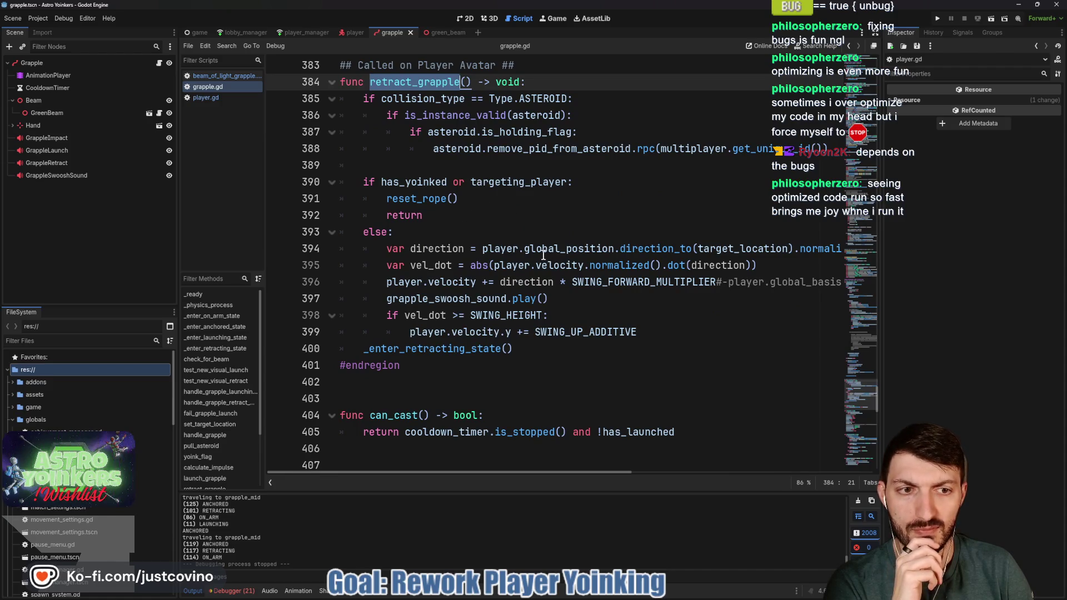
{"action": "scroll", "coordinate": [501, 258], "scroll_direction": "right", "scroll_amount": 3}
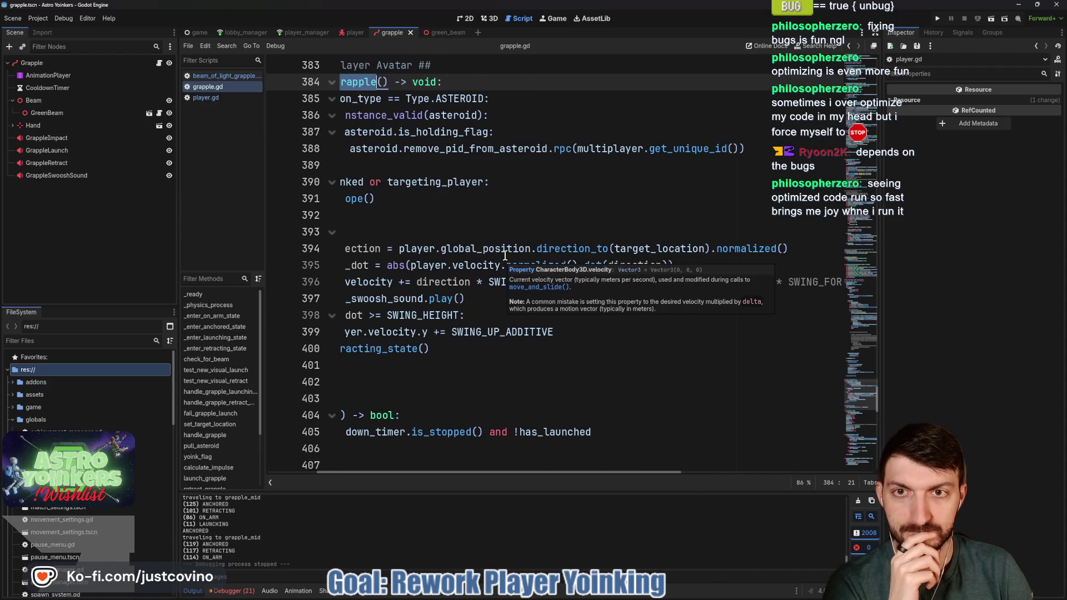
{"action": "scroll", "coordinate": [504, 257], "scroll_direction": "left", "scroll_amount": 3}
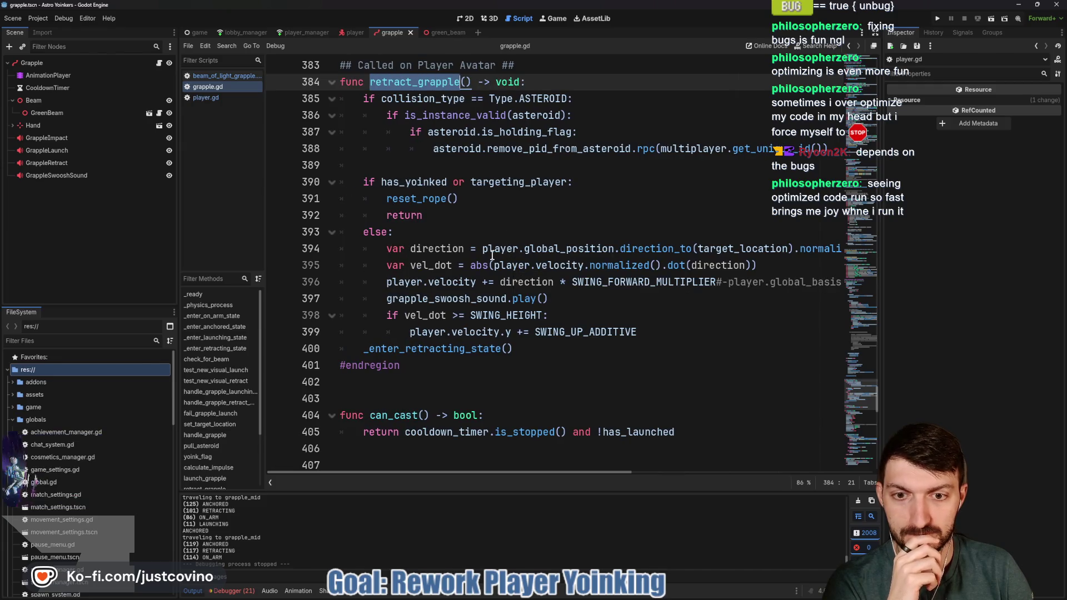
{"action": "scroll", "coordinate": [588, 250], "scroll_direction": "right", "scroll_amount": 3}
{"action": "scroll", "coordinate": [584, 250], "scroll_direction": "left", "scroll_amount": 3}
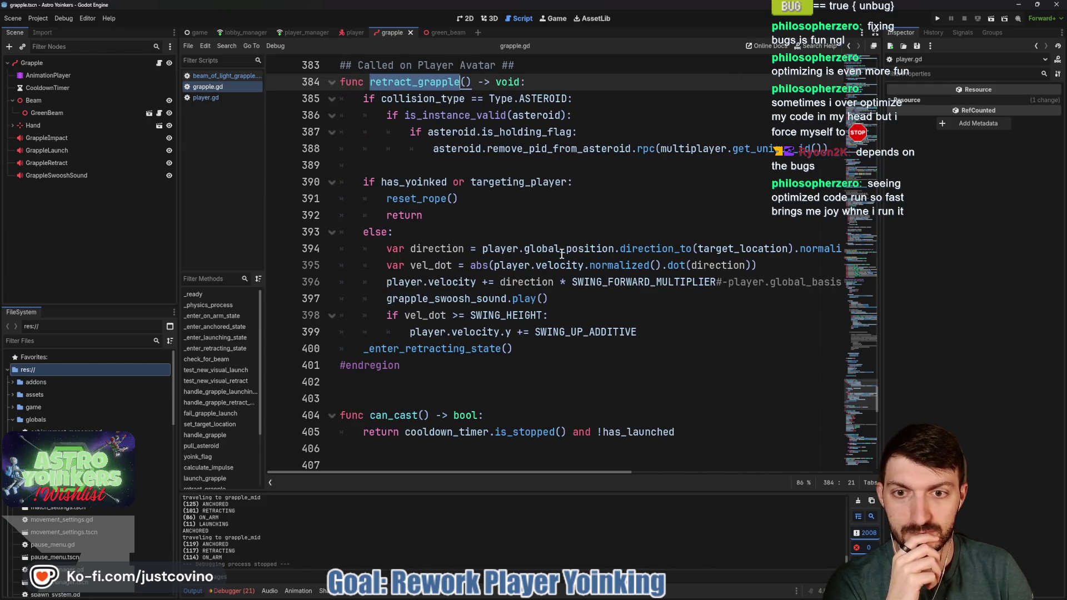
{"action": "scroll", "coordinate": [541, 269], "scroll_direction": "right", "scroll_amount": 3}
{"action": "scroll", "coordinate": [528, 283], "scroll_direction": "left", "scroll_amount": 3}
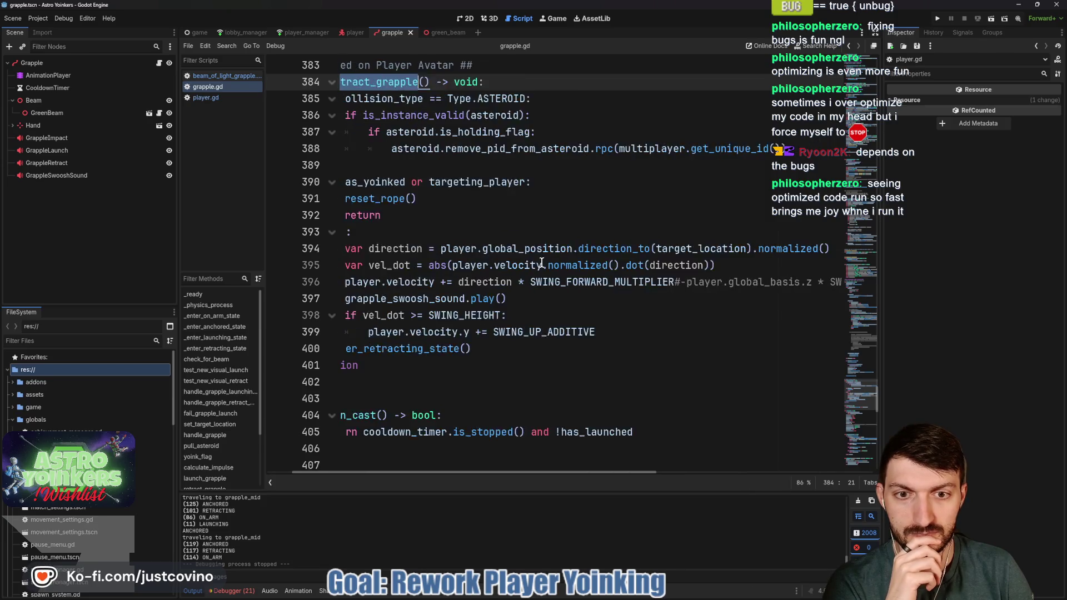
{"action": "left_click", "coordinate": [424, 349]}
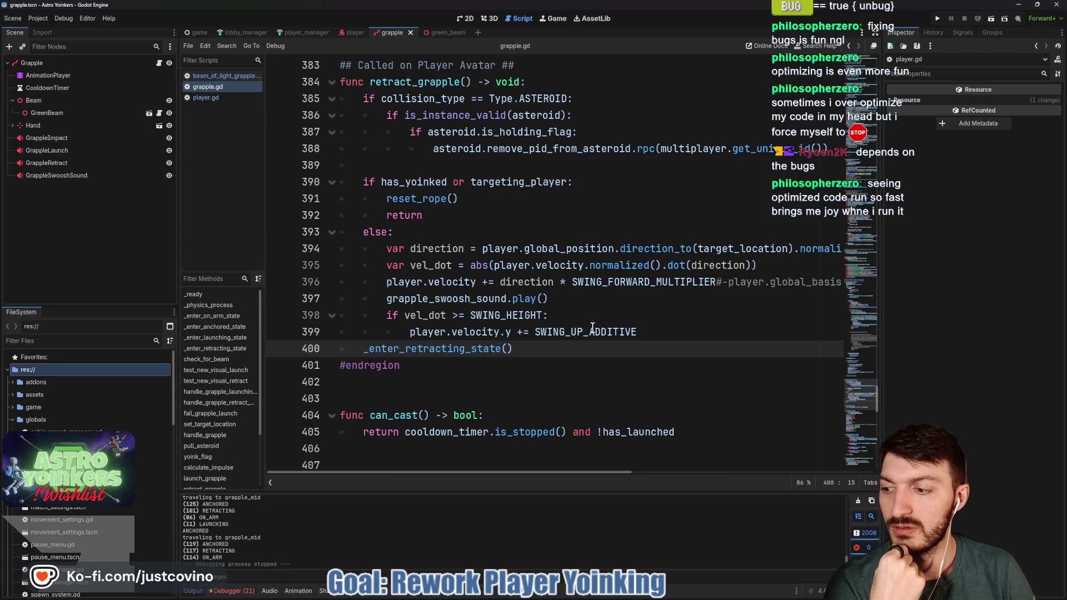
{"action": "double_click", "coordinate": [437, 349]}
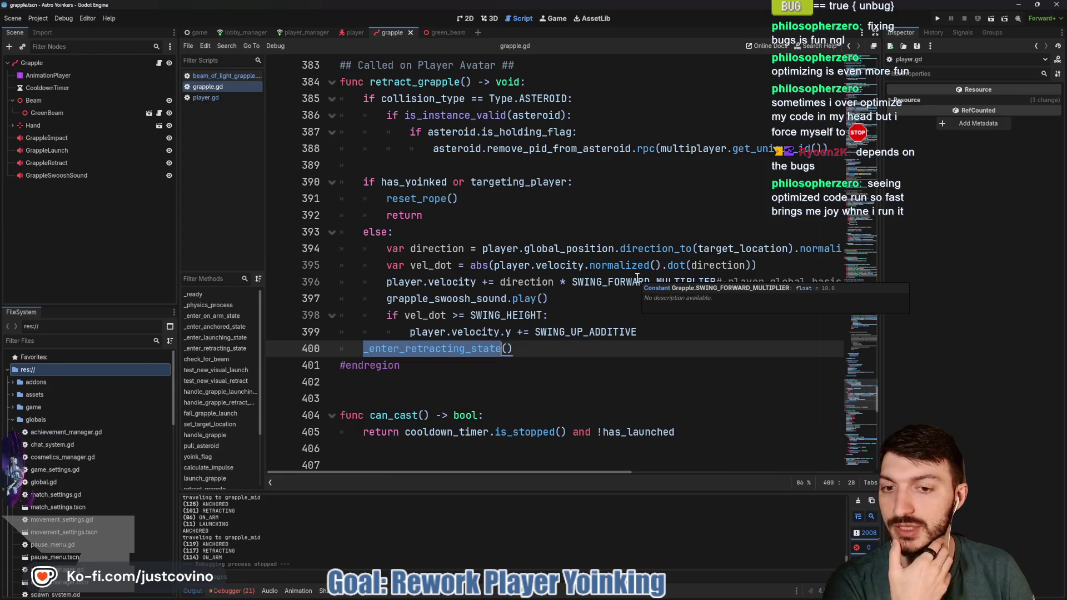
{"action": "scroll", "coordinate": [611, 279], "scroll_direction": "up", "scroll_amount": 15}
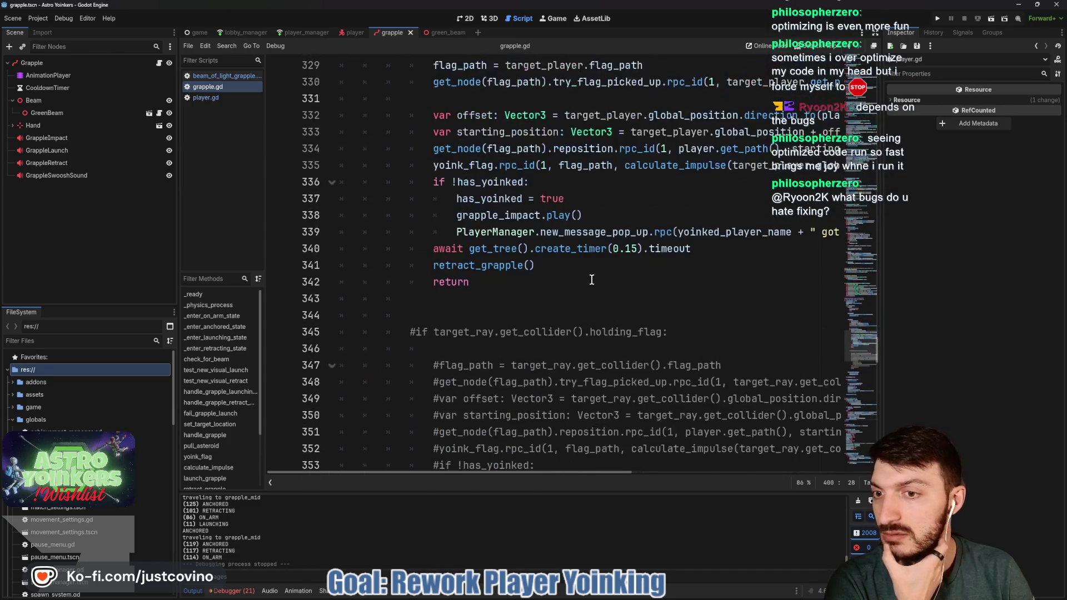
{"action": "scroll", "coordinate": [588, 280], "scroll_direction": "up", "scroll_amount": 5}
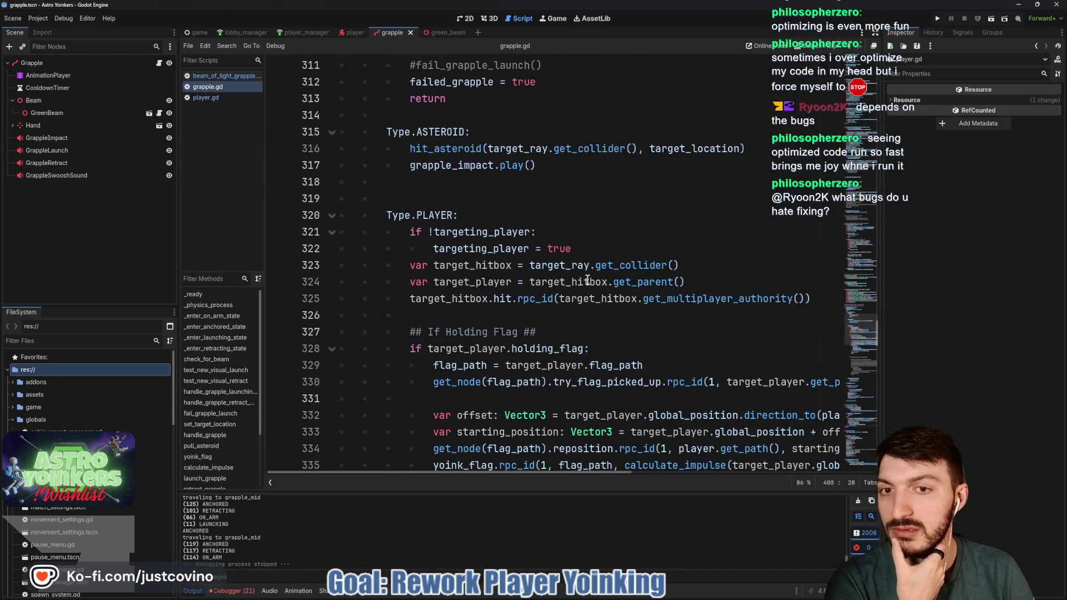
{"action": "scroll", "coordinate": [587, 279], "scroll_direction": "up", "scroll_amount": 8}
Step: Add a blank line after line 302 and delete the extra blank lines above fail_grapple_launch
{"action": "left_click", "coordinate": [389, 371]}
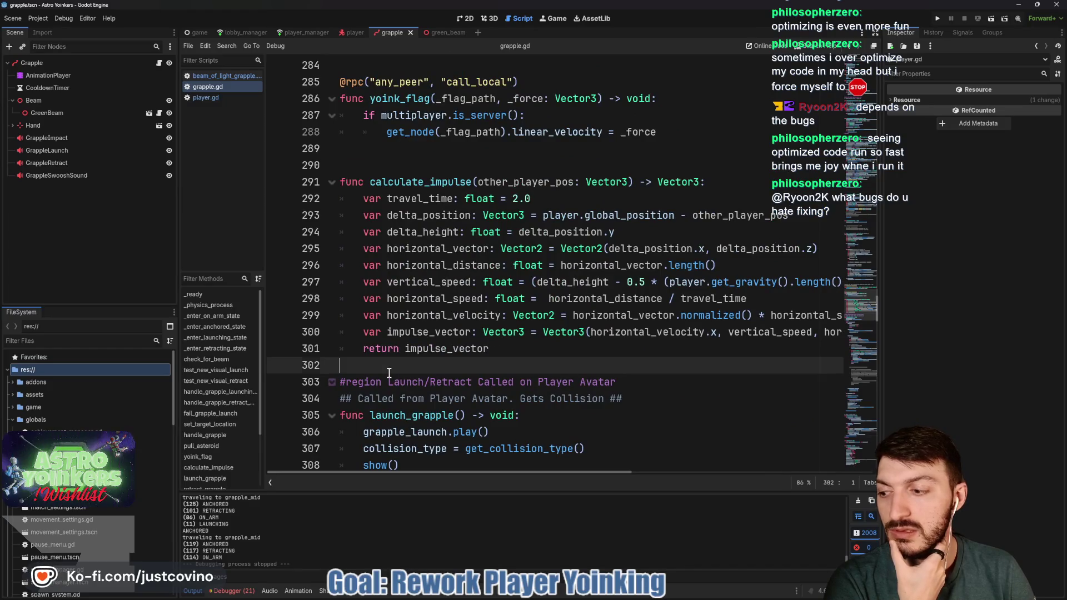
{"action": "mouse_move", "coordinate": [595, 334]}
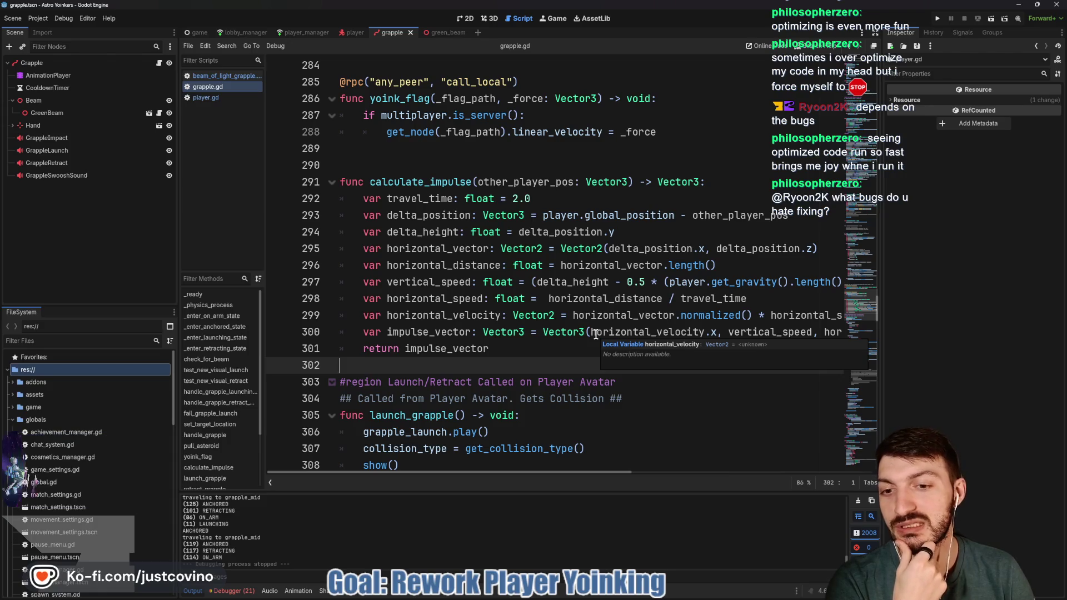
{"action": "key", "text": "Return"}
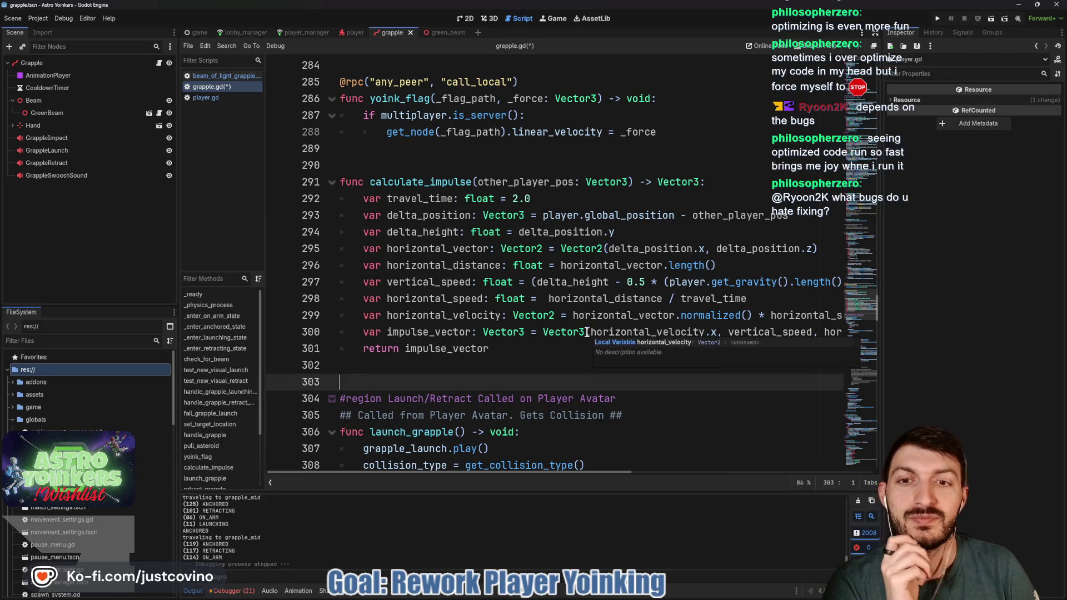
{"action": "scroll", "coordinate": [578, 332], "scroll_direction": "up", "scroll_amount": 3}
{"action": "scroll", "coordinate": [448, 344], "scroll_direction": "up", "scroll_amount": 1}
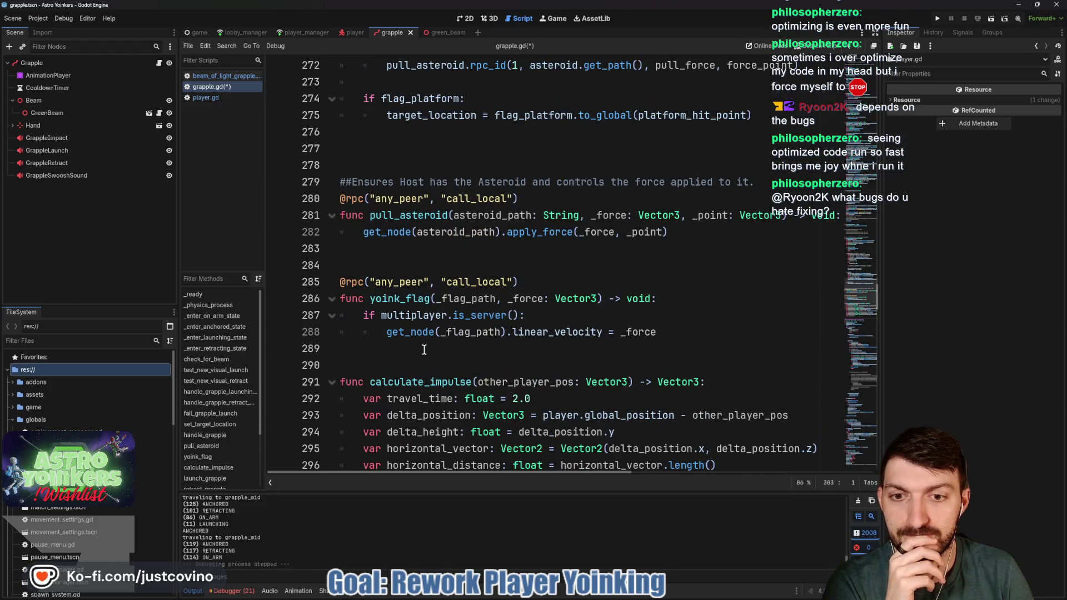
{"action": "scroll", "coordinate": [424, 349], "scroll_direction": "up", "scroll_amount": 14}
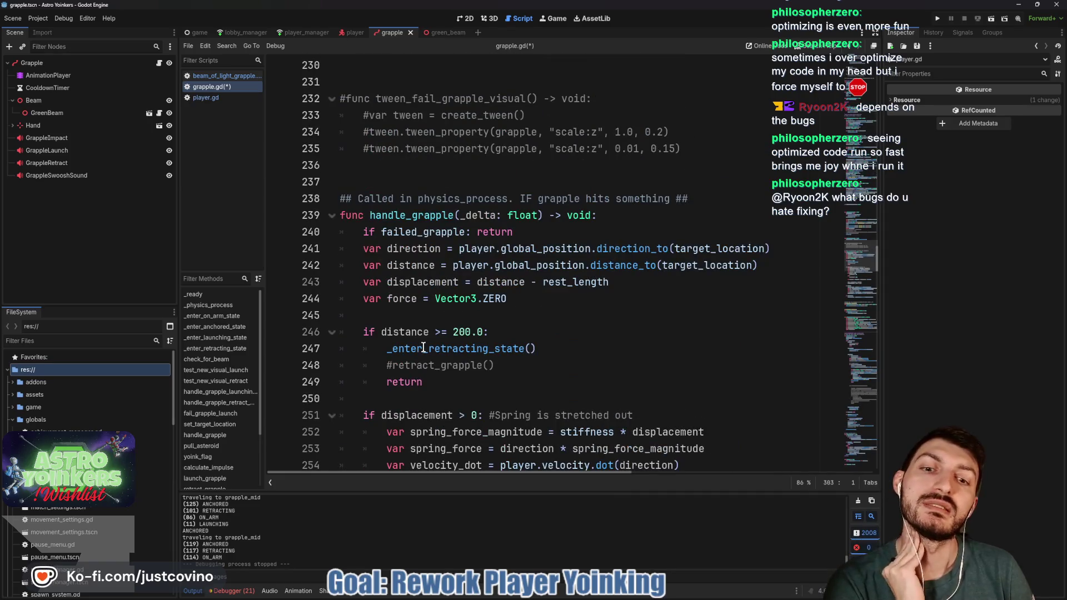
{"action": "scroll", "coordinate": [424, 348], "scroll_direction": "up", "scroll_amount": 2}
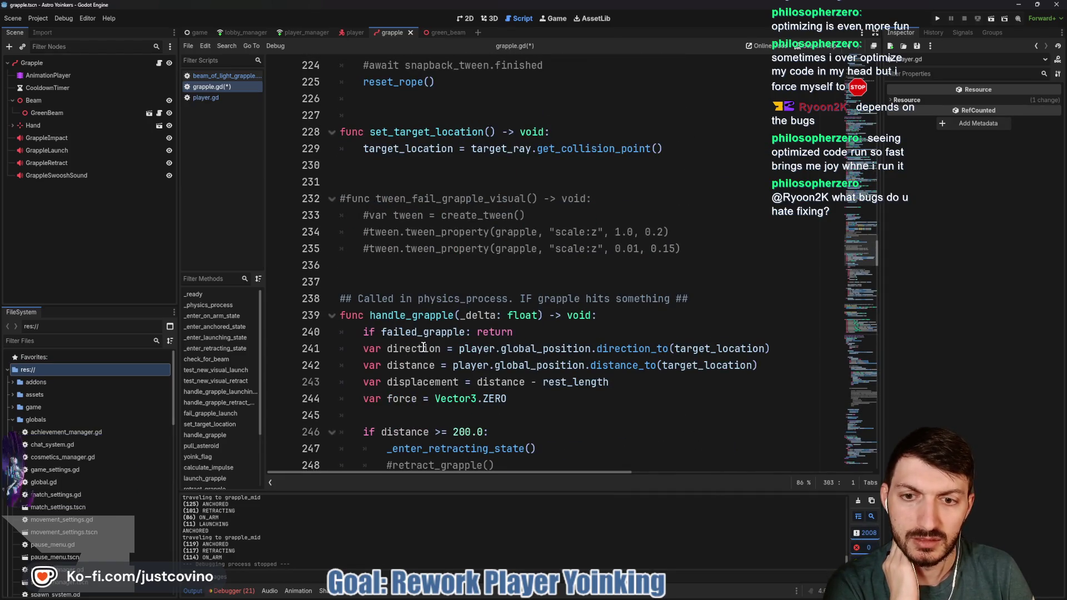
{"action": "scroll", "coordinate": [422, 346], "scroll_direction": "up", "scroll_amount": 3}
{"action": "scroll", "coordinate": [422, 345], "scroll_direction": "up", "scroll_amount": 4}
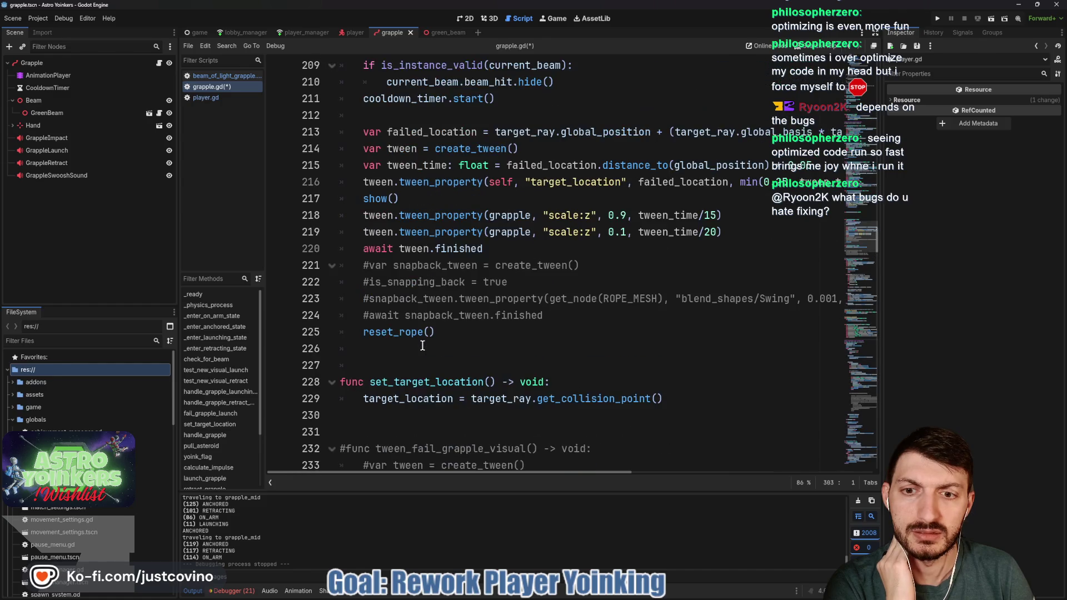
{"action": "scroll", "coordinate": [423, 345], "scroll_direction": "up", "scroll_amount": 4}
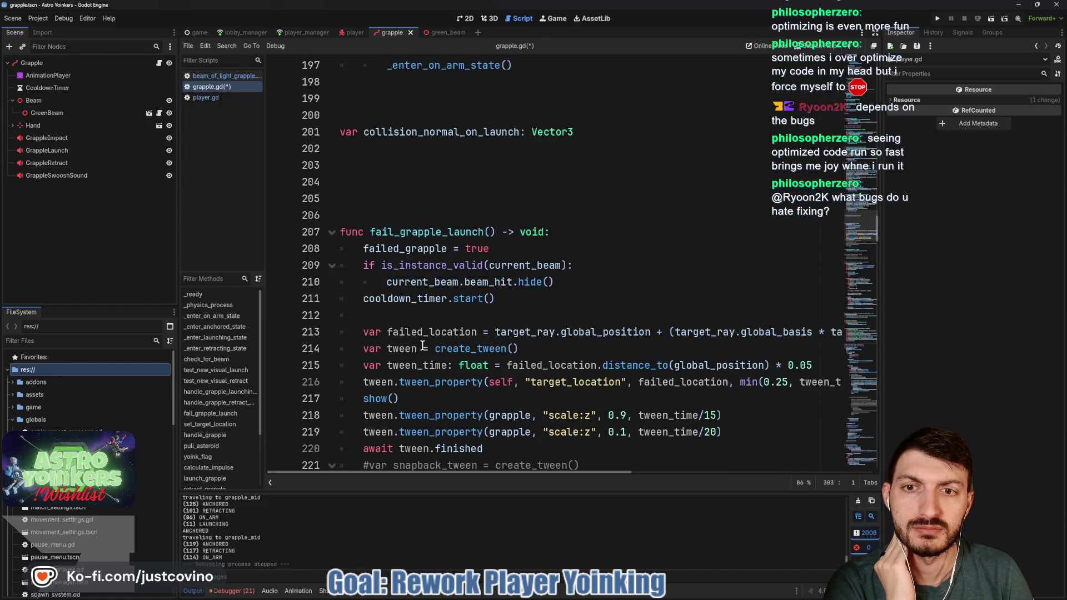
{"action": "left_click", "coordinate": [394, 301]}
{"action": "left_click_drag", "start_coordinate": [394, 301], "coordinate": [361, 264]}
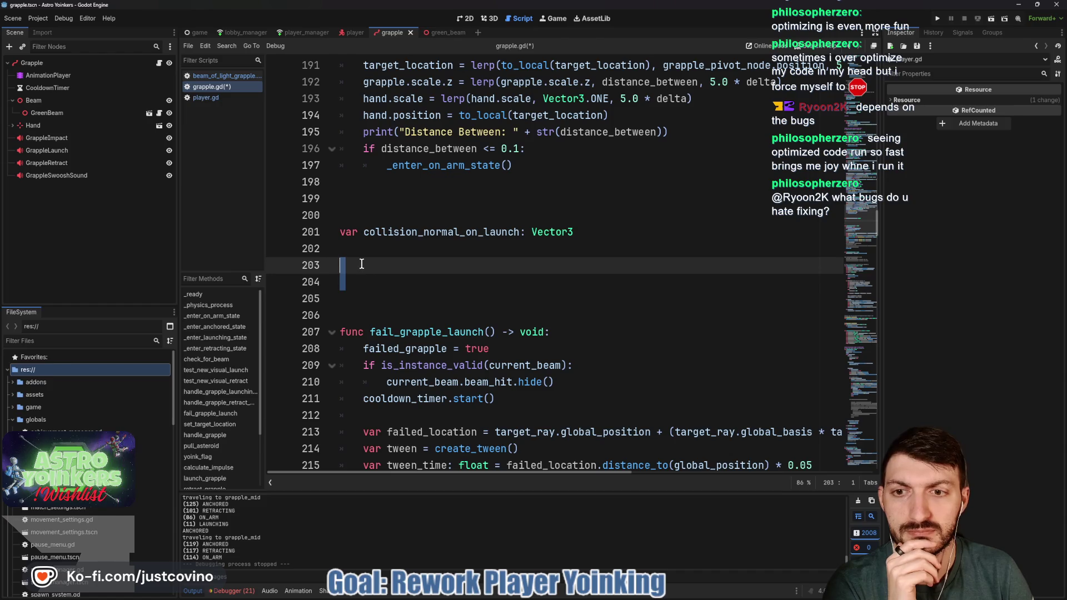
{"action": "key", "text": "BackSpace"}
{"action": "key", "text": "BackSpace"}
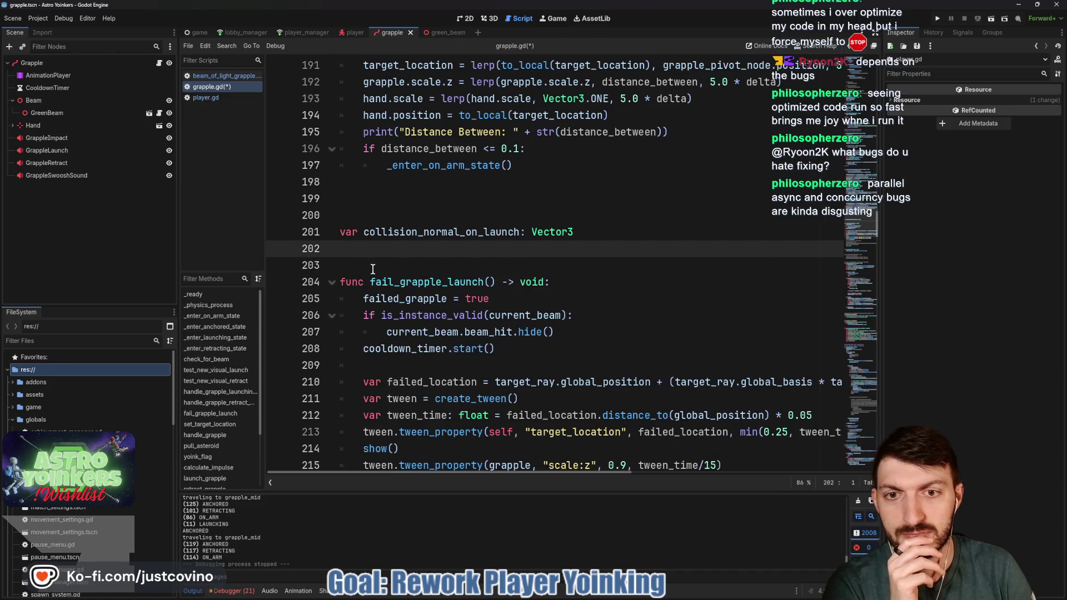
Step: Check grapple_pivot_node's uses, then go to the _enter_on_arm_state definition from its line-157 call
{"action": "scroll", "coordinate": [433, 263], "scroll_direction": "up", "scroll_amount": 4}
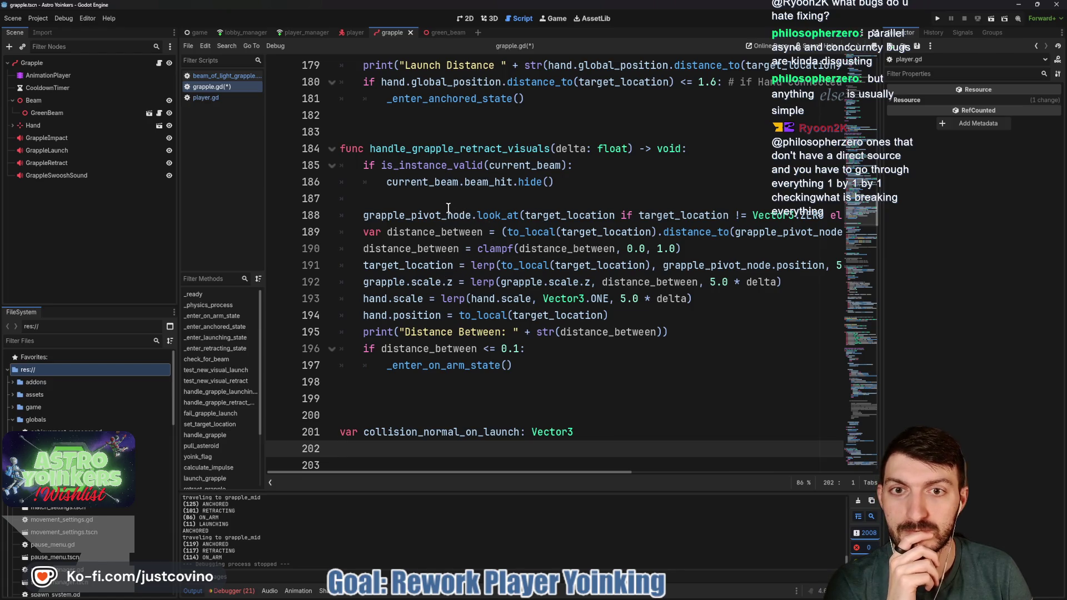
{"action": "double_click", "coordinate": [412, 215]}
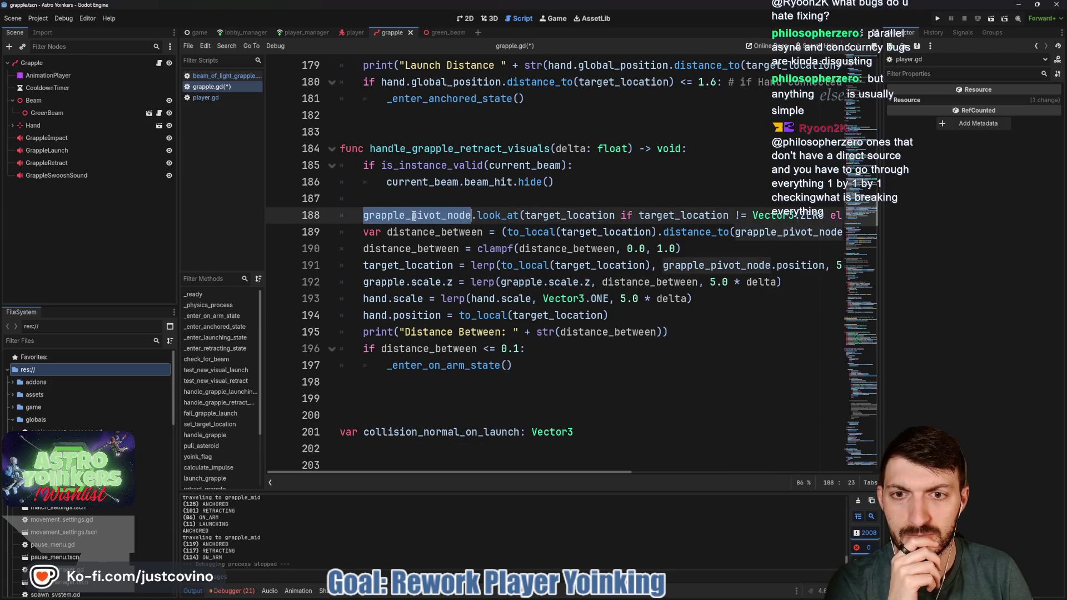
{"action": "mouse_move", "coordinate": [489, 210]}
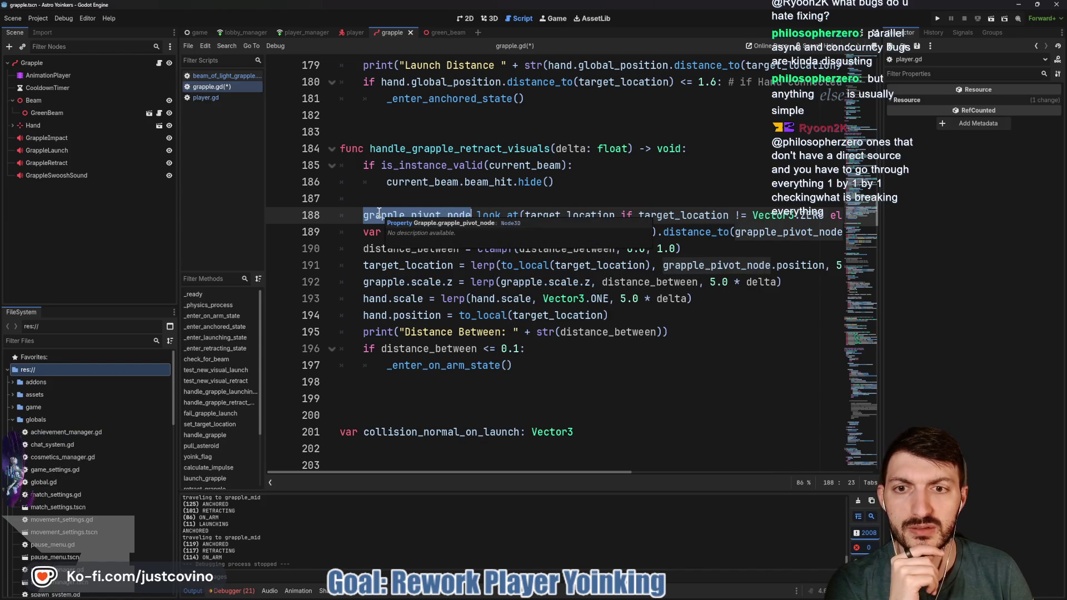
{"action": "scroll", "coordinate": [430, 221], "scroll_direction": "up", "scroll_amount": 4}
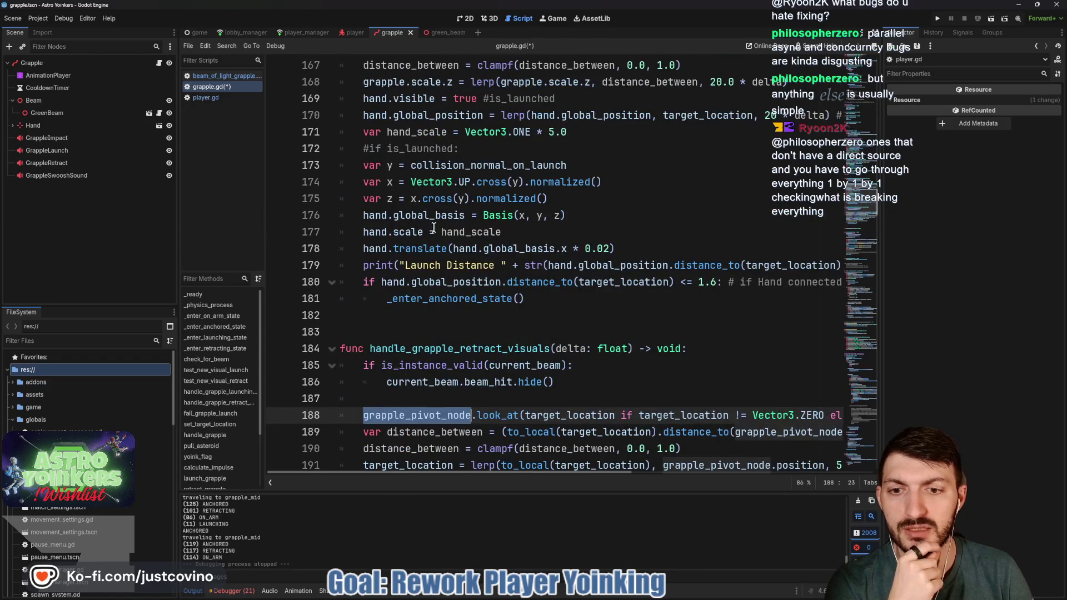
{"action": "scroll", "coordinate": [433, 227], "scroll_direction": "up", "scroll_amount": 8}
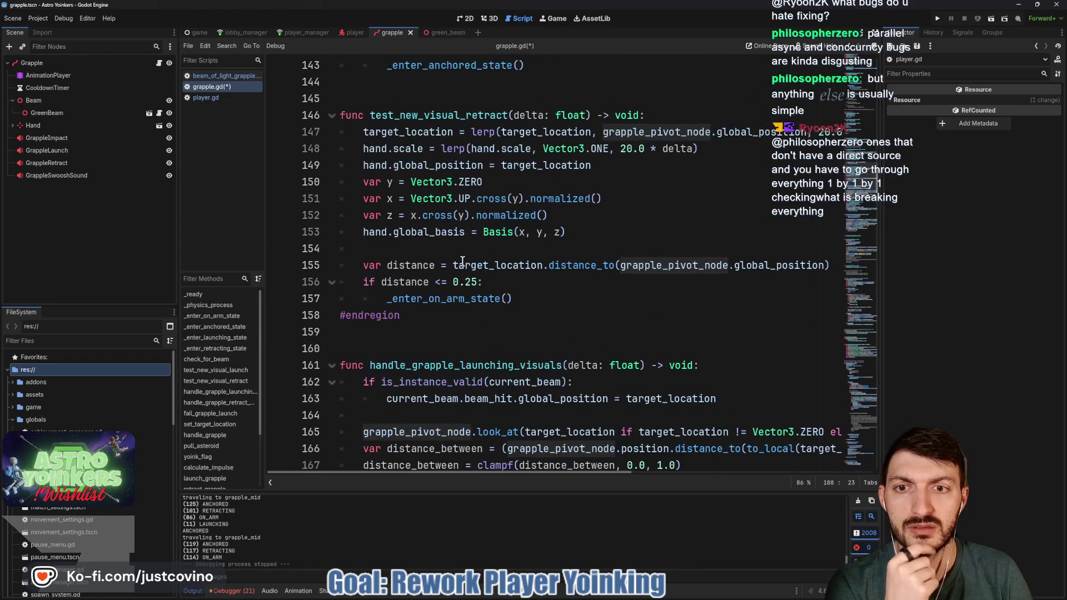
{"action": "scroll", "coordinate": [415, 218], "scroll_direction": "up", "scroll_amount": 1}
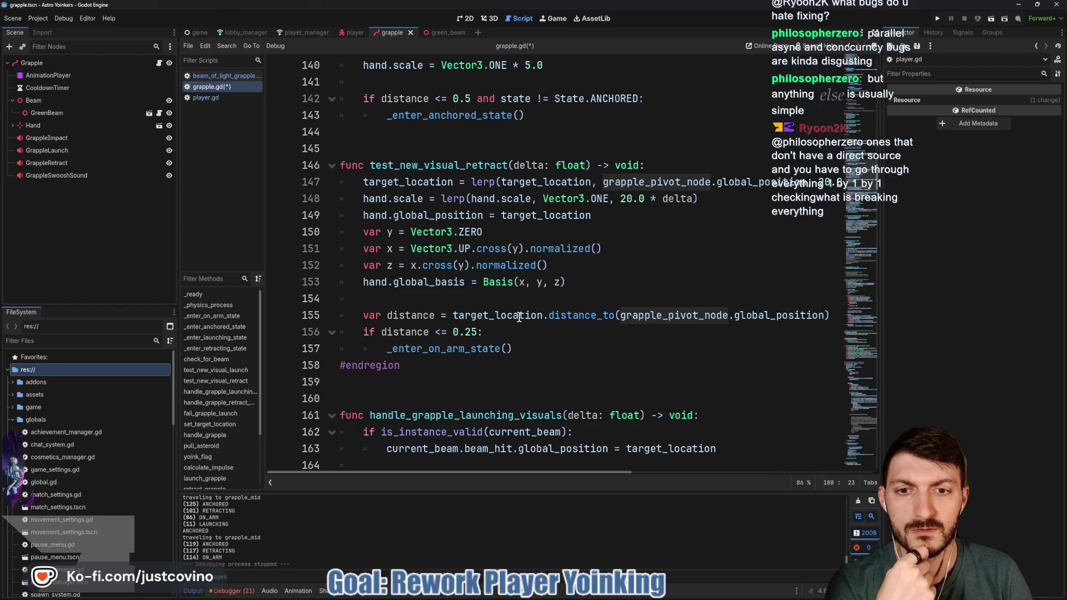
{"action": "double_click", "coordinate": [472, 349]}
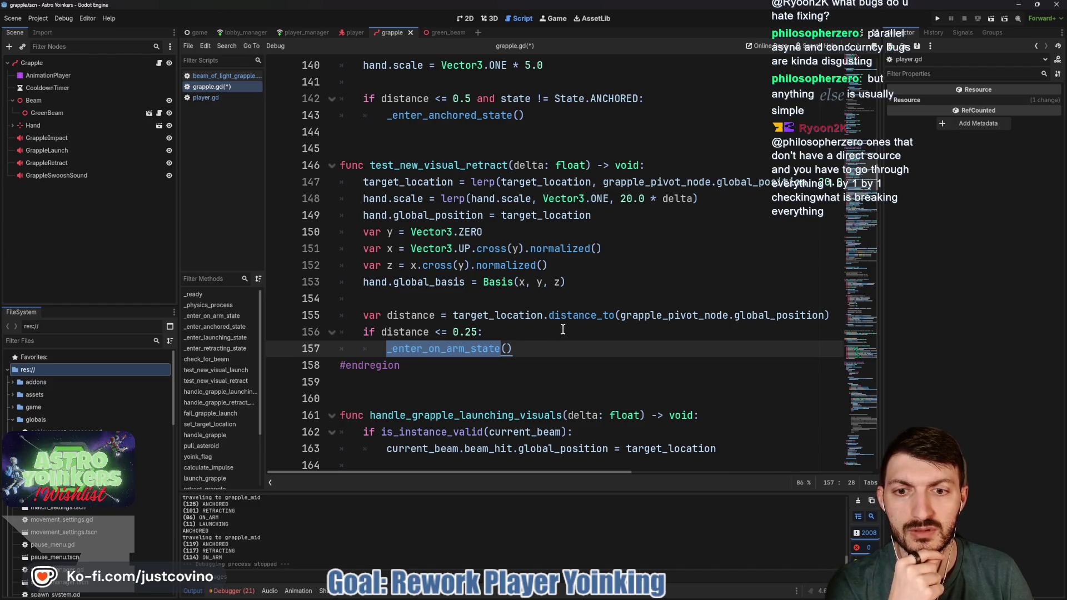
{"action": "left_click", "coordinate": [448, 349], "text": "ctrl"}
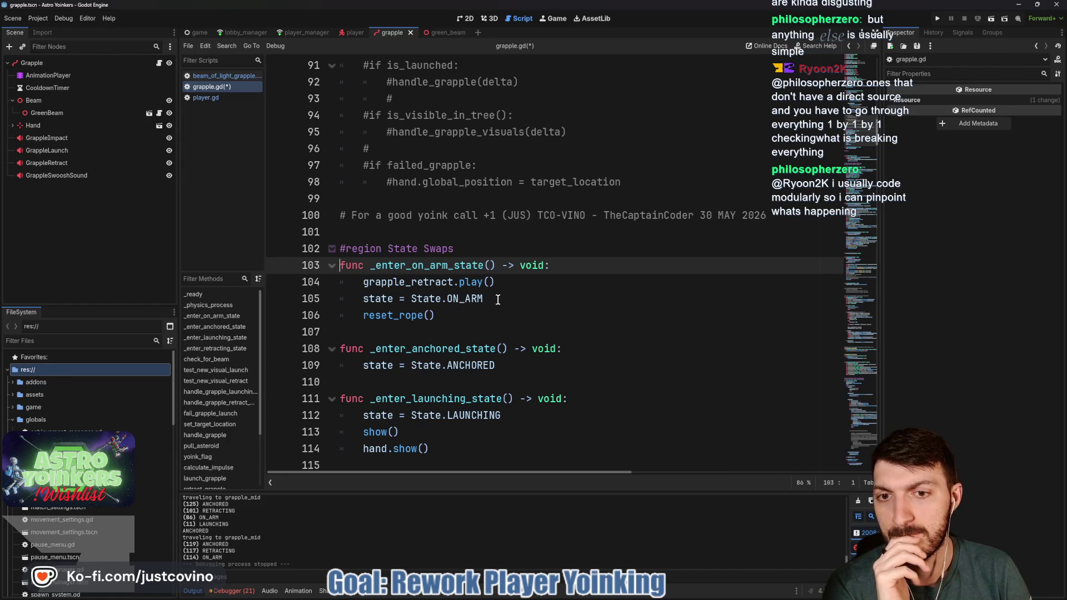
Step: Move 'state = State.ON_ARM' above the retract sound in _enter_on_arm_state and save
{"action": "left_click_drag", "start_coordinate": [494, 298], "coordinate": [340, 298]}
{"action": "key", "text": "alt+Up"}
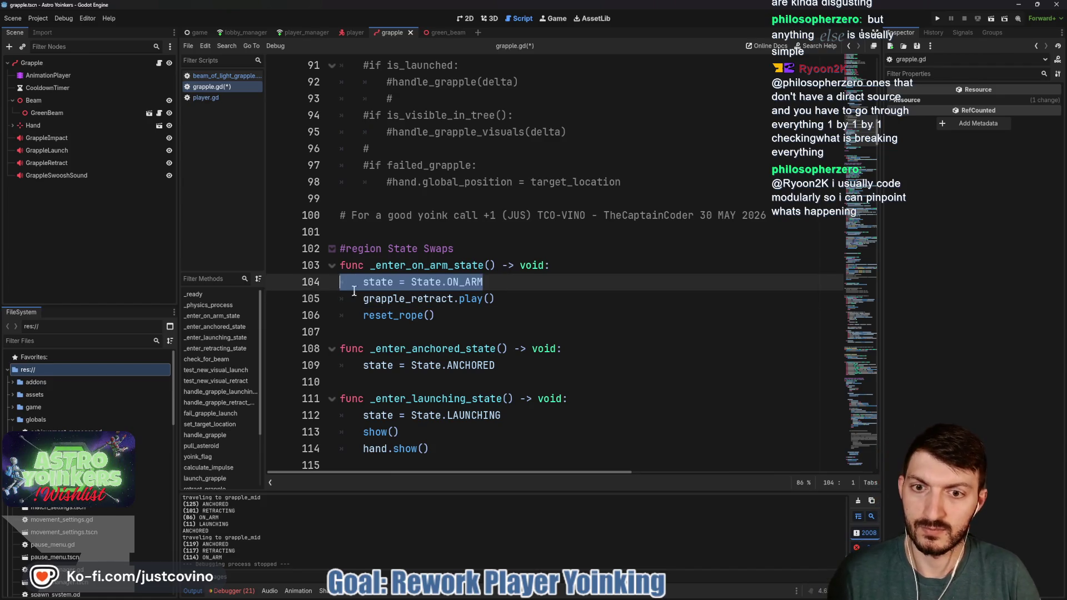
{"action": "left_click", "coordinate": [507, 287]}
{"action": "key", "text": "ctrl+s"}
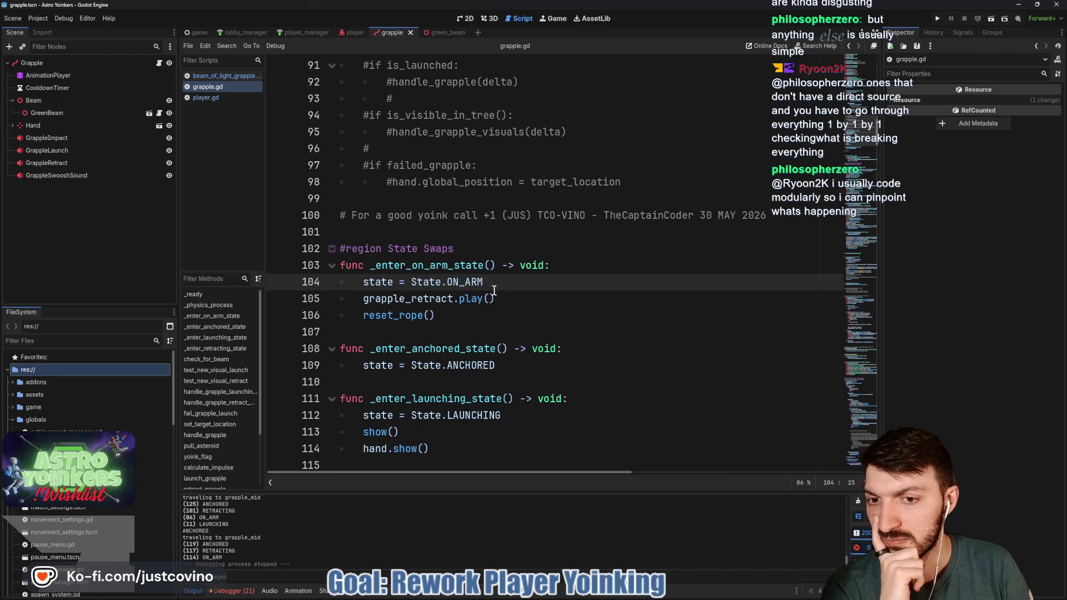
Step: In reset_rope, remove 'visible = false', replace the commented grapple_retract.play() line with hide(), and save
{"action": "double_click", "coordinate": [388, 316]}
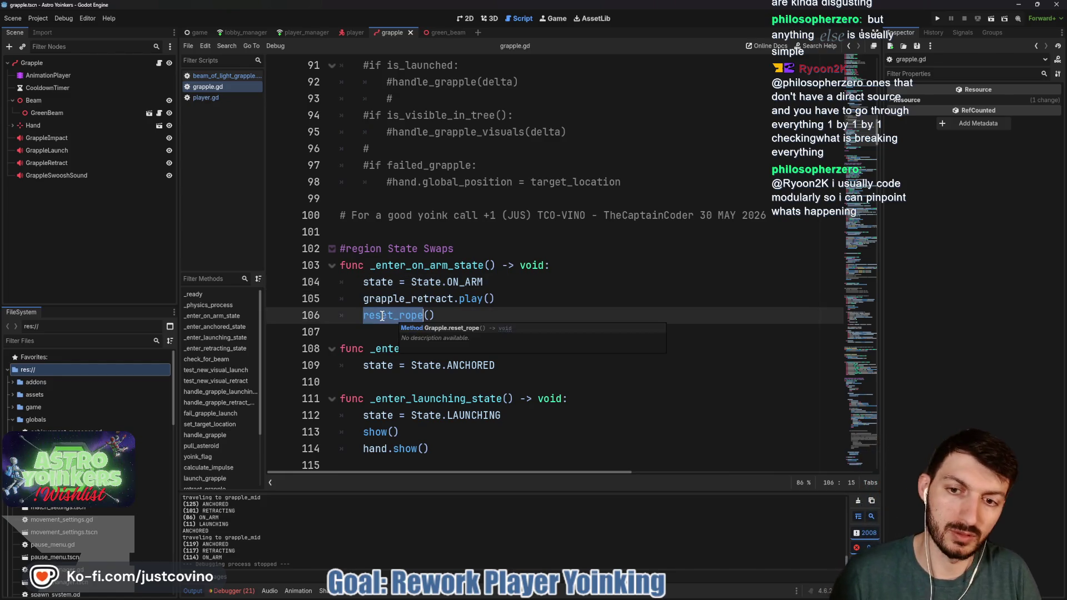
{"action": "left_click", "coordinate": [381, 318], "text": "ctrl"}
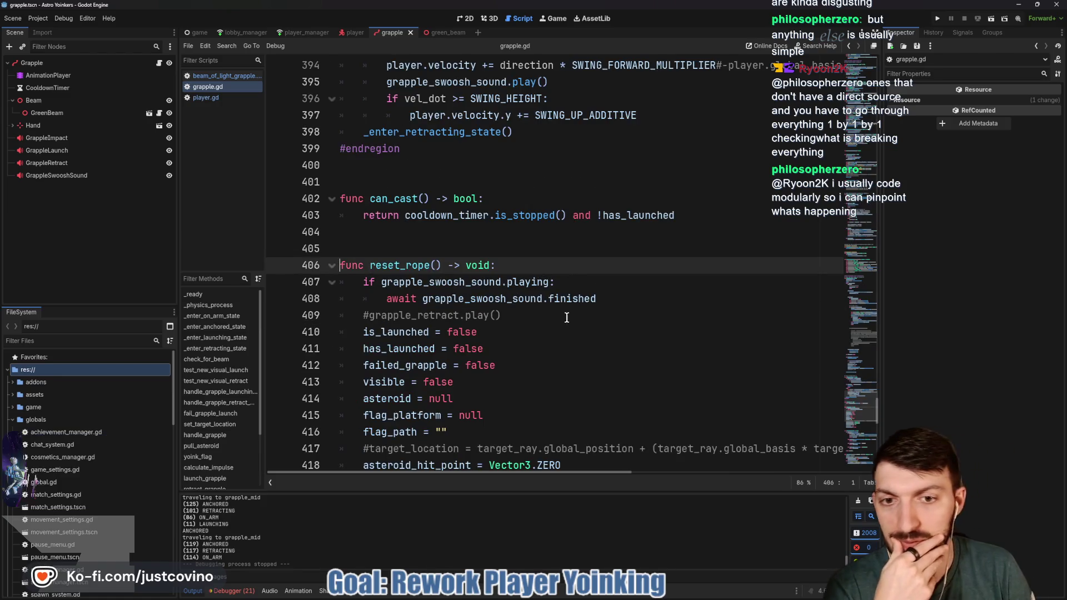
{"action": "scroll", "coordinate": [497, 289], "scroll_direction": "down", "scroll_amount": 1}
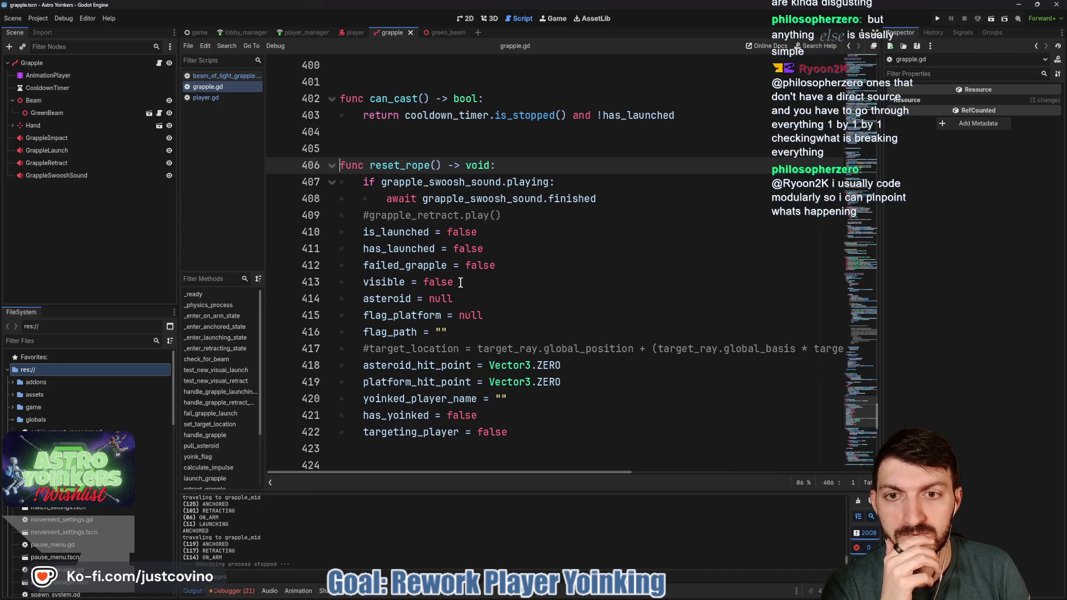
{"action": "left_click_drag", "start_coordinate": [460, 282], "coordinate": [343, 285]}
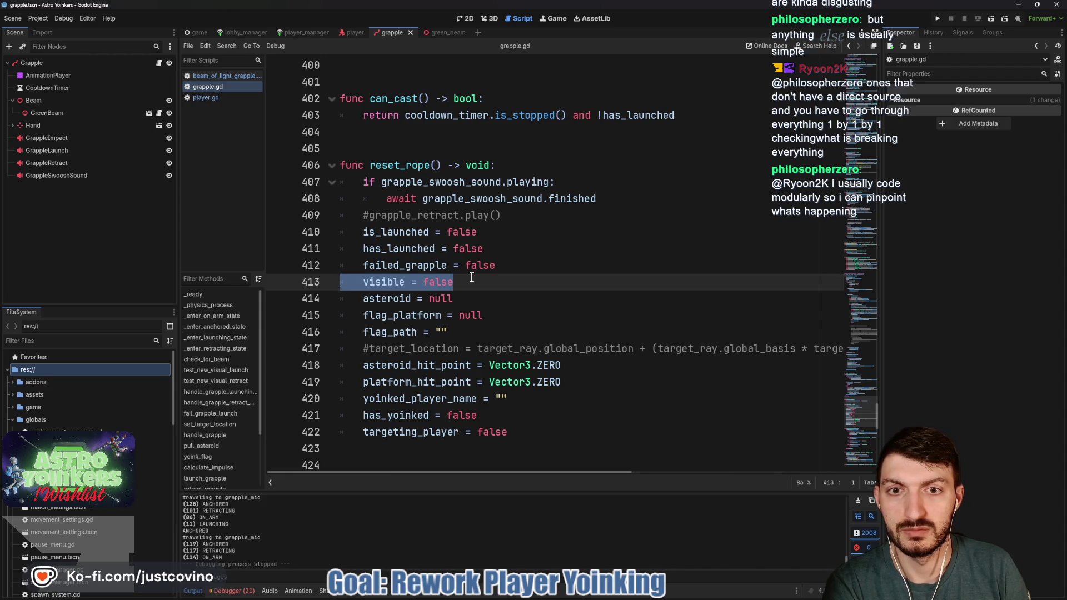
{"action": "key", "text": "BackSpace"}
{"action": "key", "text": "BackSpace"}
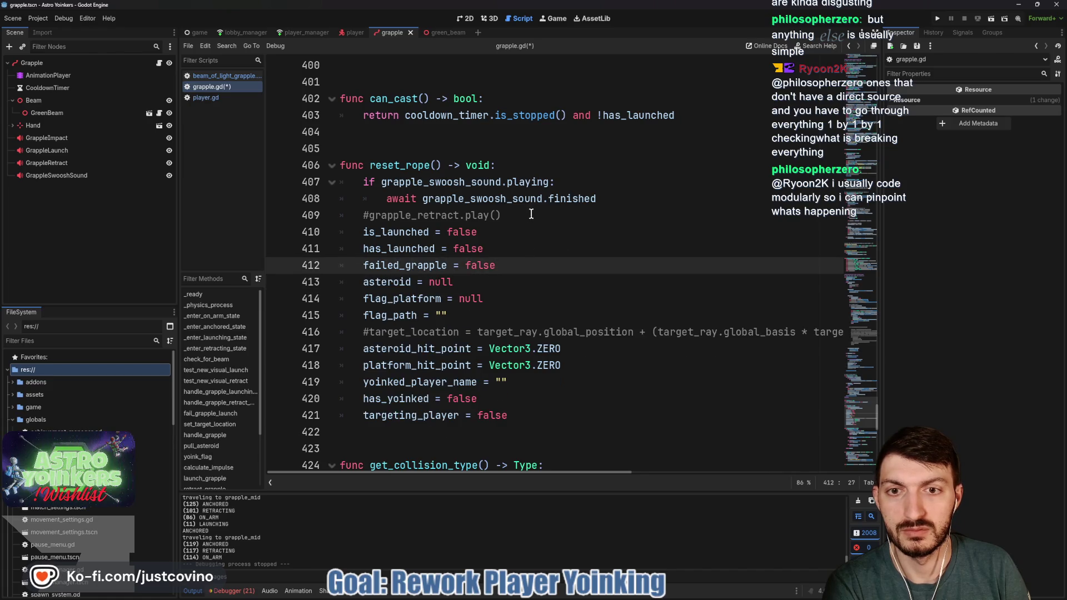
{"action": "mouse_move", "coordinate": [522, 213]}
{"action": "left_mouse_down"}
{"action": "mouse_move", "coordinate": [337, 214]}
{"action": "mouse_move", "coordinate": [361, 213]}
{"action": "left_mouse_up"}
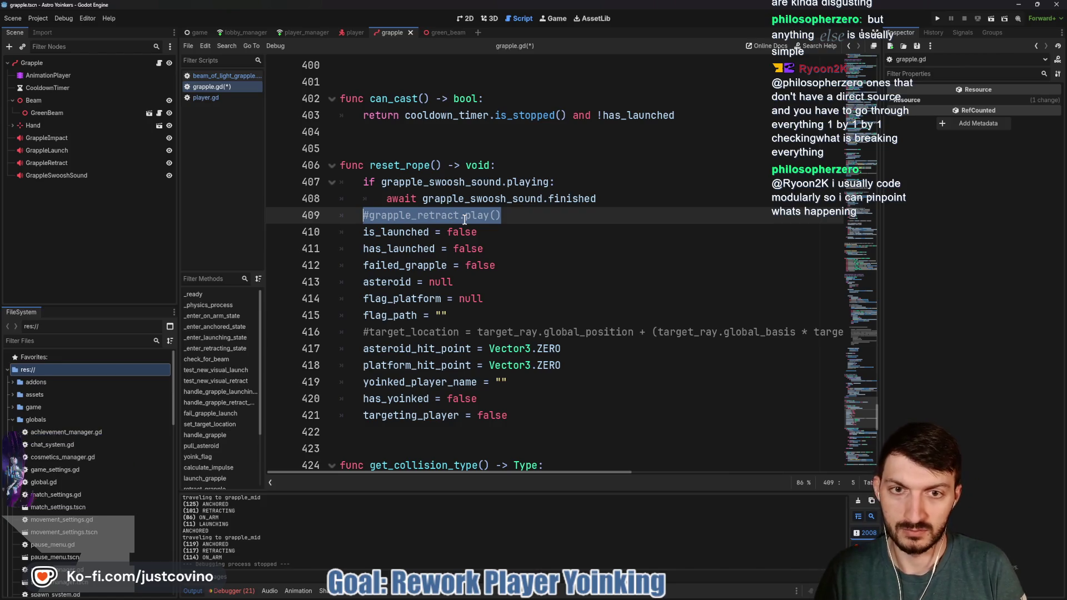
{"action": "key", "text": "BackSpace"}
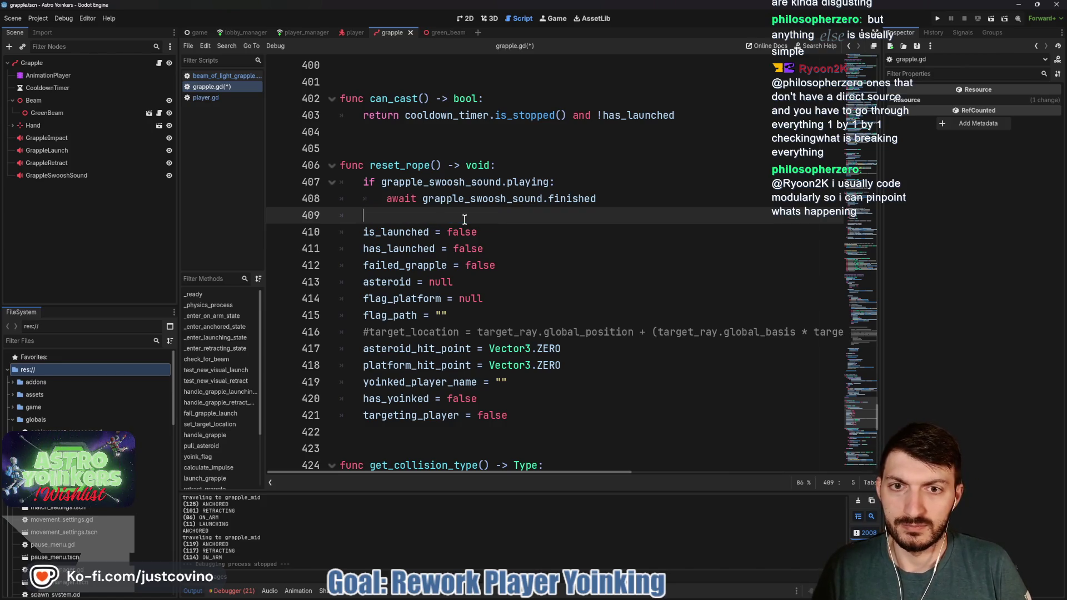
{"action": "type", "text": "hide"}
{"action": "key", "text": "Return"}
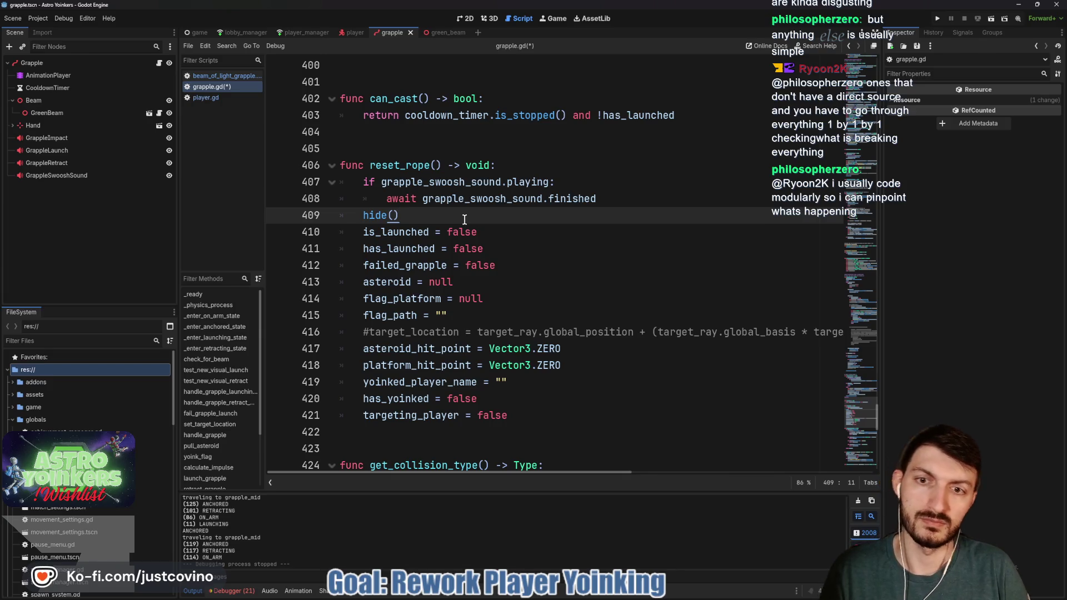
{"action": "key", "text": "ctrl+s"}
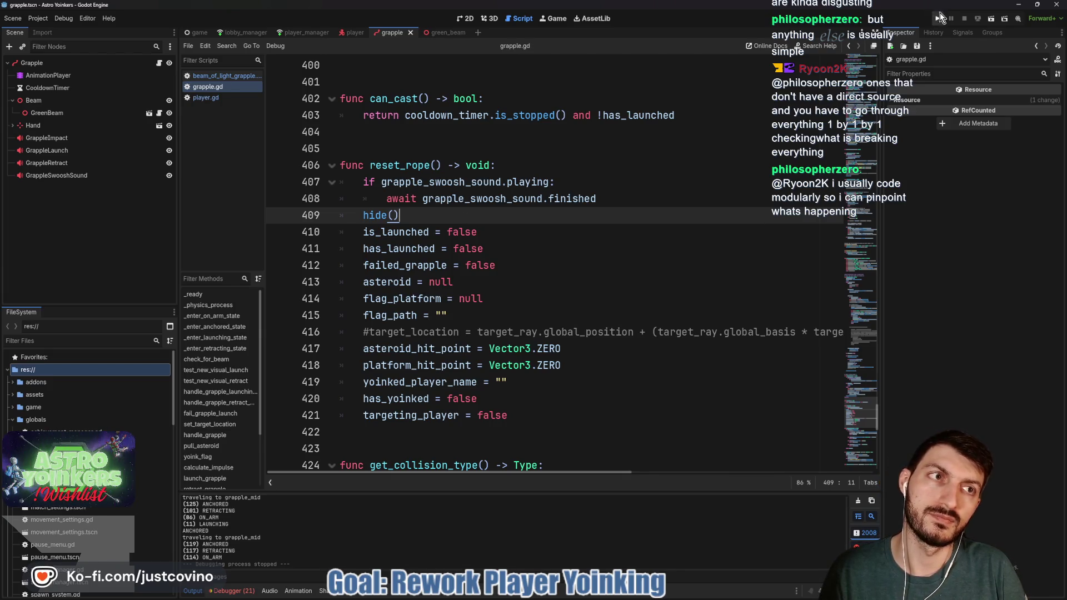
Step: Run Astro Yoinkers, close the extra debug window, and host a lobby by picking a lobby type
{"action": "left_click", "coordinate": [939, 13]}
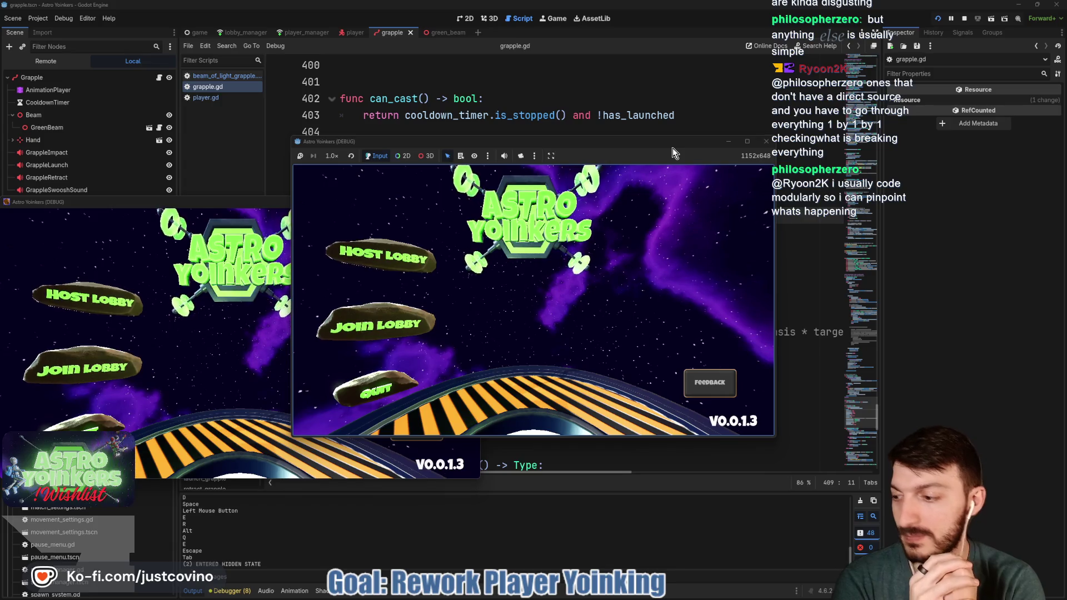
{"action": "left_click", "coordinate": [280, 204]}
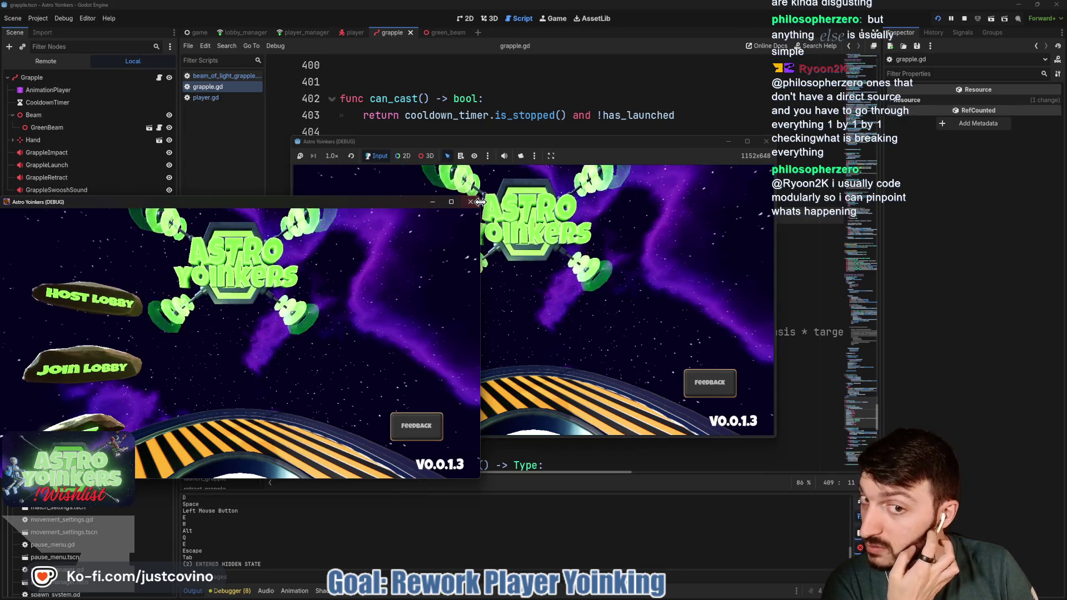
{"action": "left_click", "coordinate": [432, 202]}
{"action": "left_click", "coordinate": [387, 265]}
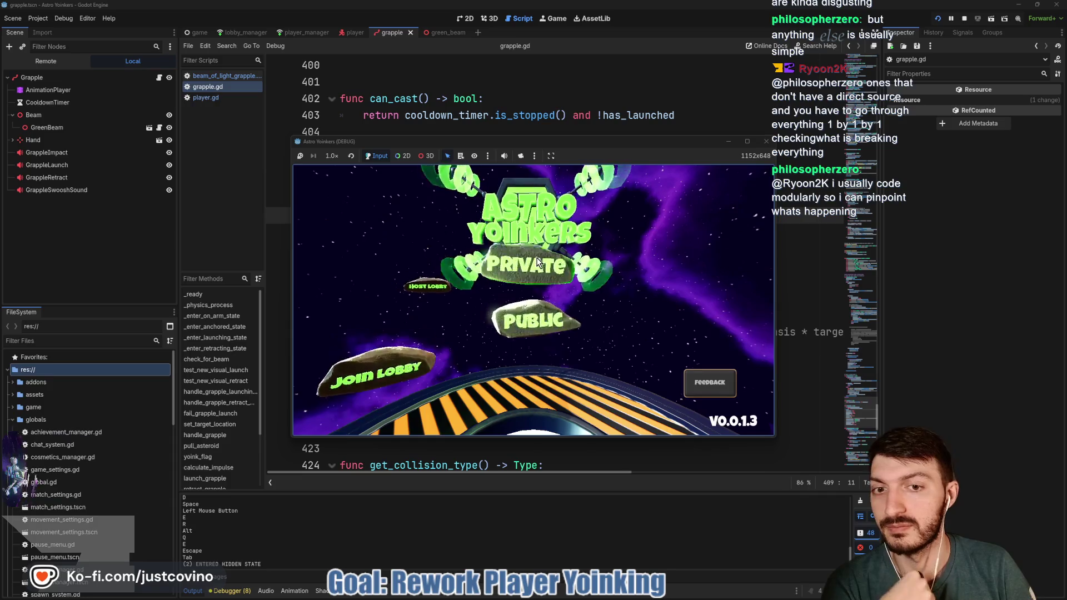
{"action": "left_click", "coordinate": [532, 261]}
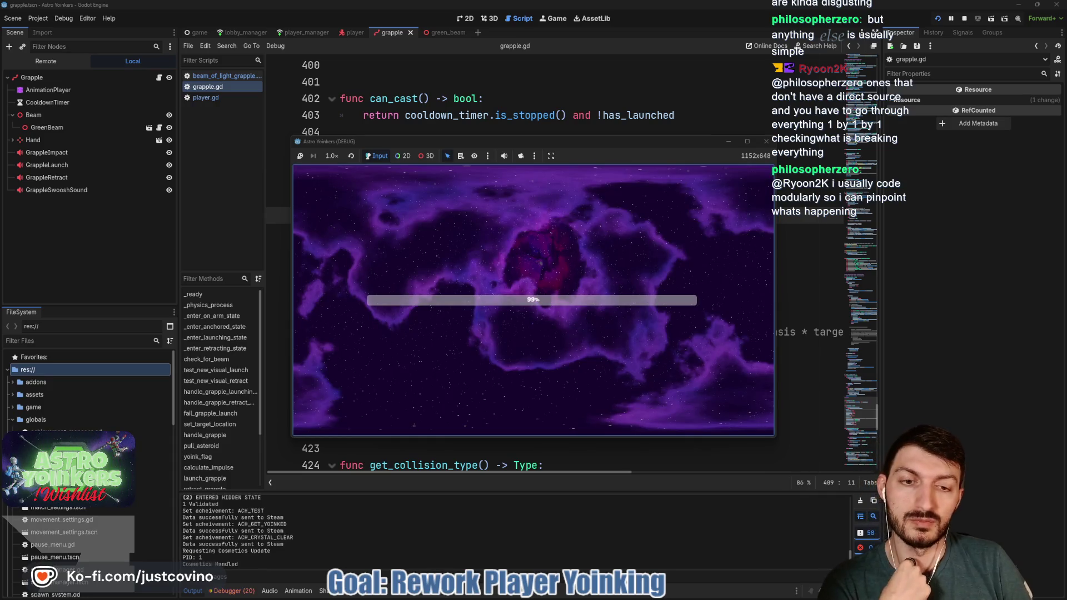
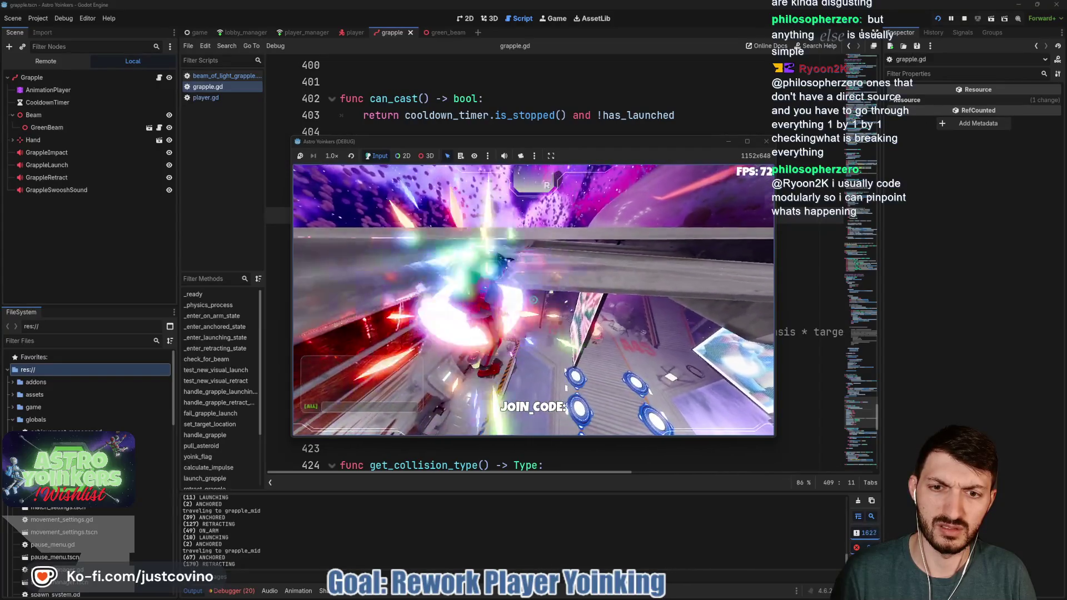
Step: Stop the Astro Yoinkers test run and bring up player.gd's retract_grapple code
{"action": "key", "text": "F8"}
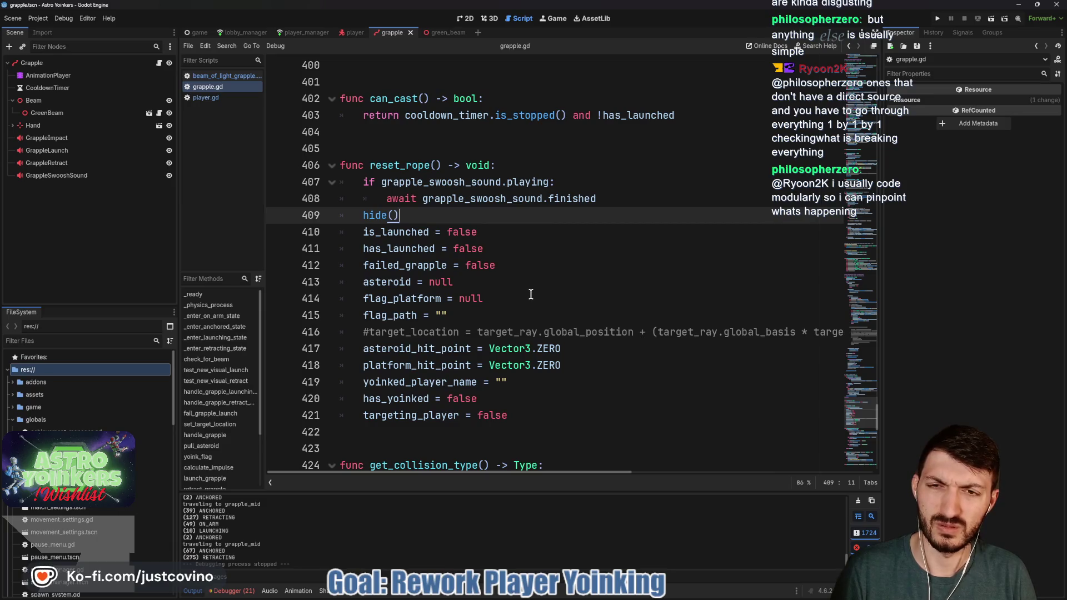
{"action": "left_click", "coordinate": [225, 97]}
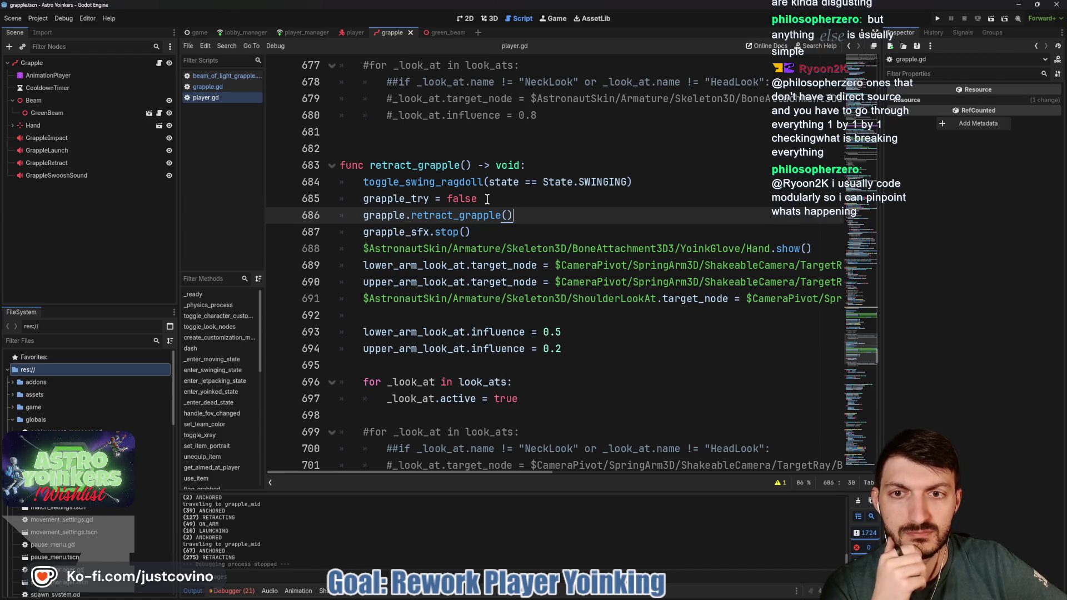
Step: Switch to the player scene and open InputController's script, input_controller.gd
{"action": "scroll", "coordinate": [477, 190], "scroll_direction": "up", "scroll_amount": 1}
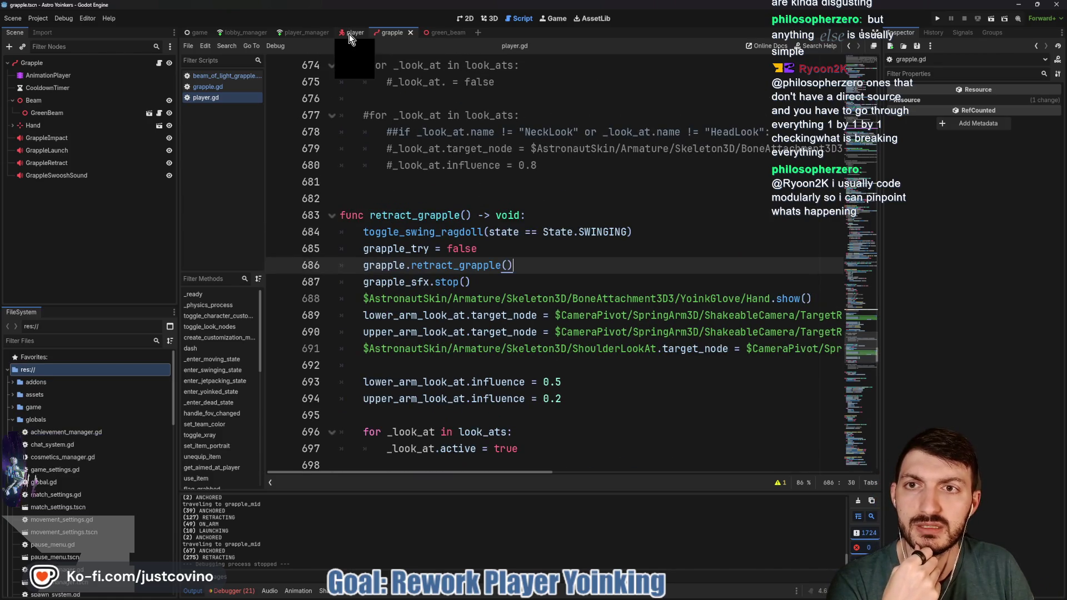
{"action": "scroll", "coordinate": [433, 159], "scroll_direction": "up", "scroll_amount": 6}
{"action": "scroll", "coordinate": [432, 158], "scroll_direction": "up", "scroll_amount": 5}
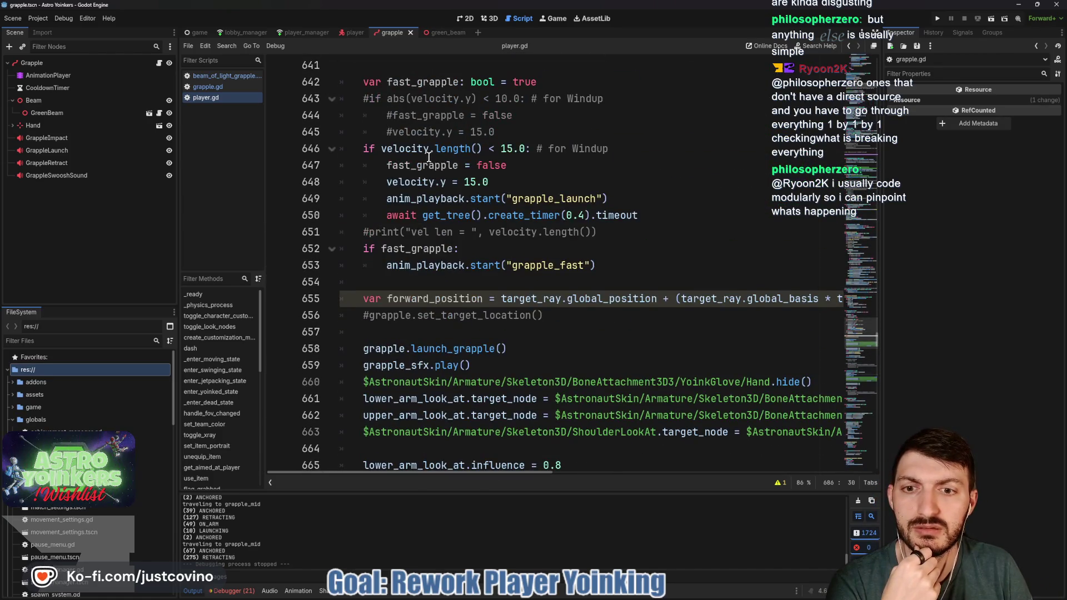
{"action": "left_click", "coordinate": [355, 34]}
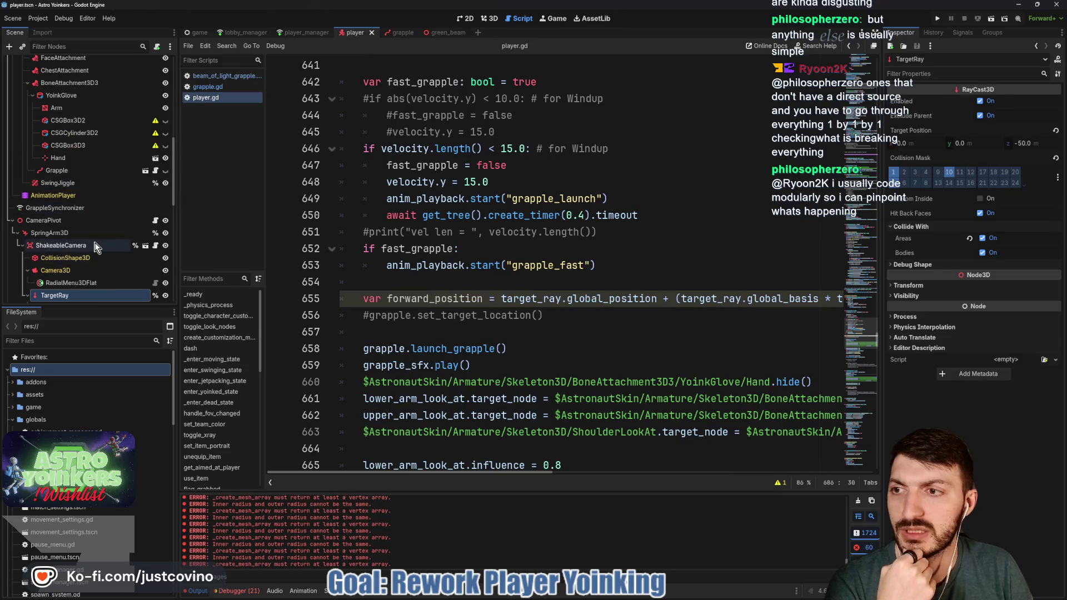
{"action": "scroll", "coordinate": [94, 246], "scroll_direction": "down", "scroll_amount": 10}
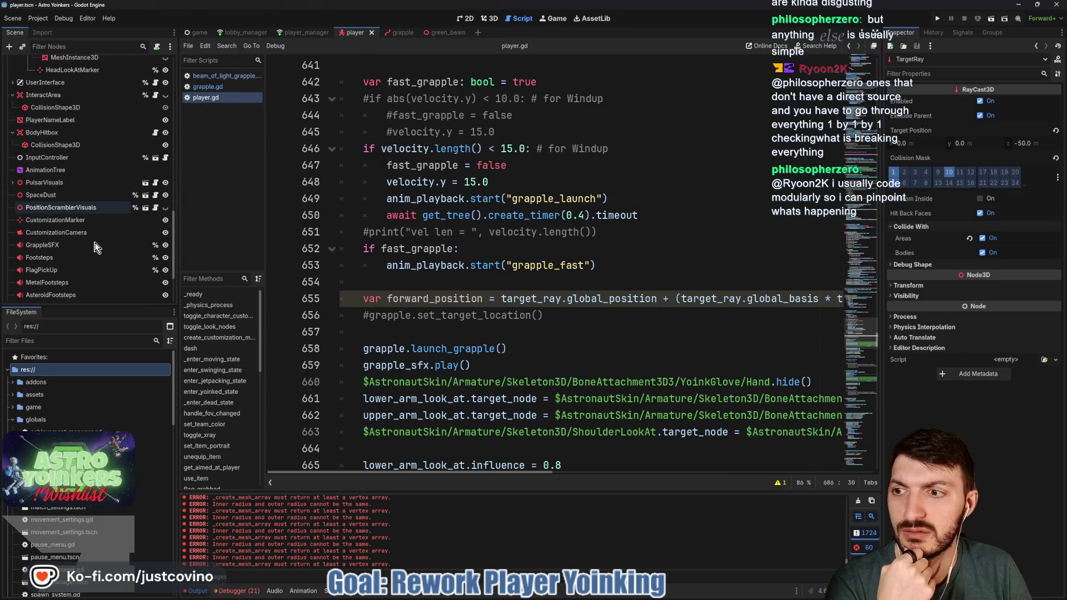
{"action": "scroll", "coordinate": [94, 247], "scroll_direction": "up", "scroll_amount": 5}
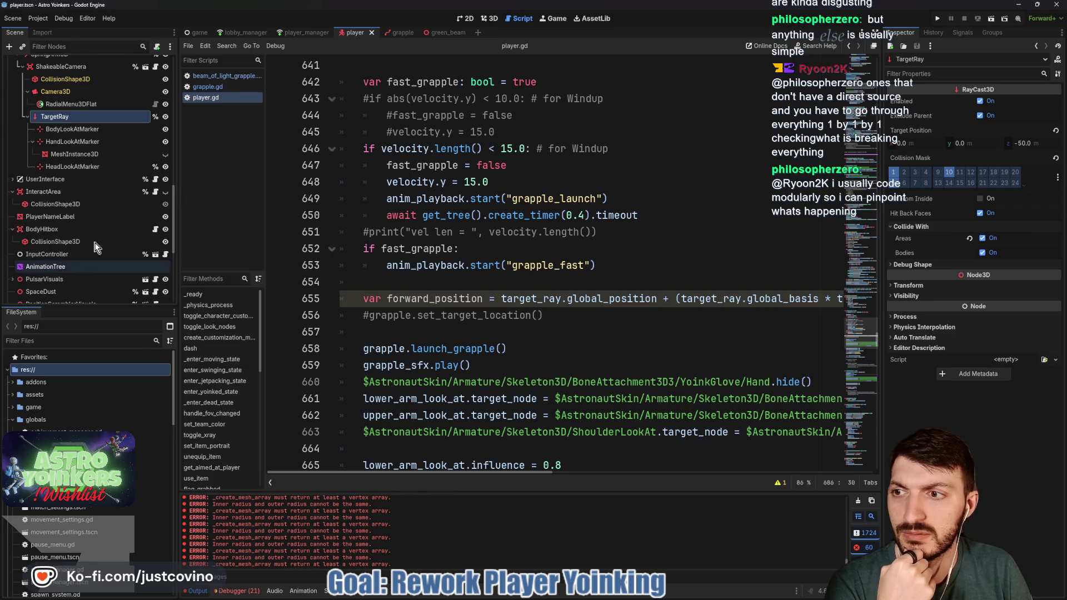
{"action": "scroll", "coordinate": [95, 246], "scroll_direction": "up", "scroll_amount": 5}
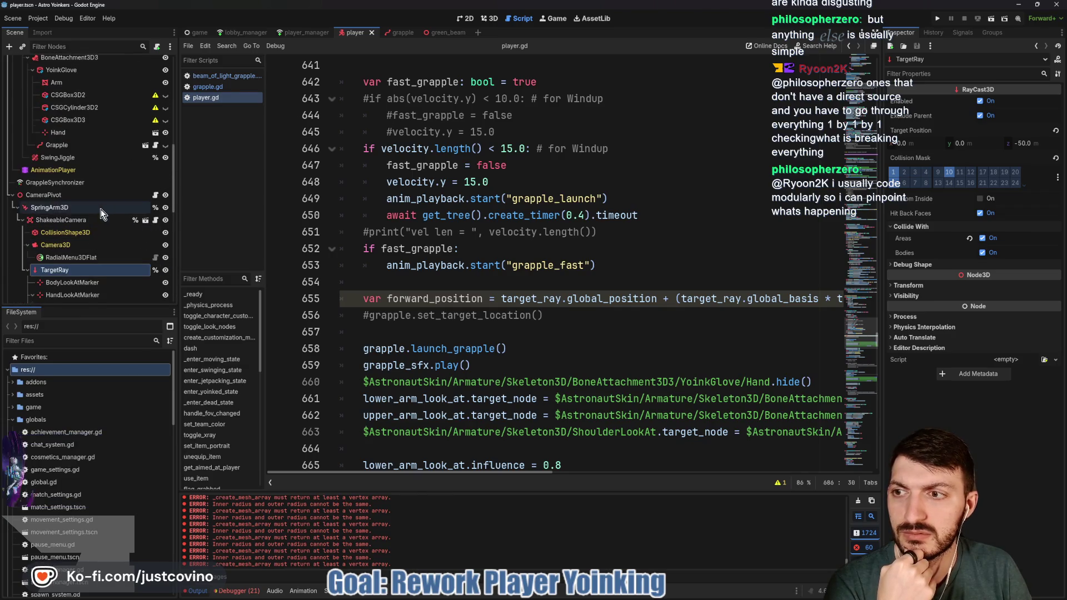
{"action": "scroll", "coordinate": [101, 211], "scroll_direction": "down", "scroll_amount": 5}
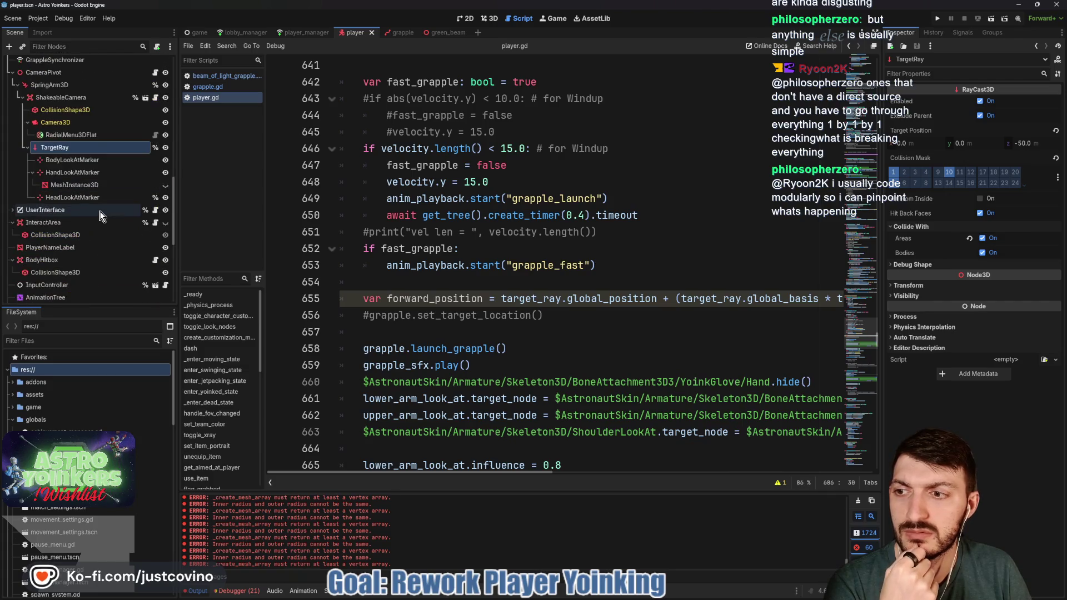
{"action": "scroll", "coordinate": [101, 215], "scroll_direction": "down", "scroll_amount": 3}
{"action": "left_click", "coordinate": [166, 193]}
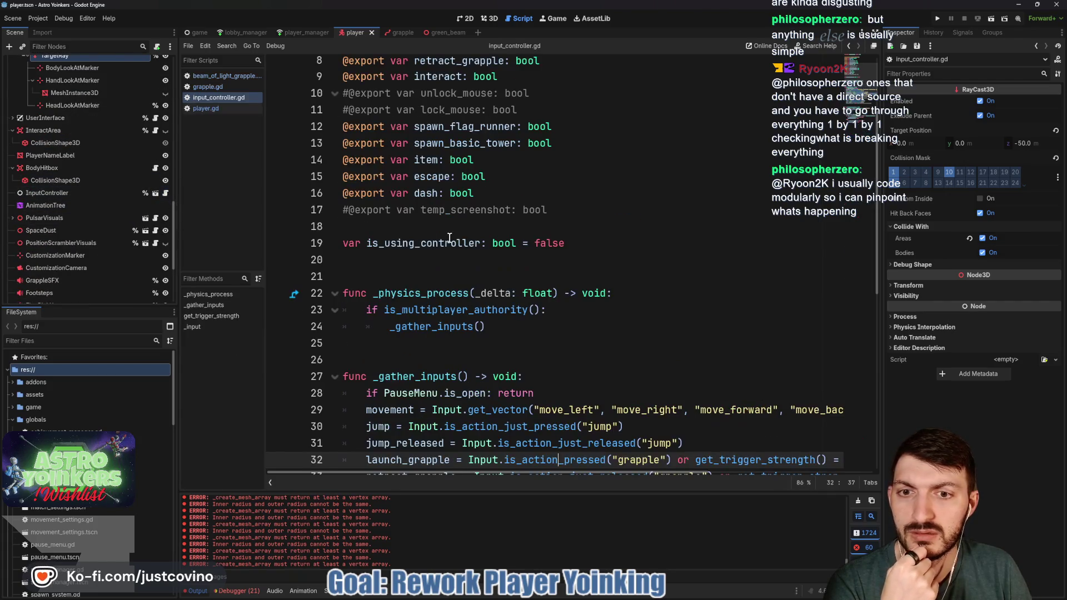
Step: Read input_controller.gd's Input method docs, then return to grapple.gd in the grapple scene
{"action": "scroll", "coordinate": [450, 237], "scroll_direction": "down", "scroll_amount": 5}
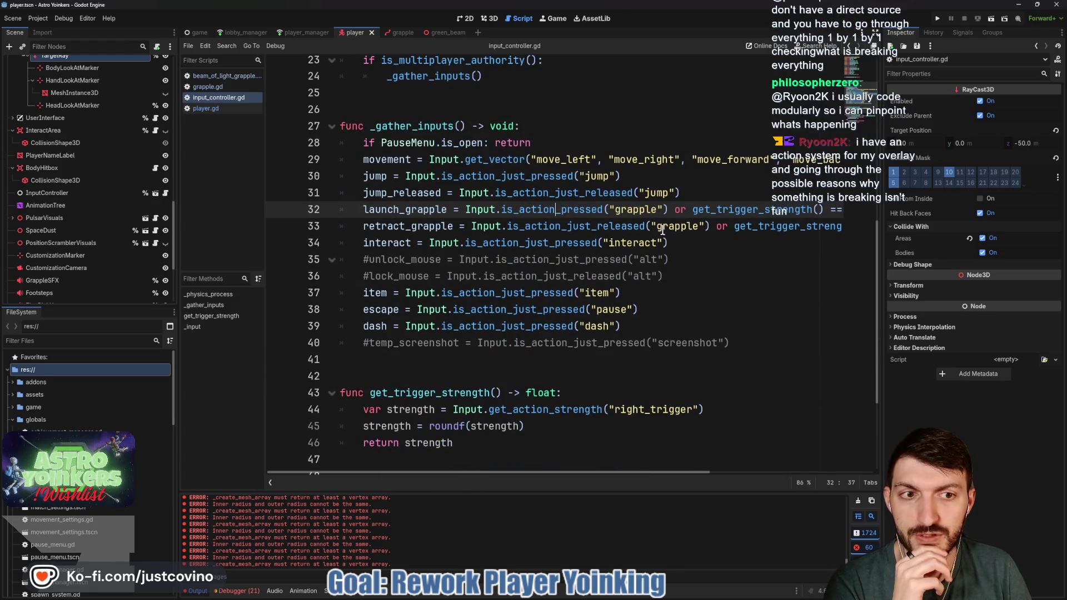
{"action": "scroll", "coordinate": [662, 230], "scroll_direction": "right", "scroll_amount": 3}
{"action": "scroll", "coordinate": [660, 231], "scroll_direction": "left", "scroll_amount": 3}
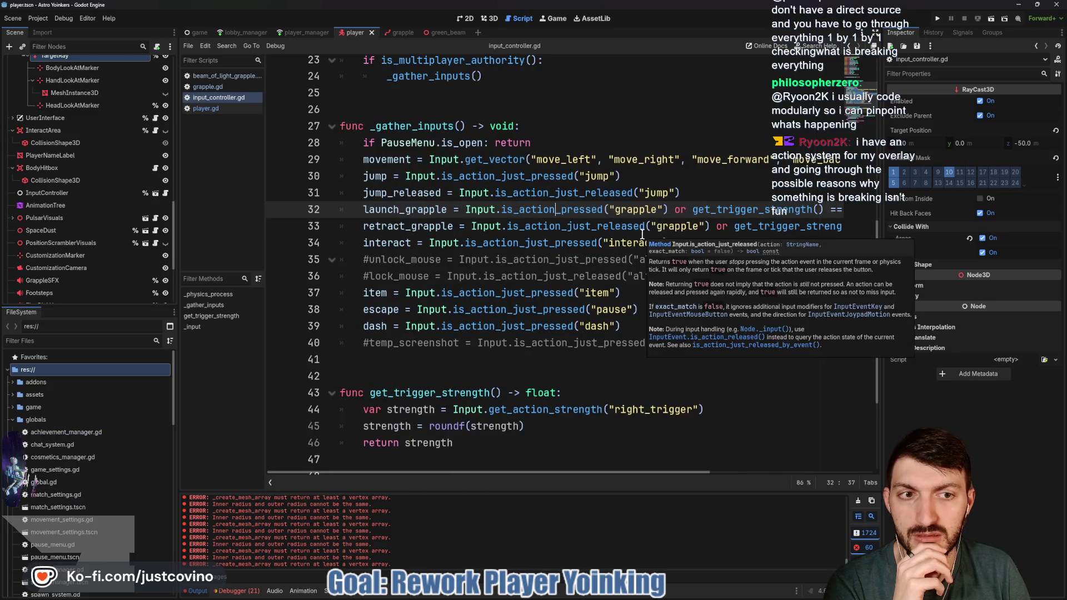
{"action": "mouse_move", "coordinate": [631, 230]}
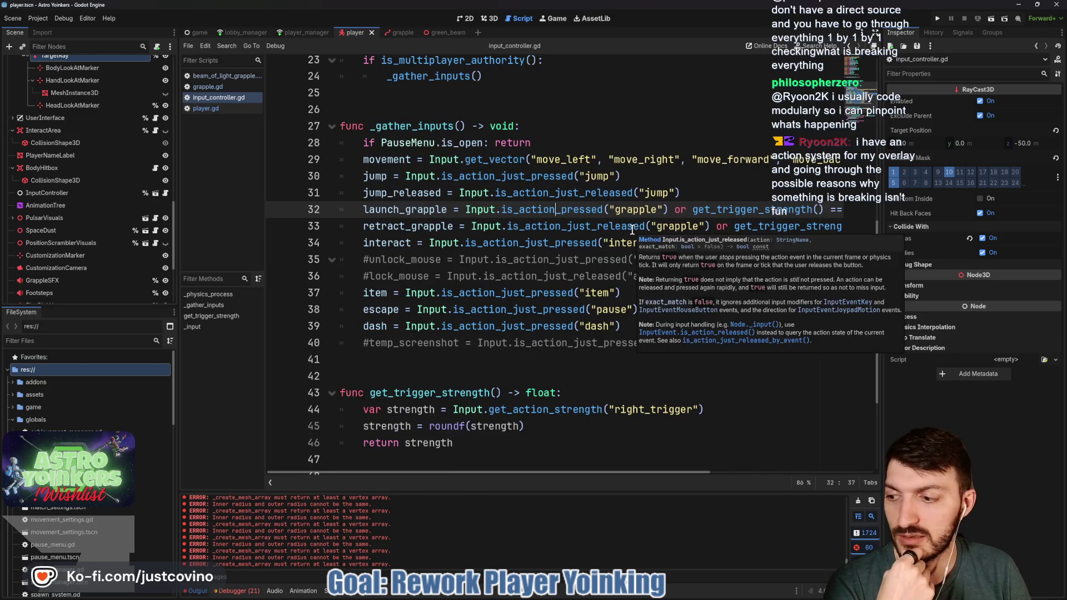
{"action": "mouse_move", "coordinate": [588, 237]}
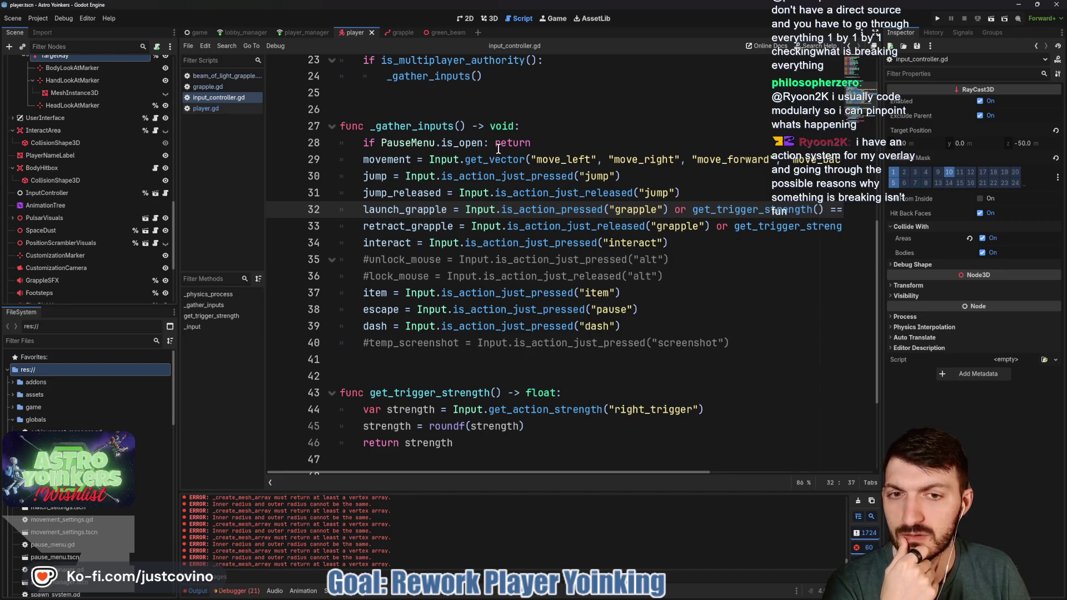
{"action": "mouse_move", "coordinate": [383, 35]}
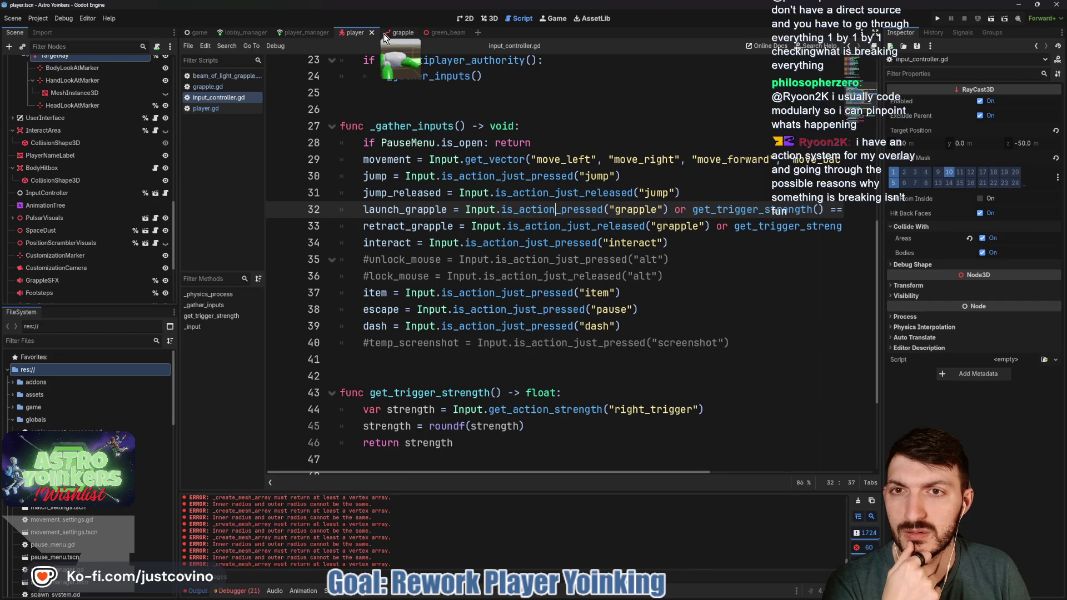
{"action": "left_click", "coordinate": [393, 34]}
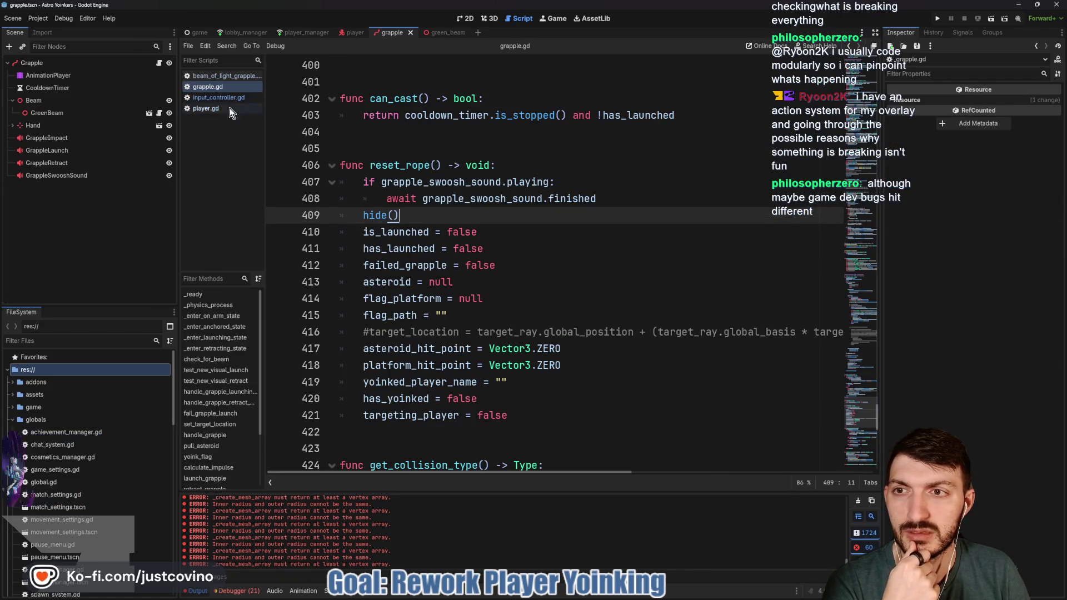
{"action": "scroll", "coordinate": [462, 257], "scroll_direction": "up", "scroll_amount": 20}
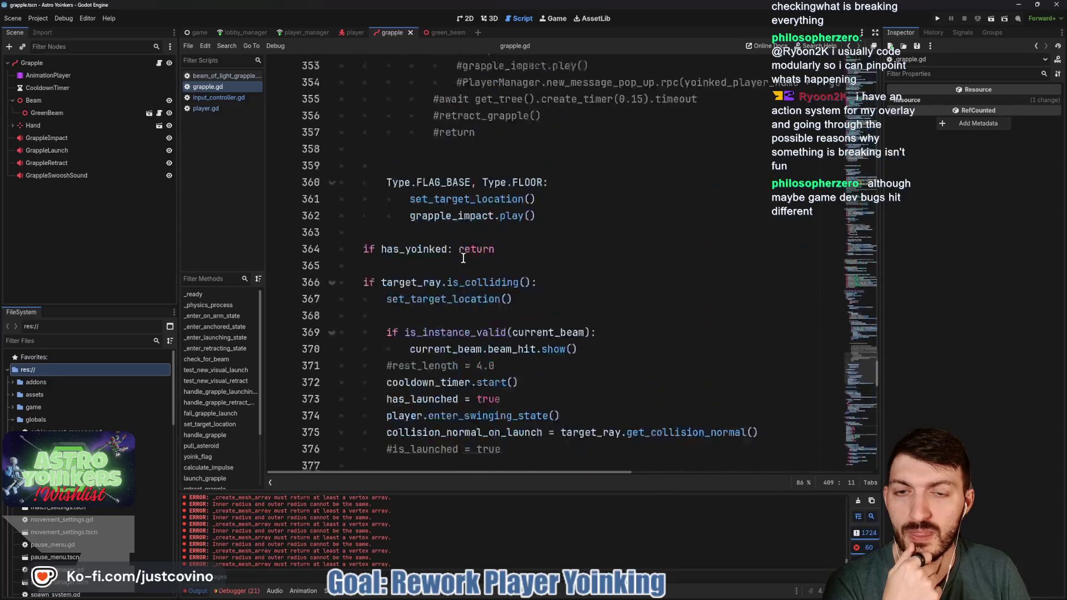
{"action": "scroll", "coordinate": [462, 257], "scroll_direction": "up", "scroll_amount": 20}
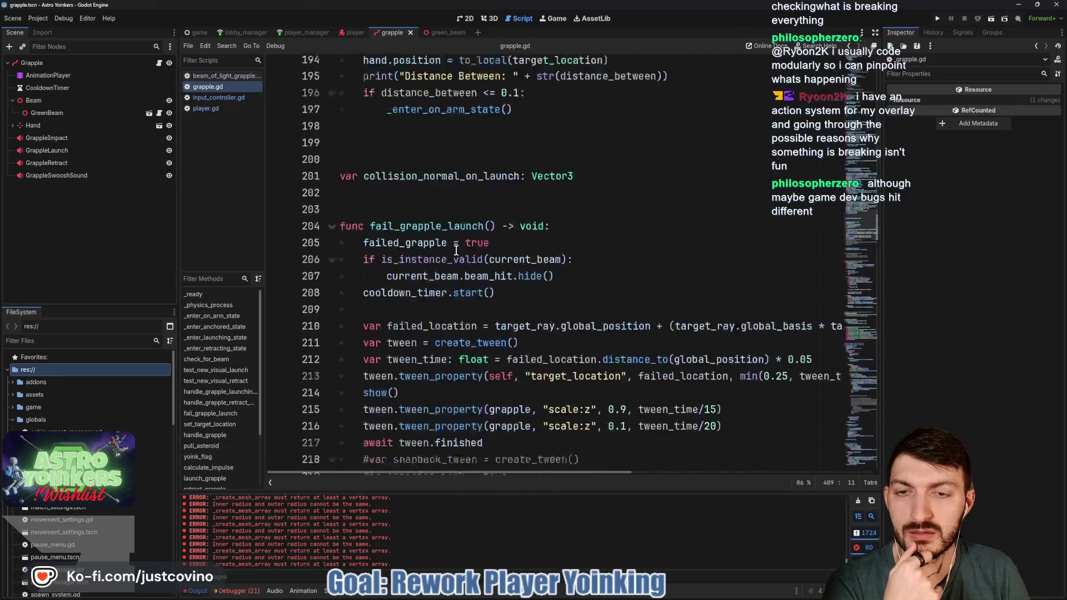
{"action": "scroll", "coordinate": [454, 249], "scroll_direction": "up", "scroll_amount": 15}
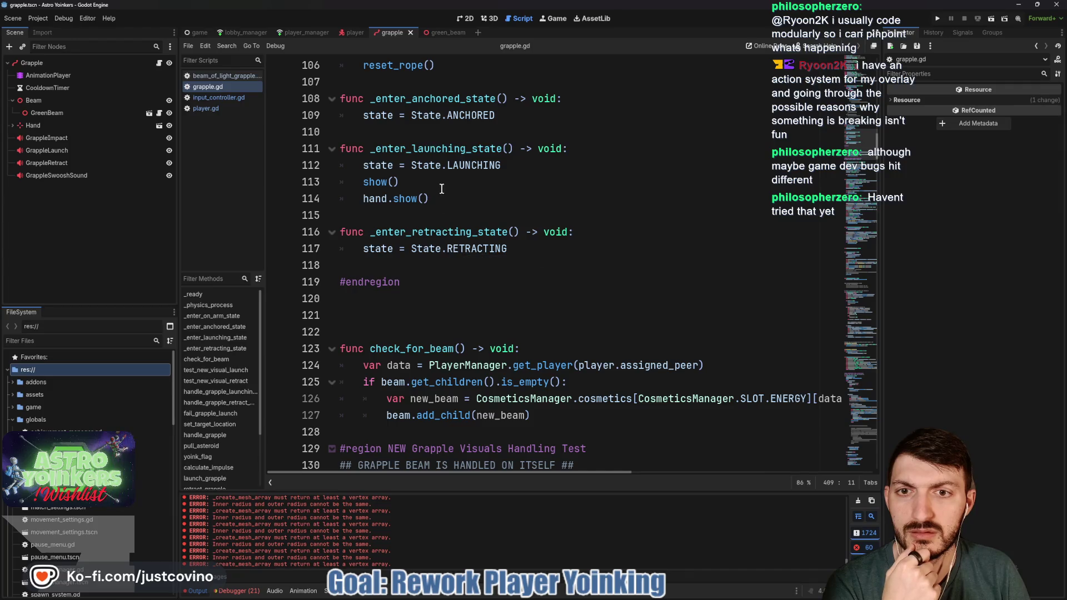
{"action": "scroll", "coordinate": [462, 197], "scroll_direction": "up", "scroll_amount": 20}
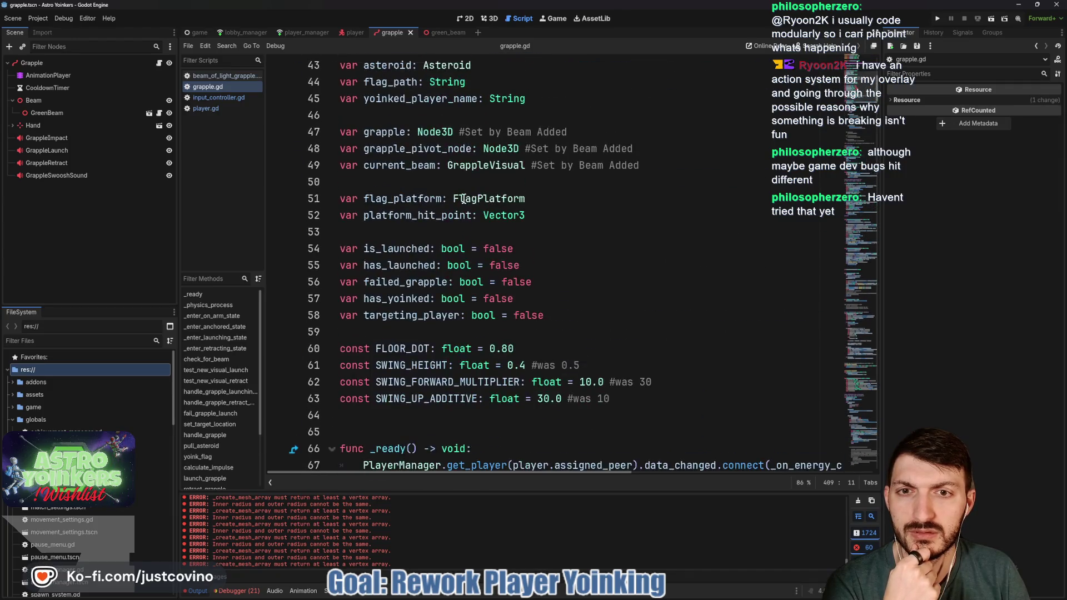
{"action": "scroll", "coordinate": [517, 304], "scroll_direction": "up", "scroll_amount": 2}
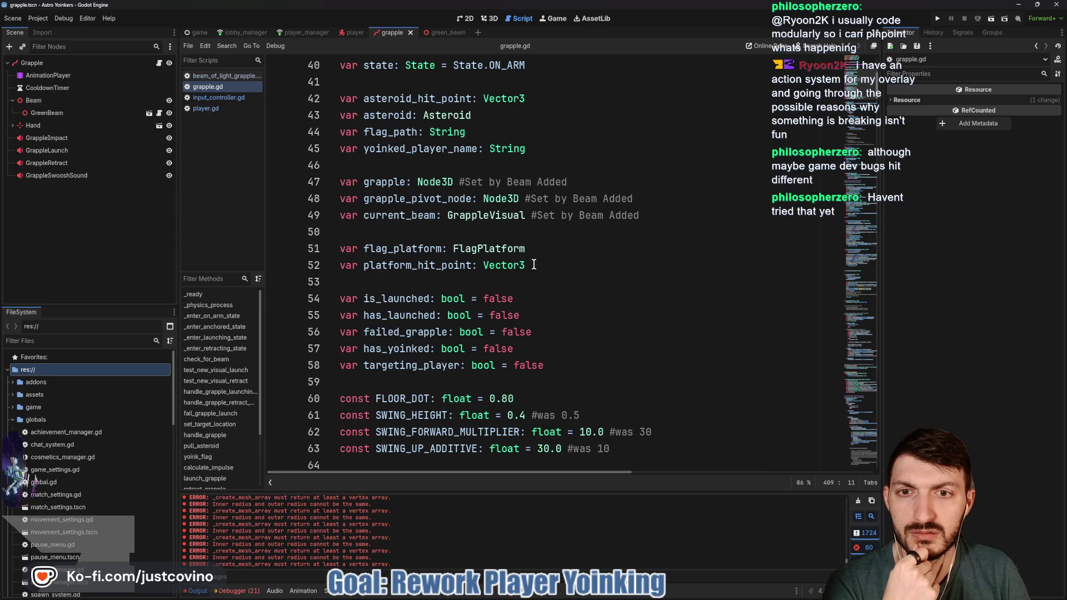
{"action": "scroll", "coordinate": [533, 264], "scroll_direction": "down", "scroll_amount": 3}
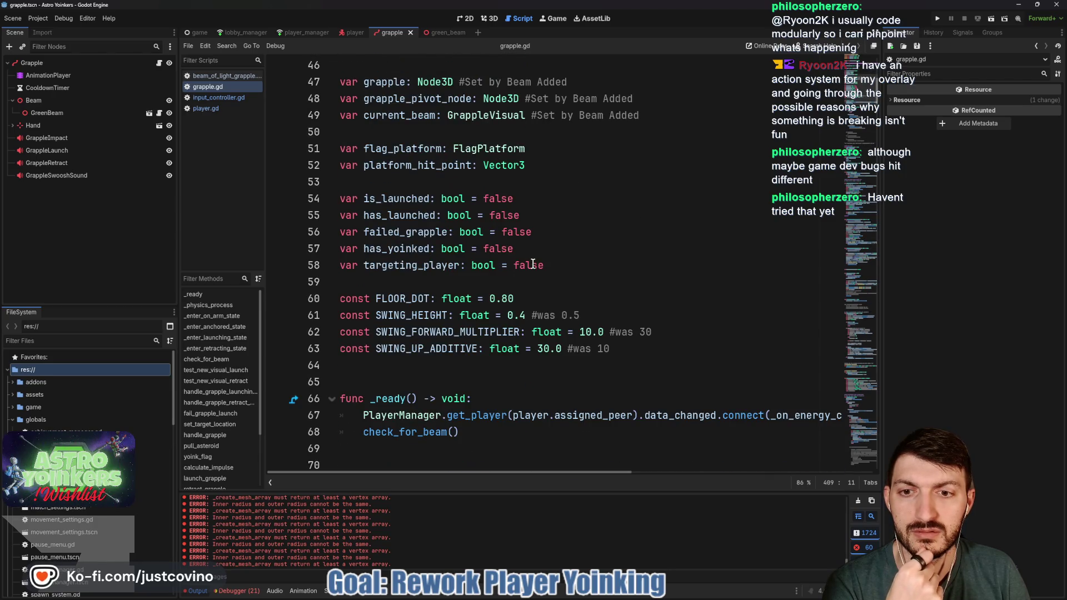
{"action": "scroll", "coordinate": [532, 264], "scroll_direction": "up", "scroll_amount": 2}
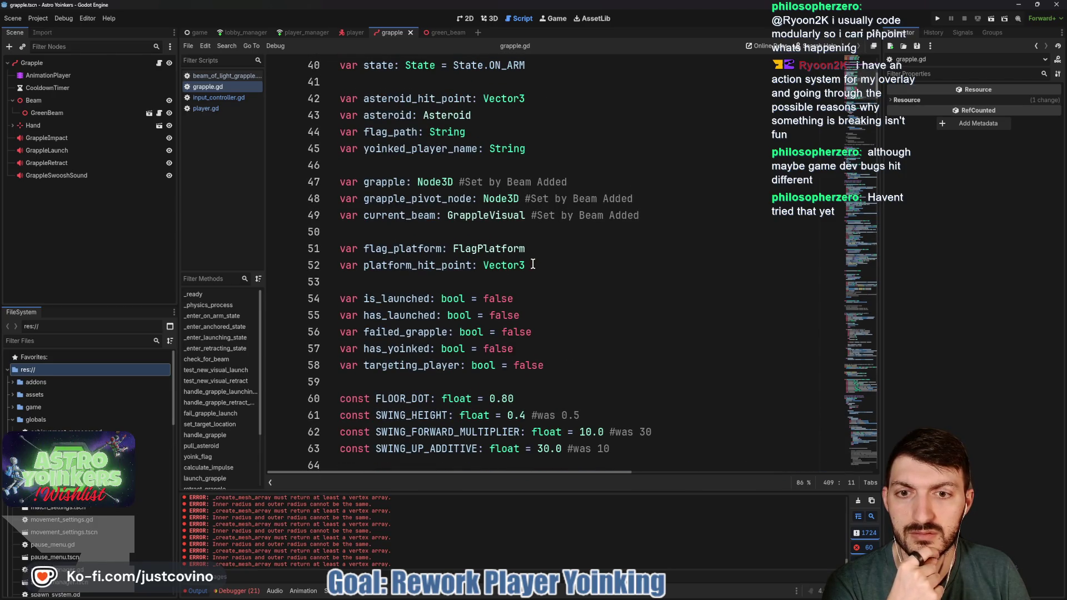
{"action": "scroll", "coordinate": [532, 264], "scroll_direction": "up", "scroll_amount": 1}
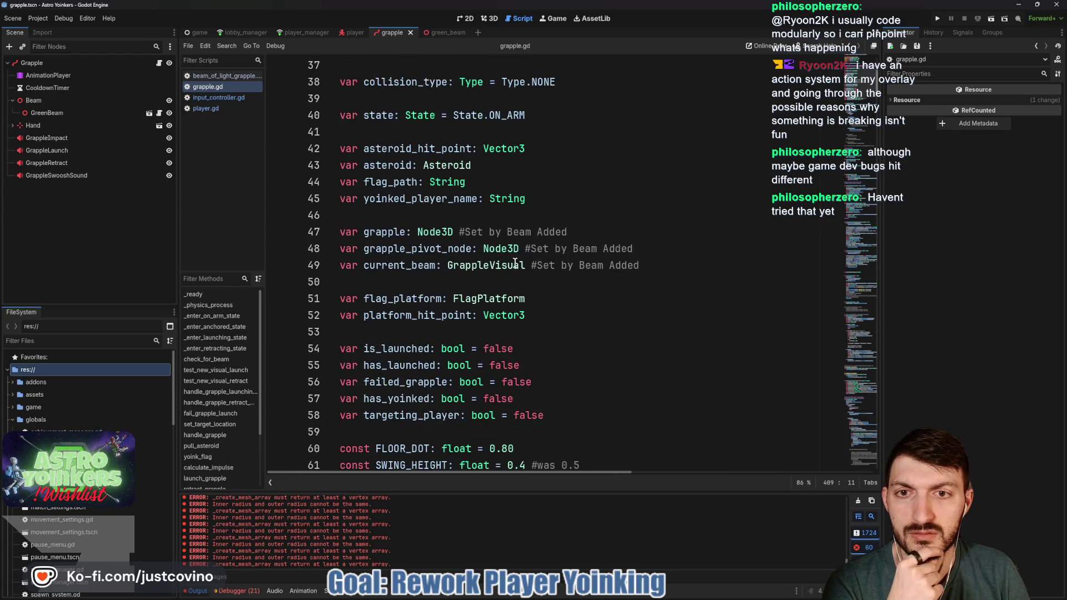
{"action": "scroll", "coordinate": [515, 262], "scroll_direction": "up", "scroll_amount": 2}
{"action": "left_click_drag", "start_coordinate": [561, 215], "coordinate": [296, 216]}
{"action": "left_click", "coordinate": [528, 216]}
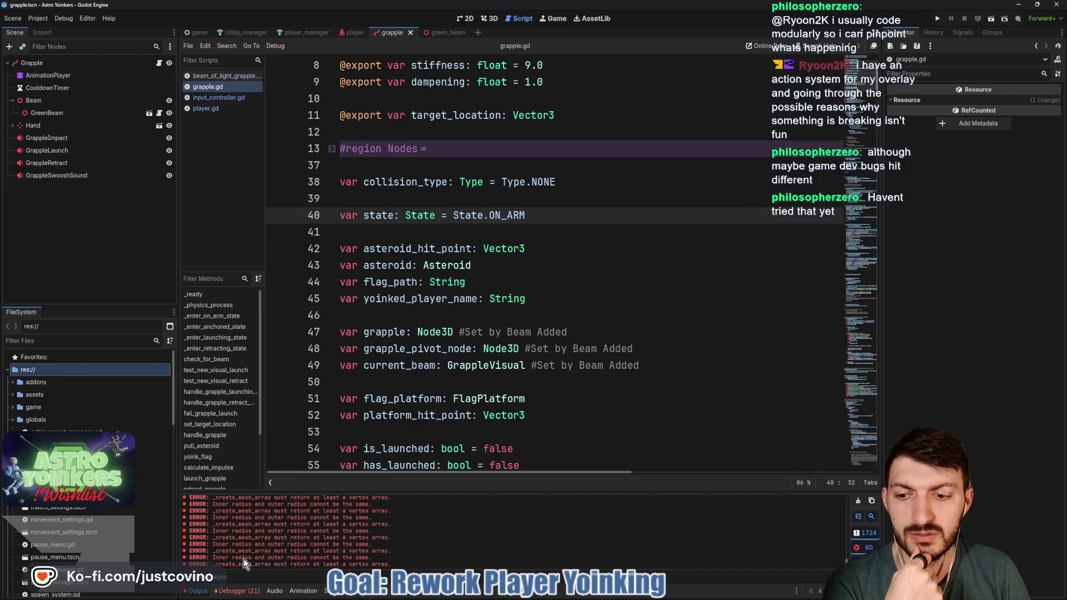
Step: Review the four script warnings in the Debugger, collapse the panel, and run Astro Yoinkers
{"action": "left_click", "coordinate": [239, 591]}
{"action": "left_click", "coordinate": [242, 440]}
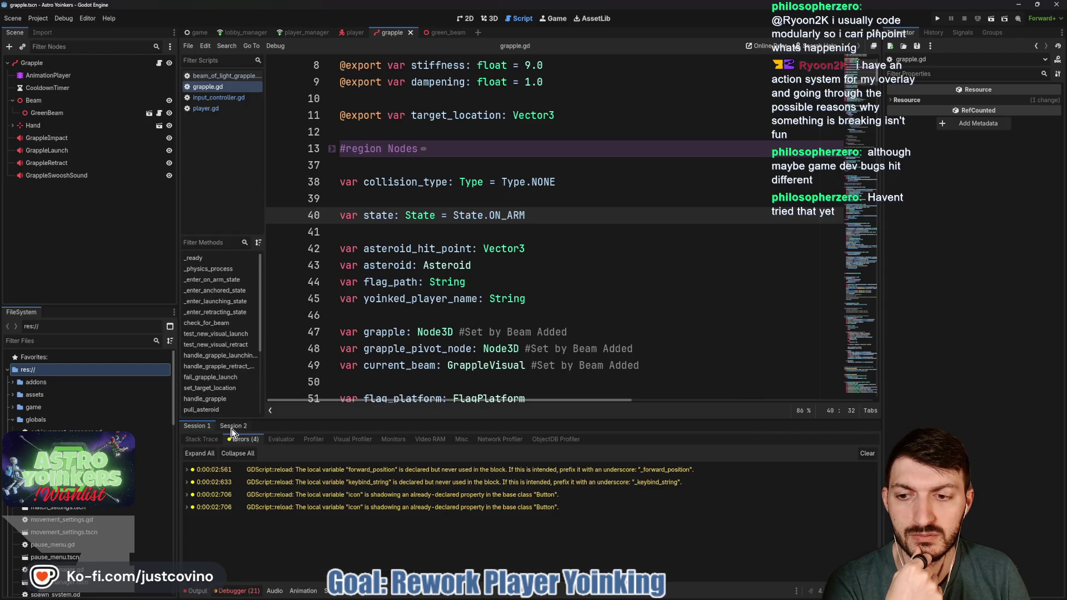
{"action": "left_click", "coordinate": [239, 591]}
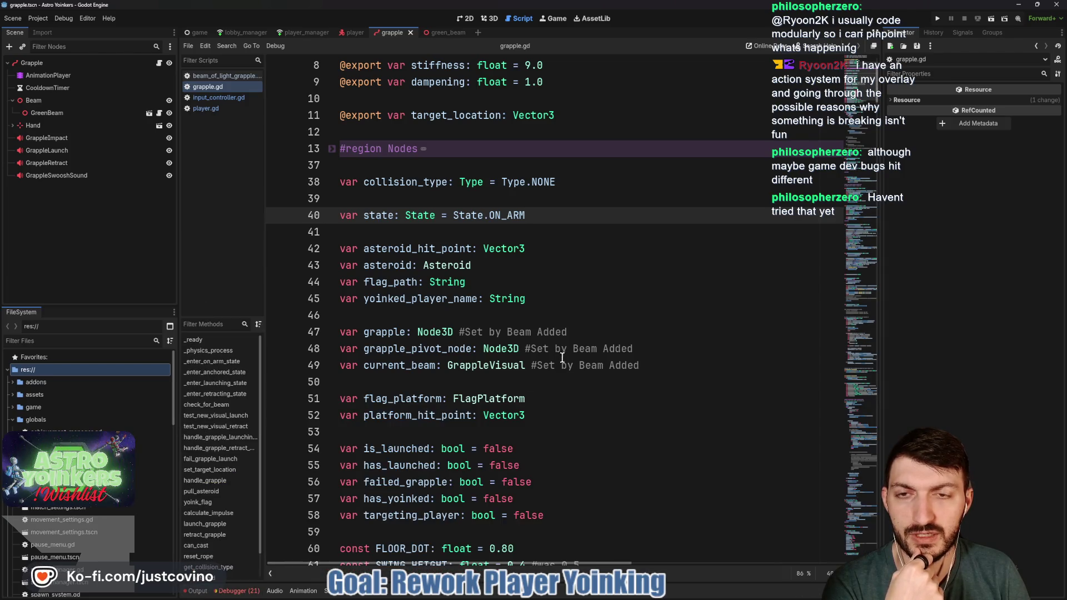
{"action": "left_click", "coordinate": [486, 129]}
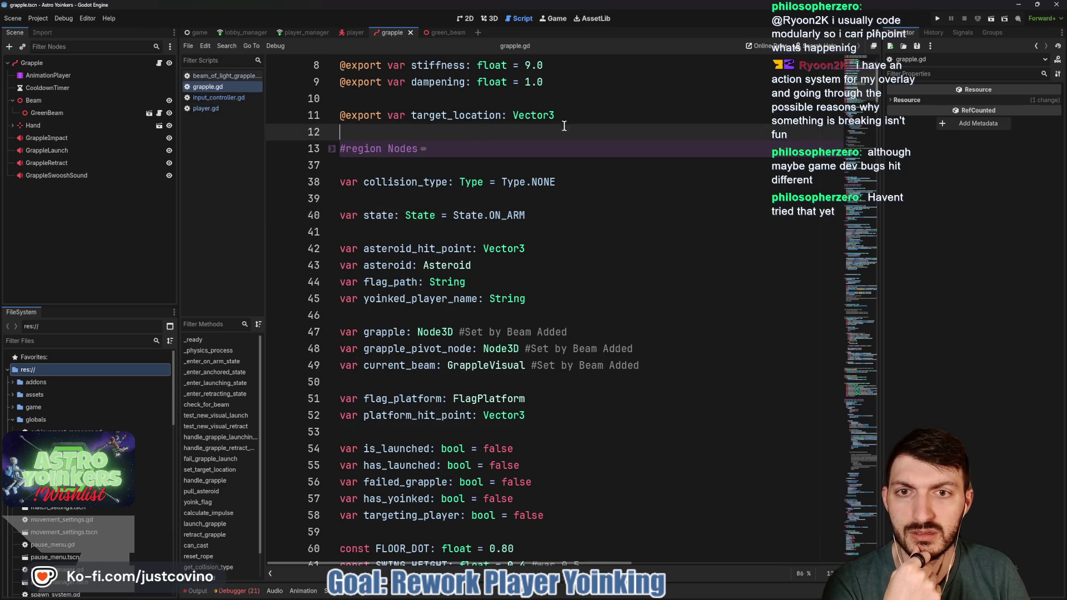
{"action": "left_click", "coordinate": [936, 18]}
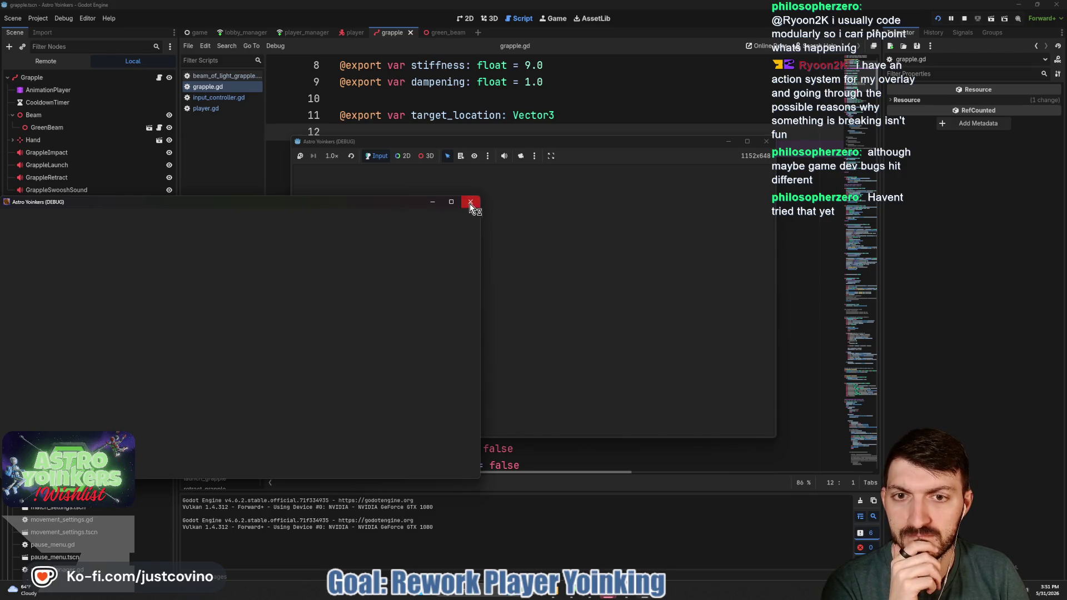
Step: In the test game, mute audio, host a lobby, try the grapple, then stop the run
{"action": "left_click", "coordinate": [504, 156]}
{"action": "left_click", "coordinate": [358, 235]}
{"action": "left_click", "coordinate": [541, 257]}
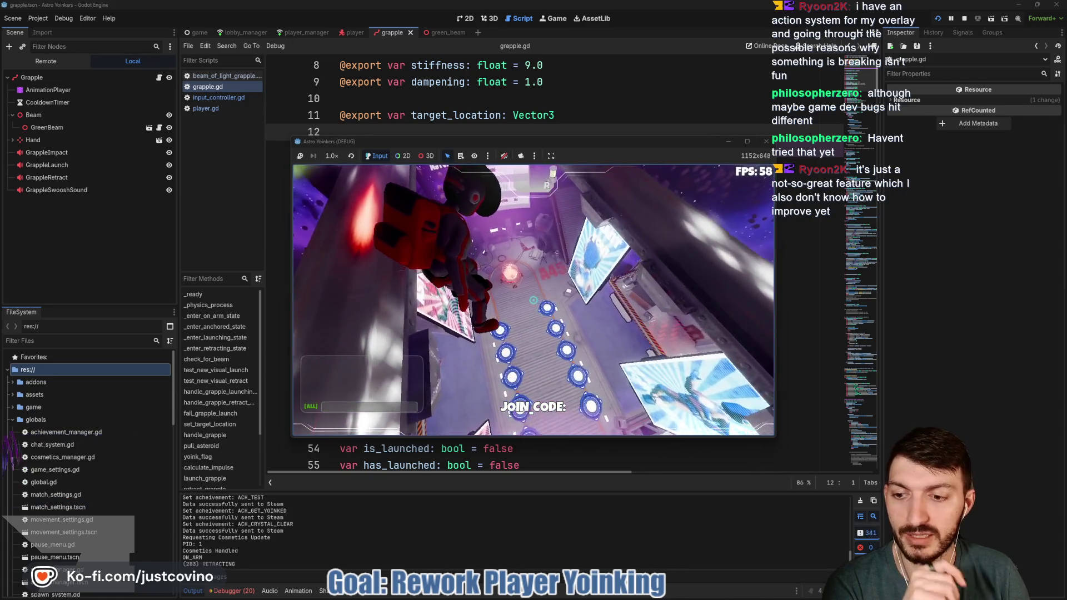
{"action": "key", "text": "F8"}
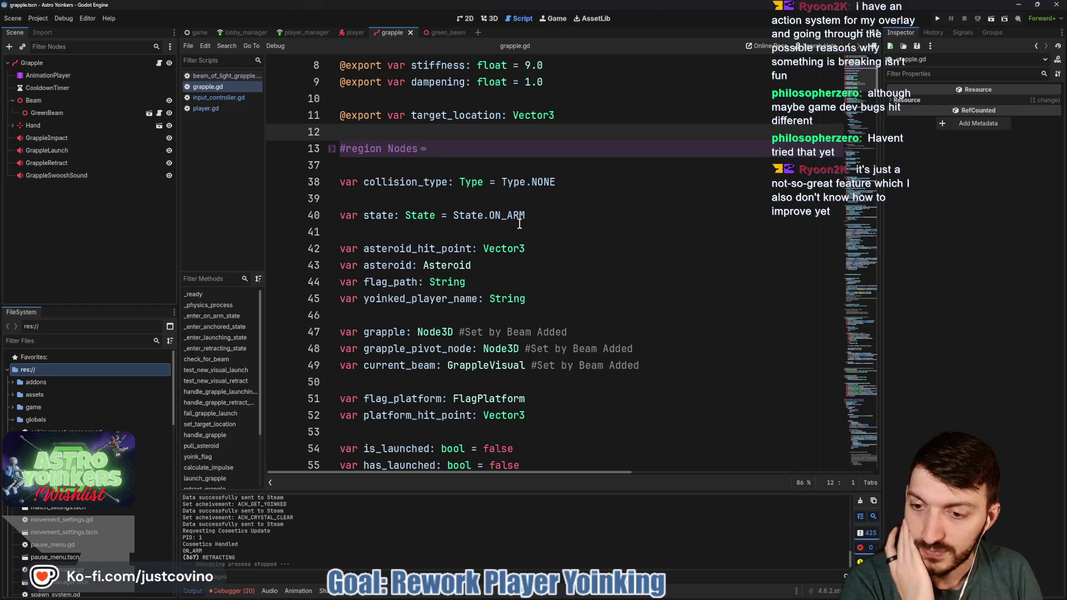
Step: Scroll through grapple.gd, glance at the green_beam script, and switch back to grapple.gd
{"action": "scroll", "coordinate": [520, 224], "scroll_direction": "down", "scroll_amount": 4}
{"action": "scroll", "coordinate": [518, 223], "scroll_direction": "down", "scroll_amount": 6}
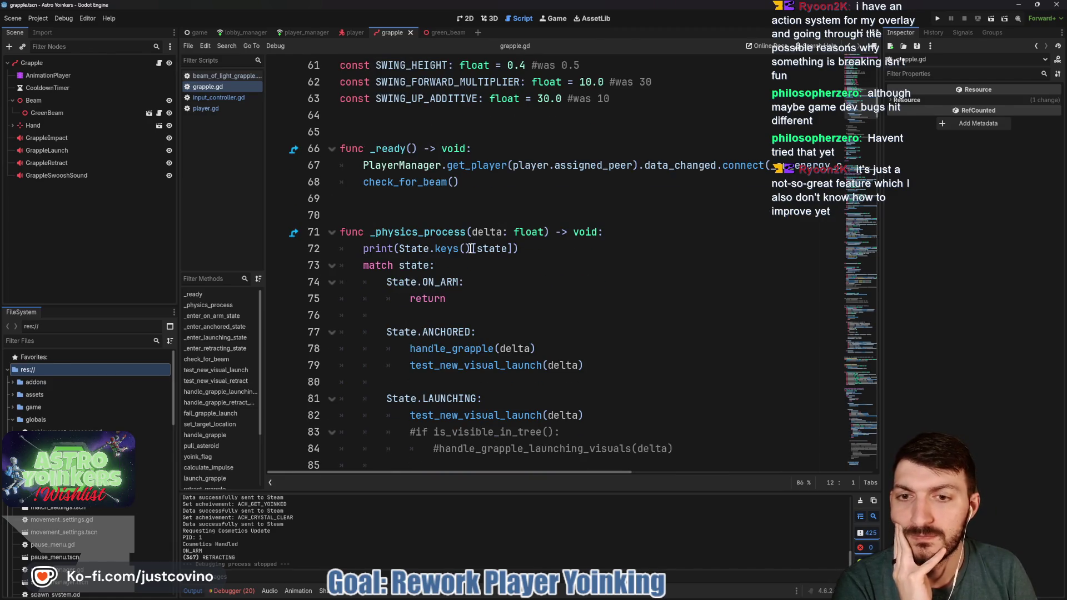
{"action": "scroll", "coordinate": [471, 249], "scroll_direction": "down", "scroll_amount": 1}
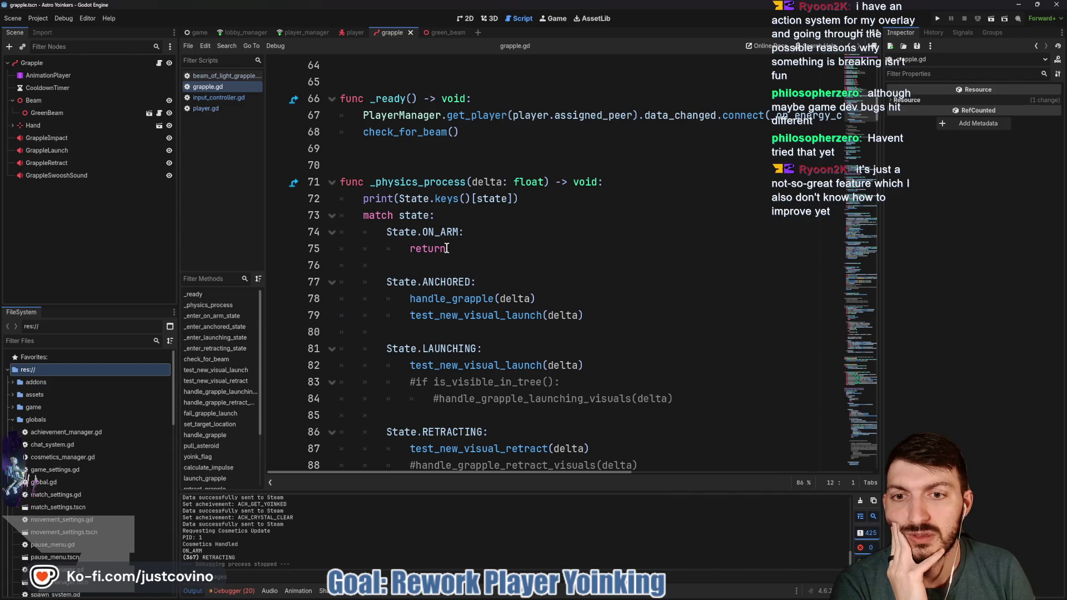
{"action": "scroll", "coordinate": [447, 248], "scroll_direction": "down", "scroll_amount": 9}
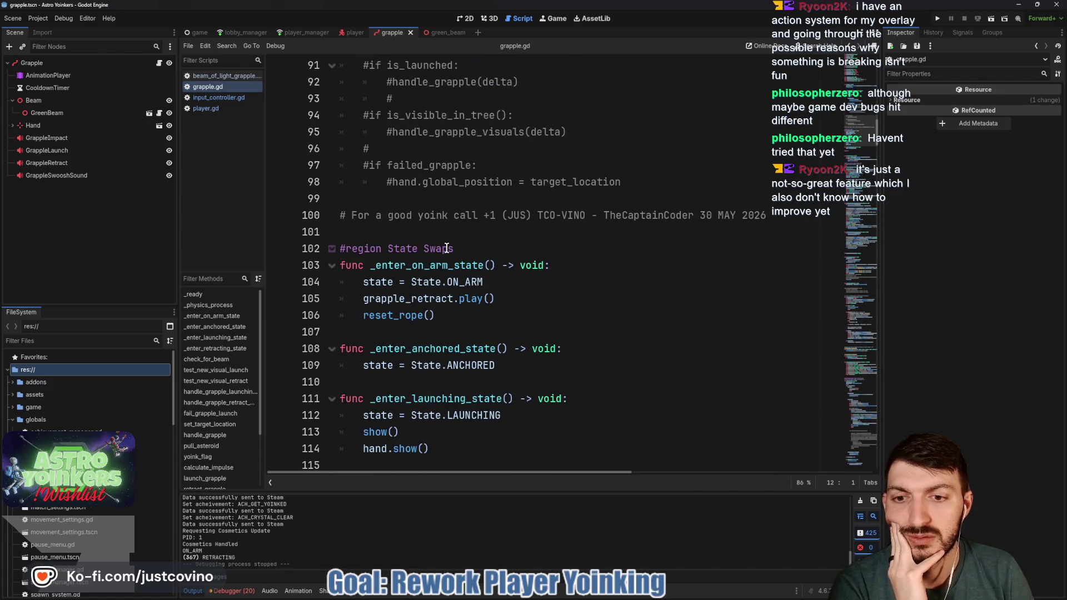
{"action": "scroll", "coordinate": [446, 248], "scroll_direction": "down", "scroll_amount": 1}
{"action": "scroll", "coordinate": [446, 248], "scroll_direction": "down", "scroll_amount": 4}
{"action": "scroll", "coordinate": [446, 249], "scroll_direction": "down", "scroll_amount": 1}
{"action": "scroll", "coordinate": [447, 248], "scroll_direction": "up", "scroll_amount": 6}
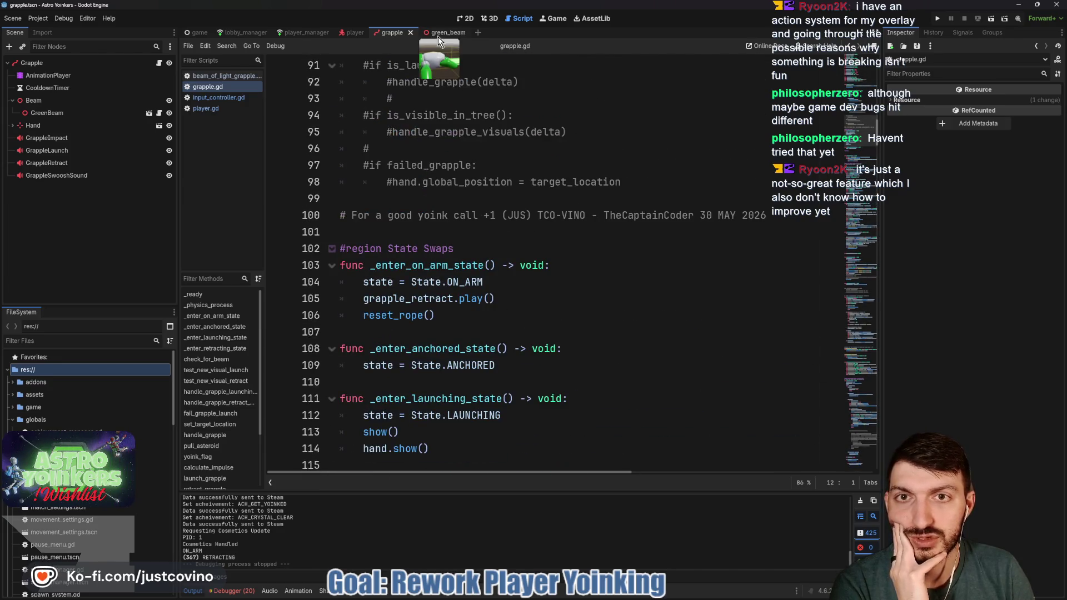
{"action": "left_click", "coordinate": [441, 33]}
{"action": "scroll", "coordinate": [410, 163], "scroll_direction": "down", "scroll_amount": 1}
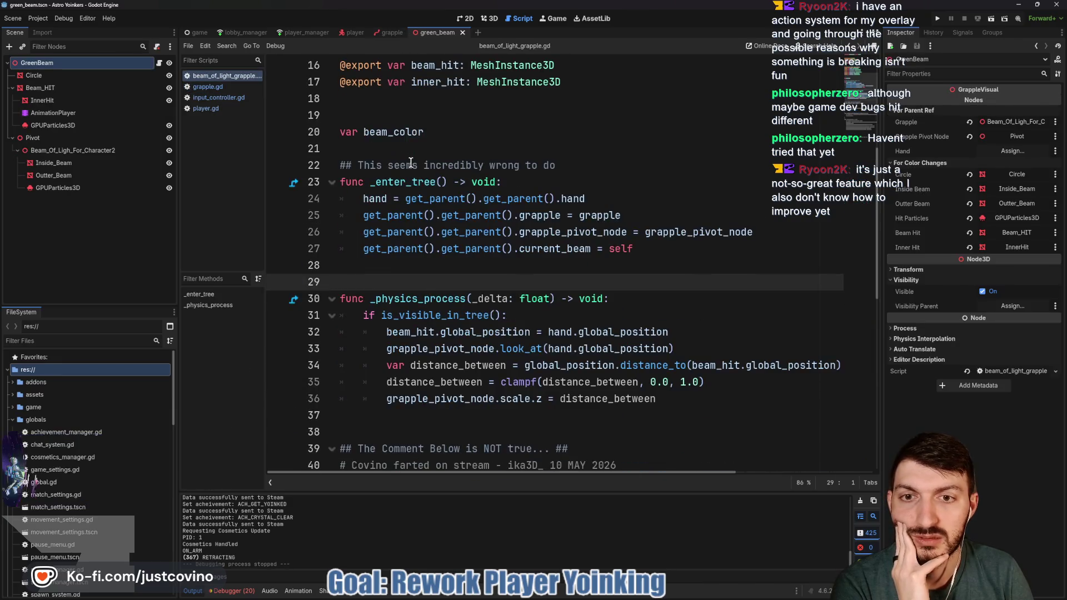
{"action": "scroll", "coordinate": [411, 163], "scroll_direction": "up", "scroll_amount": 2}
{"action": "key", "text": "ctrl+shift+Tab"}
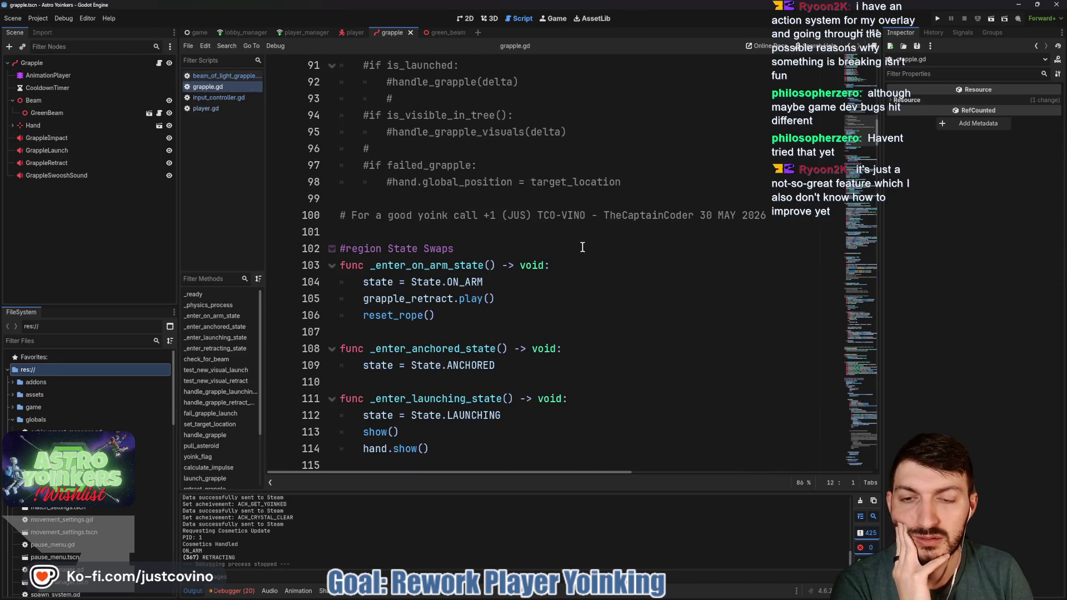
Step: Scroll back up grapple.gd, then open the player scene to show player.gd's grapple launch code
{"action": "scroll", "coordinate": [577, 250], "scroll_direction": "up", "scroll_amount": 3}
{"action": "scroll", "coordinate": [575, 251], "scroll_direction": "down", "scroll_amount": 2}
{"action": "scroll", "coordinate": [573, 252], "scroll_direction": "up", "scroll_amount": 4}
{"action": "scroll", "coordinate": [572, 251], "scroll_direction": "up", "scroll_amount": 5}
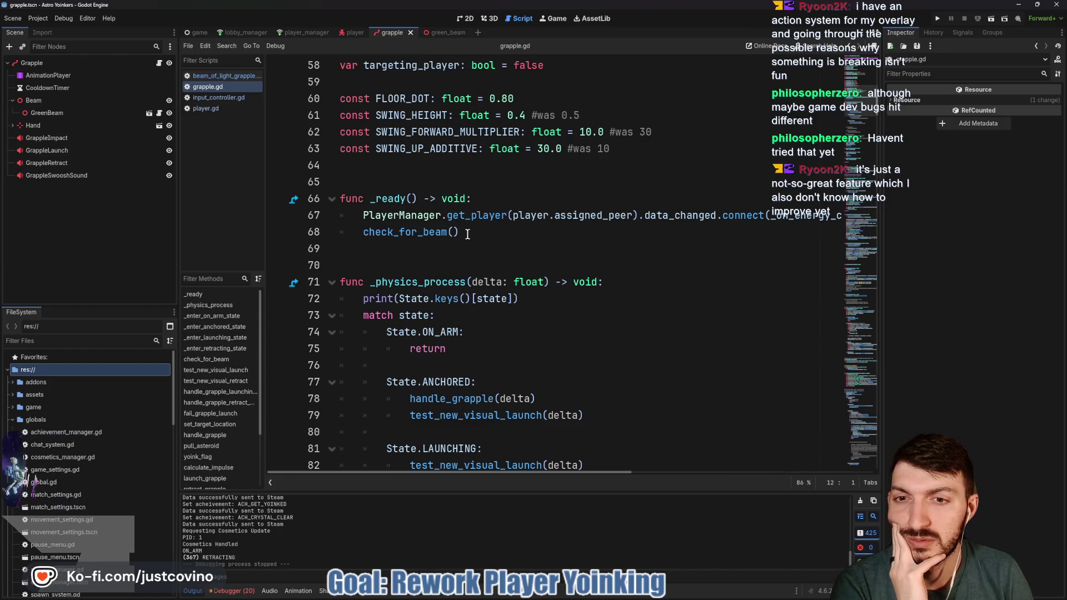
{"action": "scroll", "coordinate": [465, 231], "scroll_direction": "up", "scroll_amount": 1}
{"action": "scroll", "coordinate": [465, 231], "scroll_direction": "up", "scroll_amount": 1}
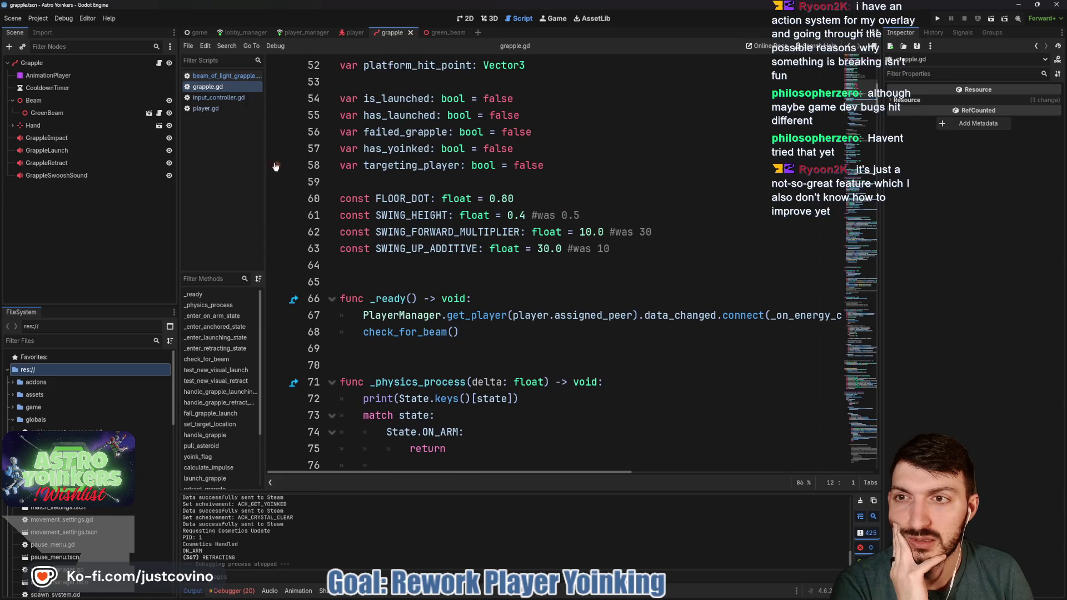
{"action": "left_click", "coordinate": [353, 34]}
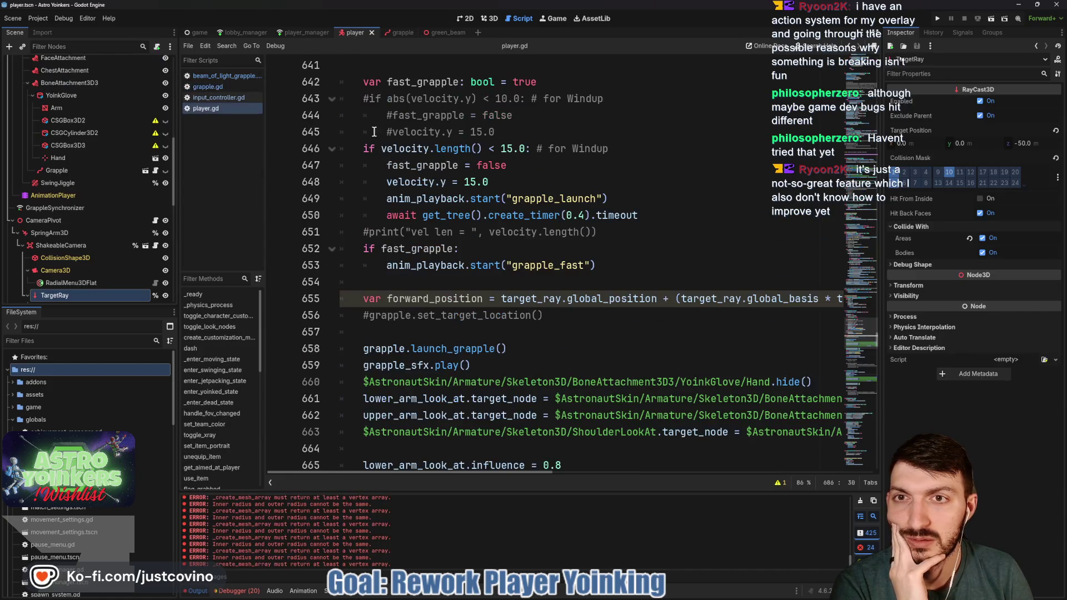
{"action": "scroll", "coordinate": [511, 244], "scroll_direction": "up", "scroll_amount": 6}
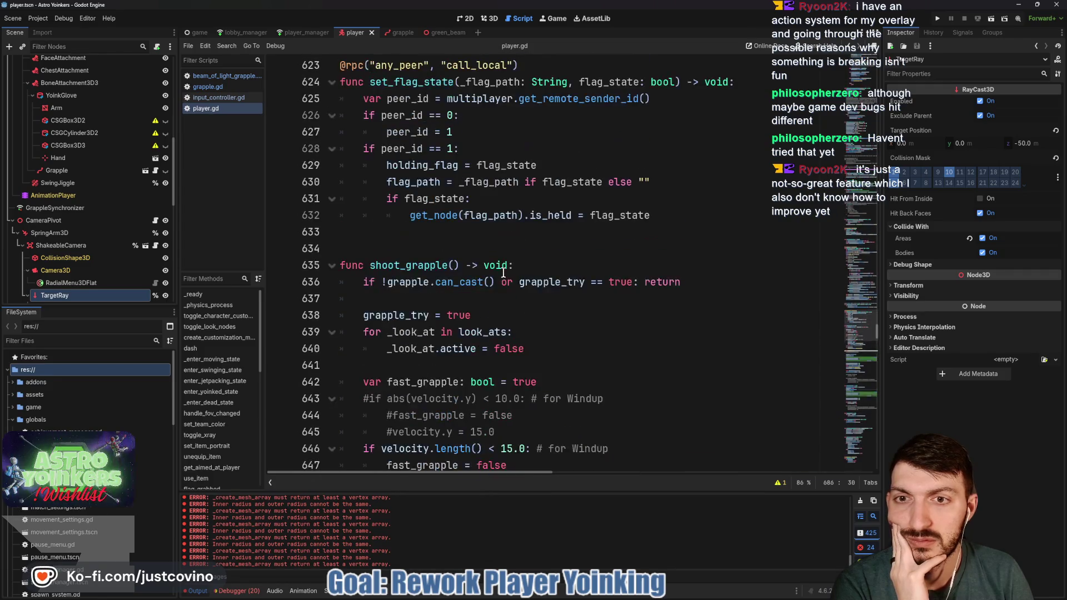
{"action": "scroll", "coordinate": [503, 272], "scroll_direction": "down", "scroll_amount": 9}
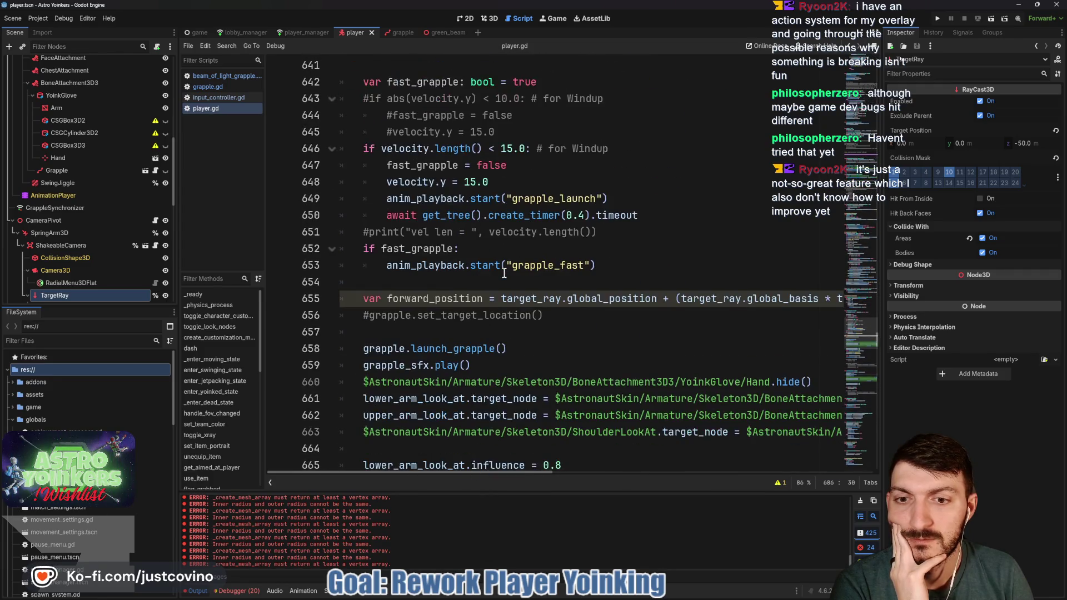
{"action": "scroll", "coordinate": [504, 272], "scroll_direction": "down", "scroll_amount": 8}
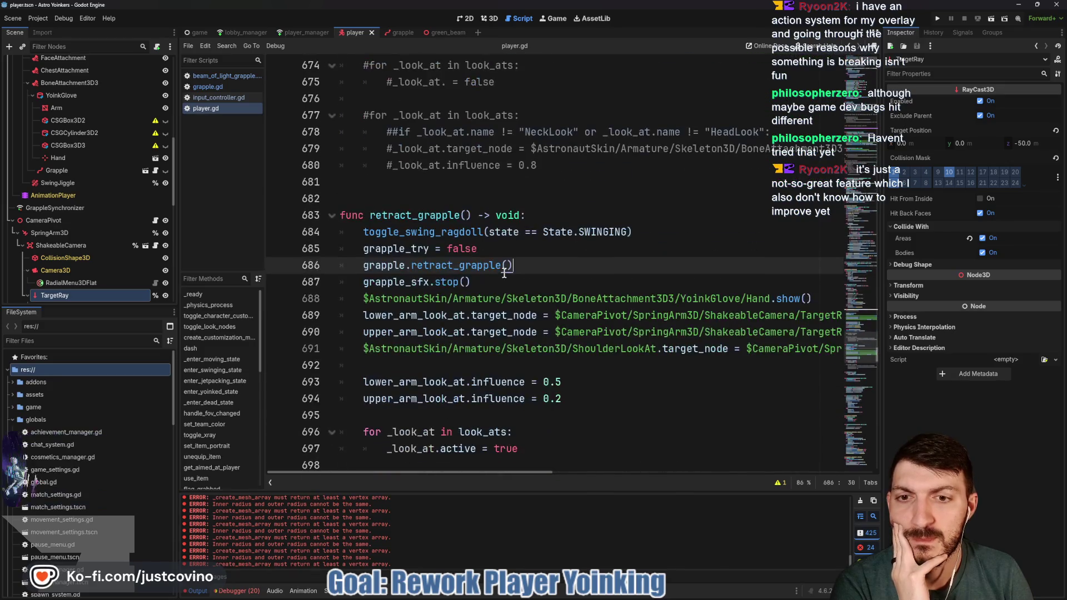
{"action": "left_click_drag", "start_coordinate": [539, 265], "coordinate": [279, 263]}
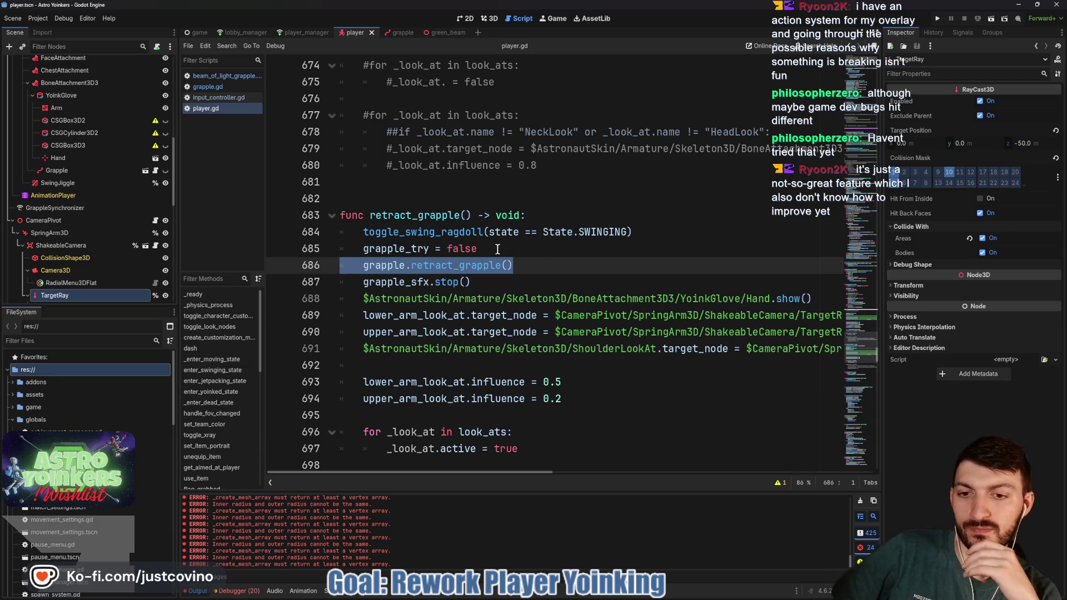
{"action": "double_click", "coordinate": [429, 215]}
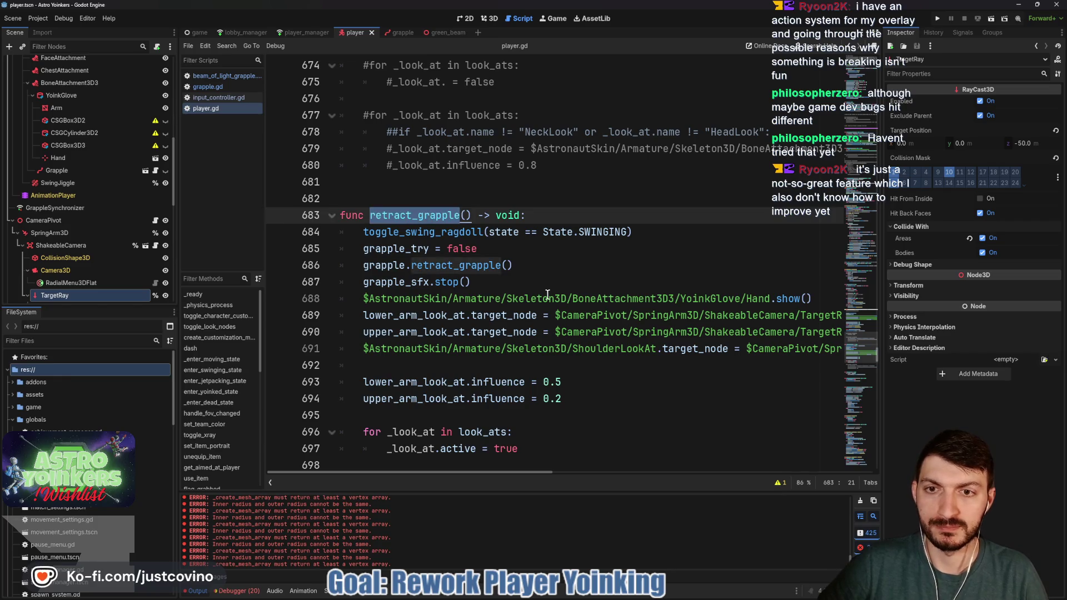
{"action": "key", "text": "ctrl+f"}
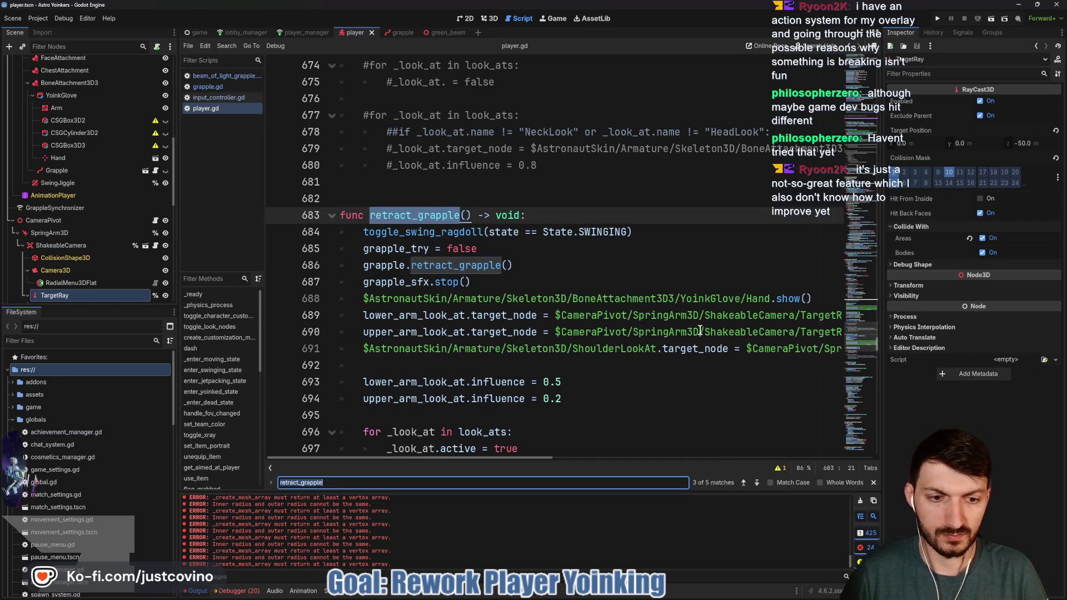
{"action": "left_click", "coordinate": [745, 482]}
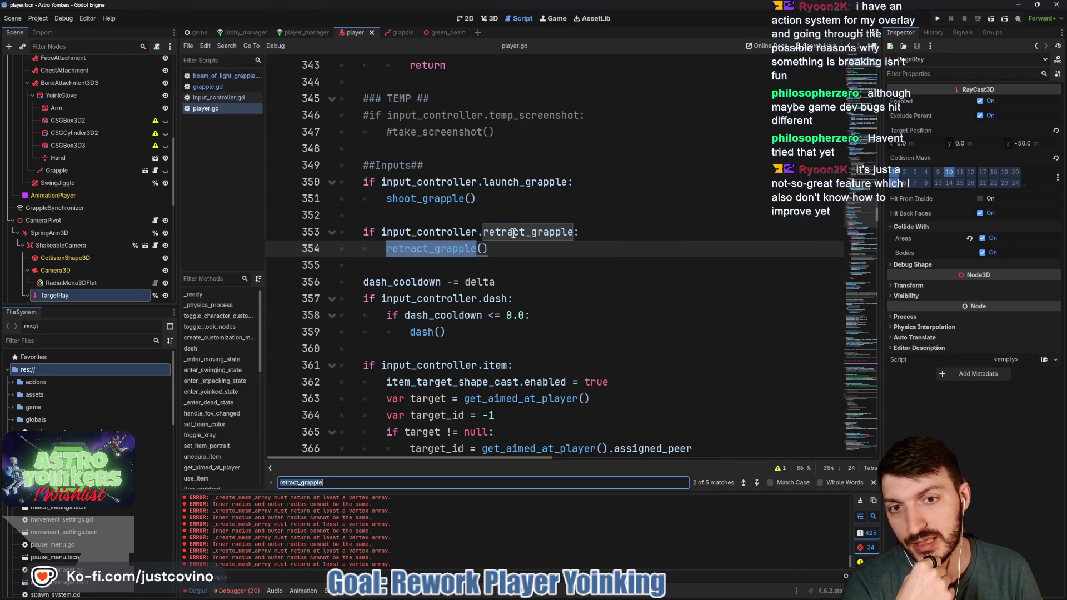
{"action": "mouse_move", "coordinate": [512, 233]}
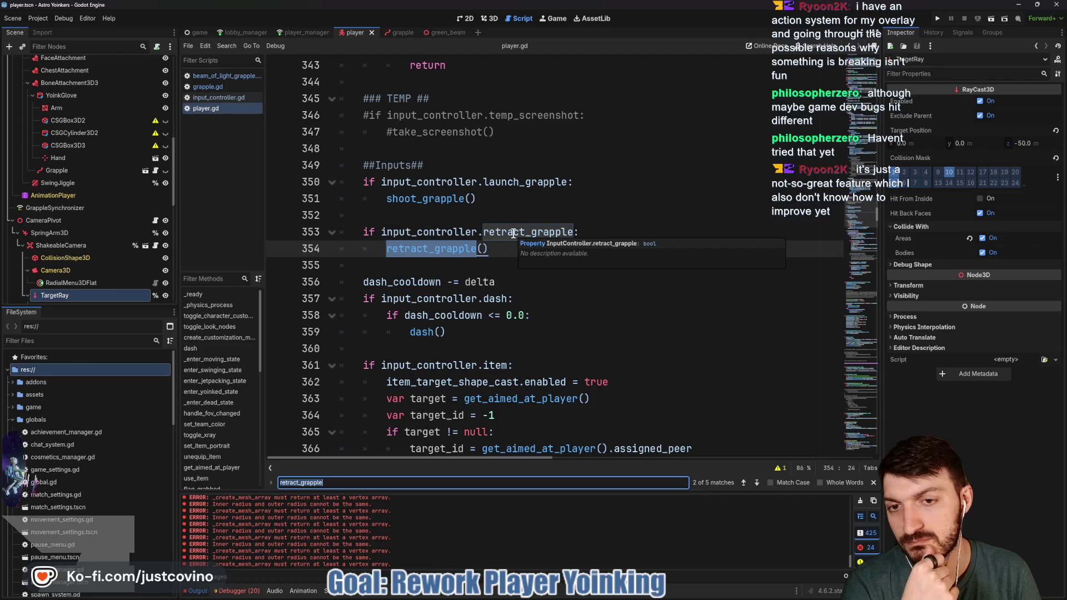
{"action": "left_click", "coordinate": [873, 483]}
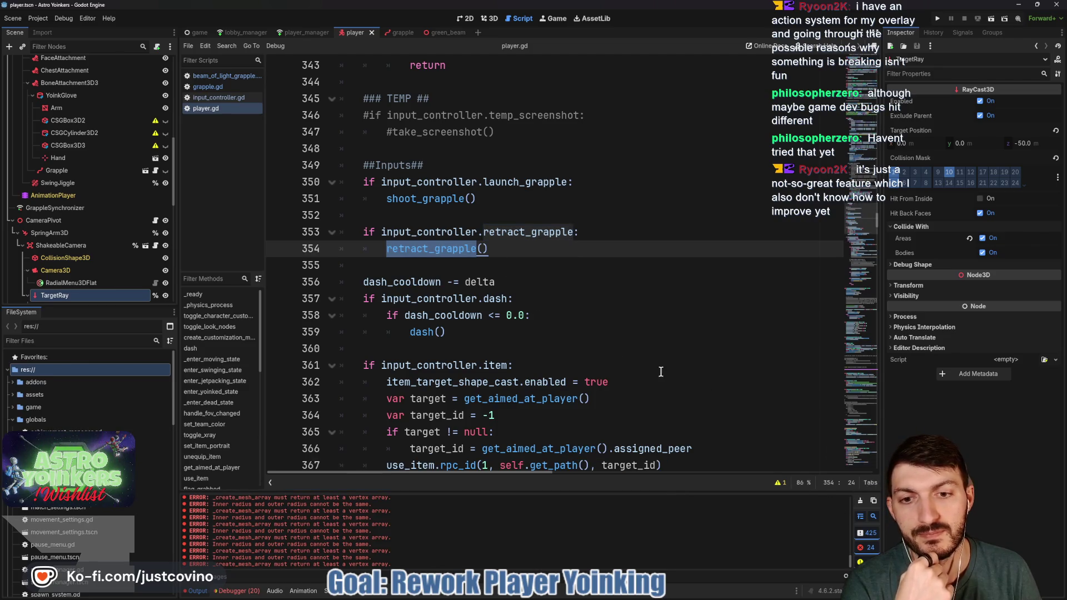
{"action": "scroll", "coordinate": [567, 353], "scroll_direction": "down", "scroll_amount": 5}
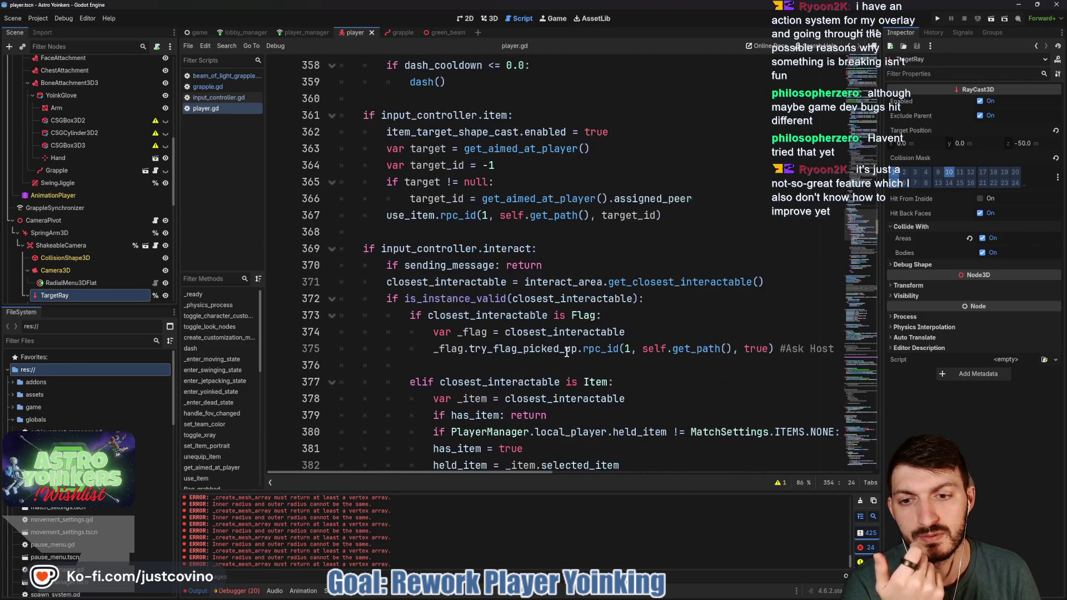
{"action": "scroll", "coordinate": [421, 99], "scroll_direction": "up", "scroll_amount": 2}
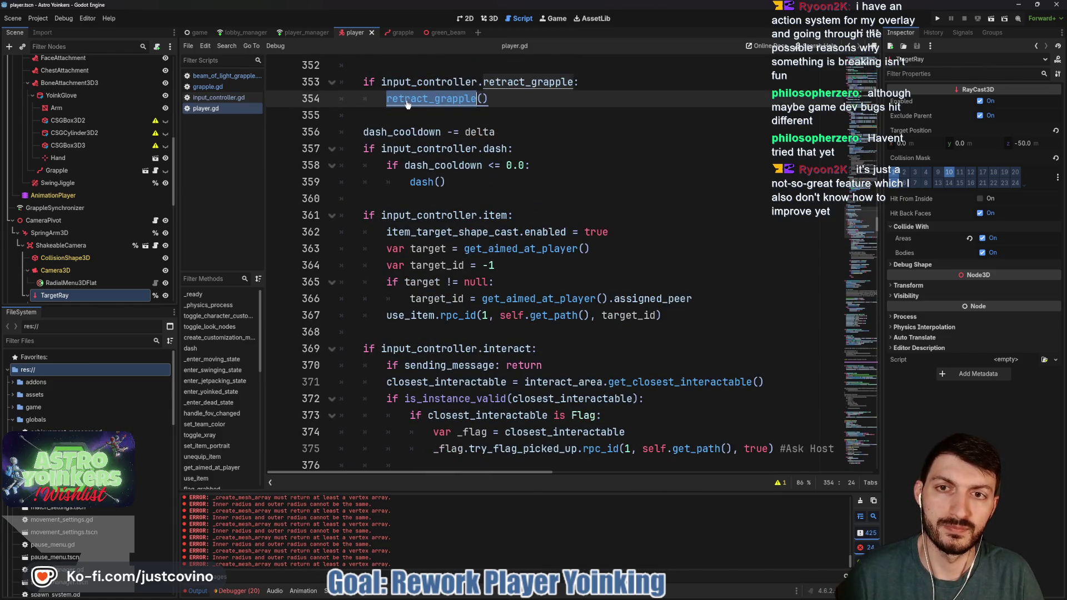
{"action": "left_click", "coordinate": [420, 98], "text": "ctrl"}
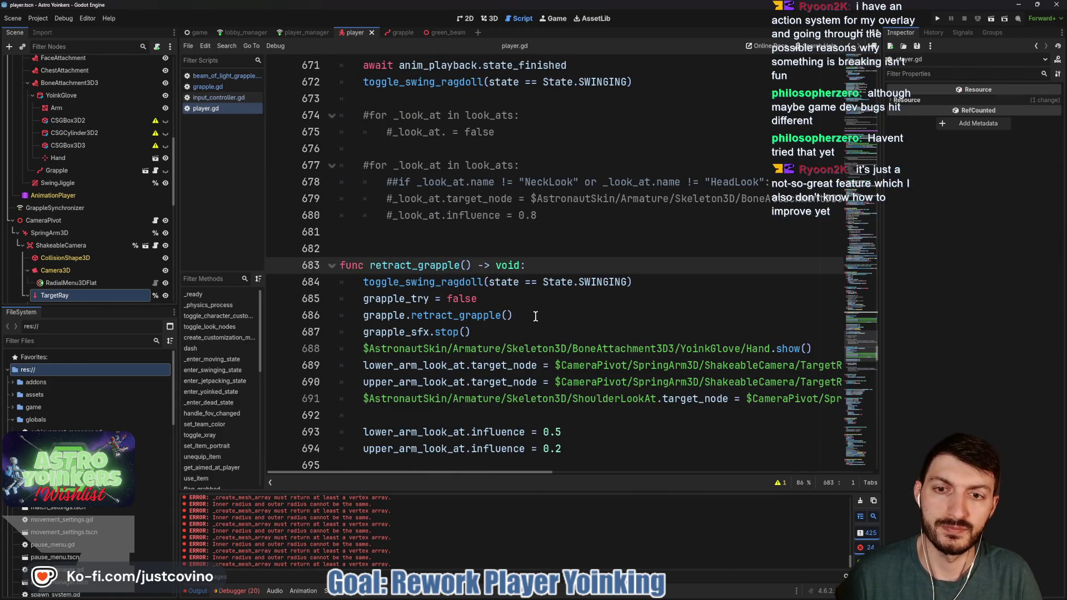
{"action": "left_click", "coordinate": [507, 301]}
{"action": "key", "text": "Return"}
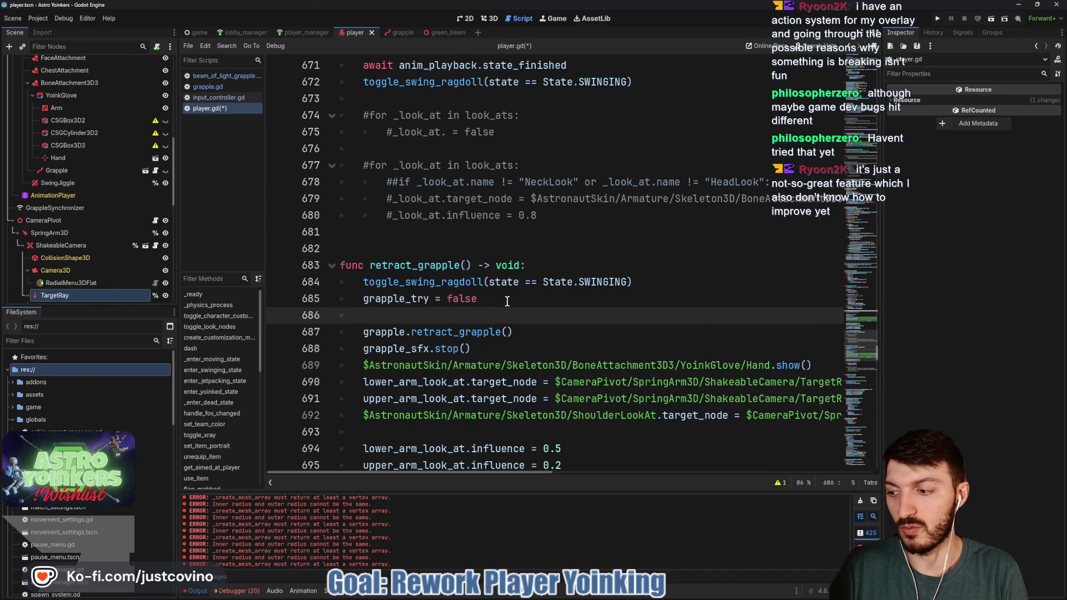
Step: Start the retract condition as 'if grapple.state == grapple.State.LAUNCHING'
{"action": "type", "text": "if "}
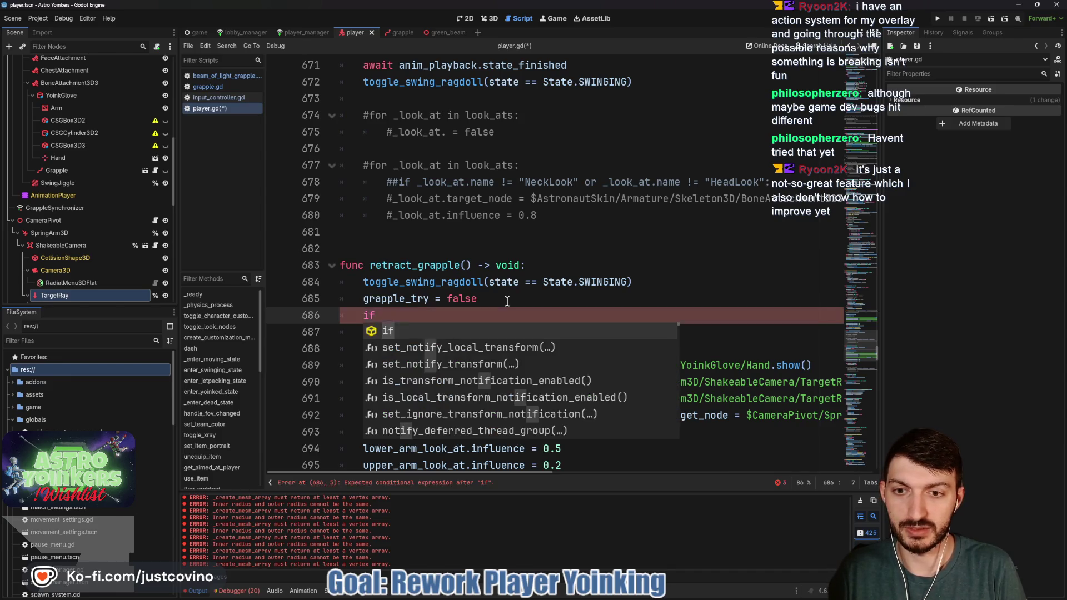
{"action": "type", "text": "gra"}
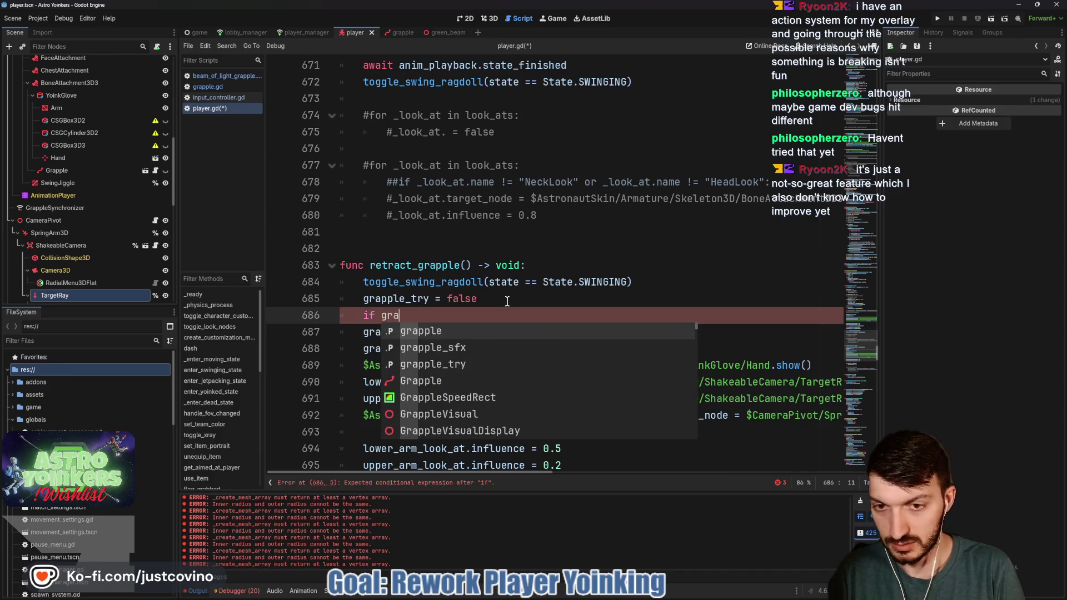
{"action": "type", "text": "pple.state == S"}
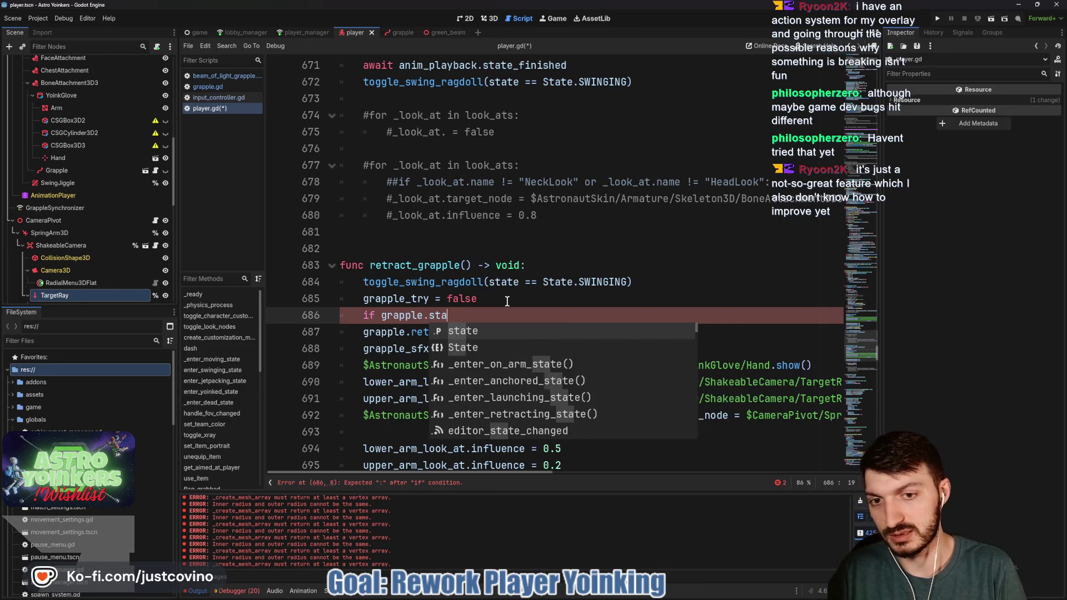
{"action": "key", "text": "BackSpace"}
{"action": "type", "text": "grapple."}
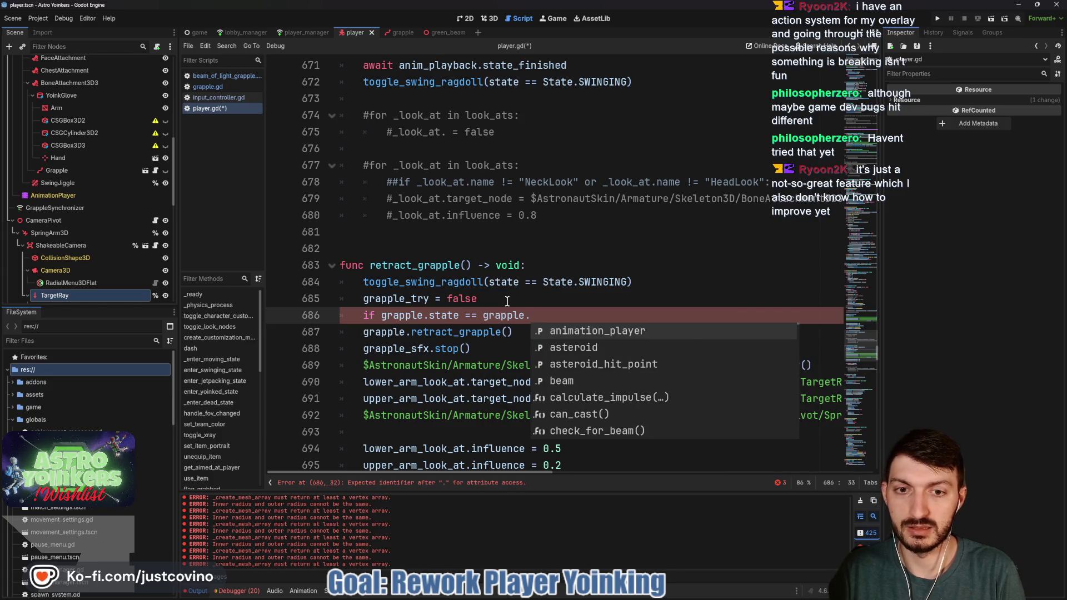
{"action": "type", "text": "State."}
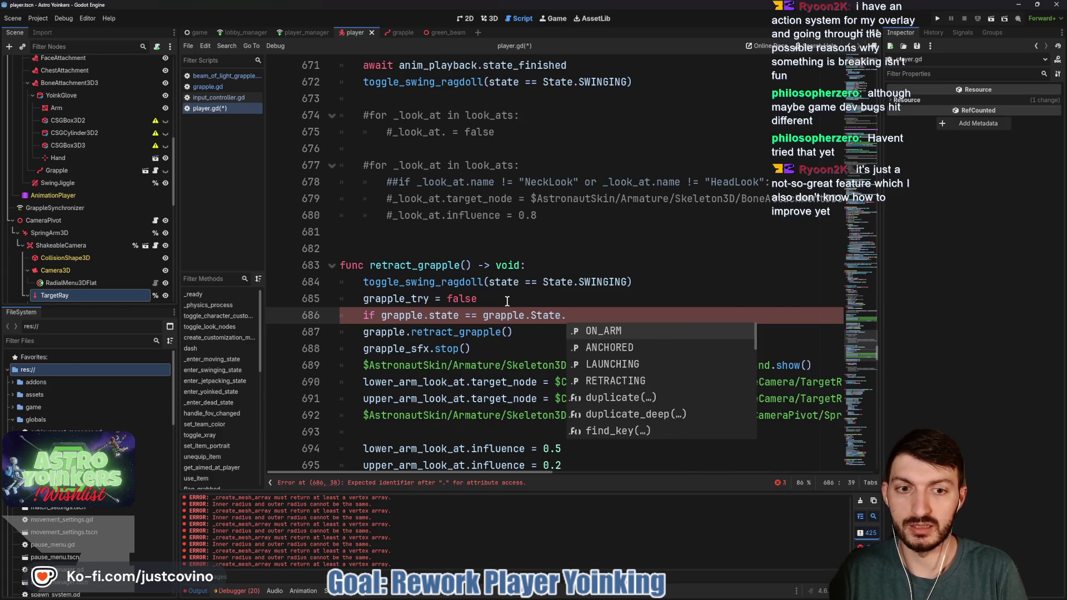
{"action": "key", "text": "Down"}
{"action": "key", "text": "Down"}
{"action": "key", "text": "Return"}
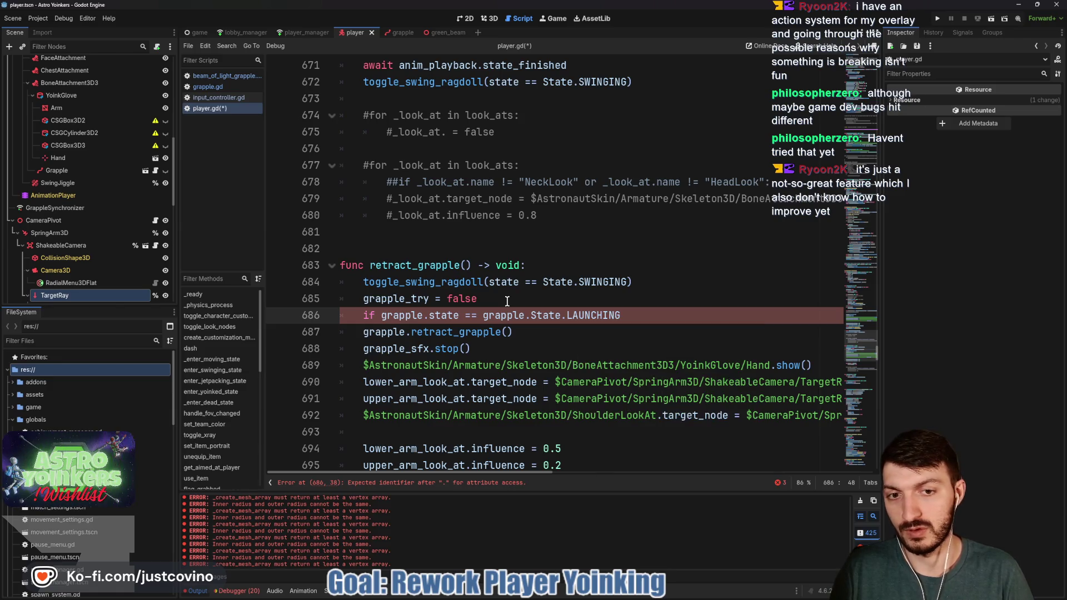
Step: Append 'or grapple.state == grapple.State.ANCHORED:', indent grapple.retract_grapple() beneath it, and save player.gd
{"action": "type", "text": " or "}
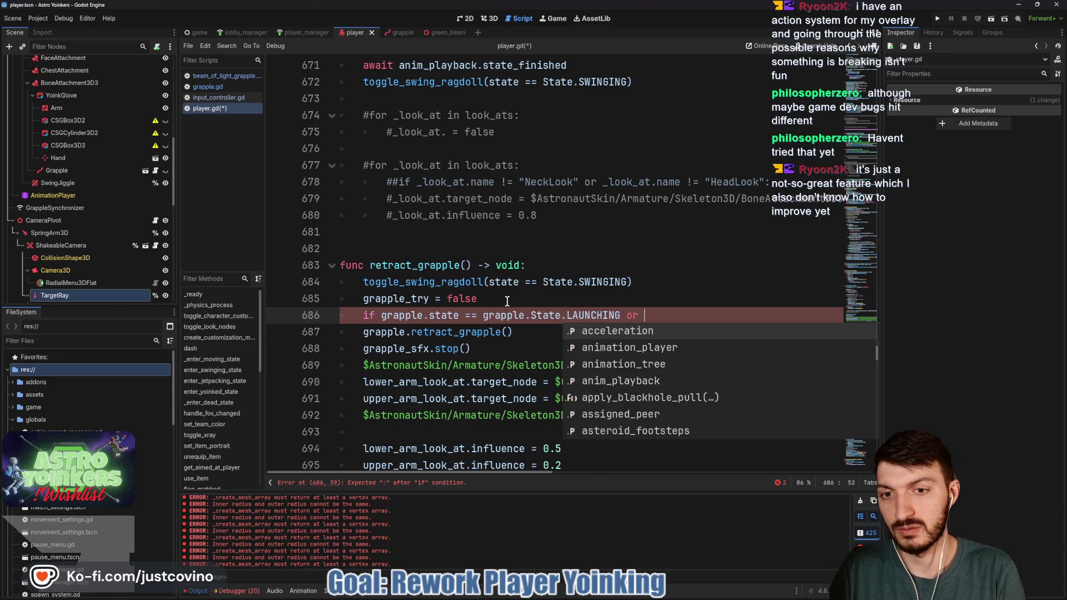
{"action": "type", "text": "grapple."}
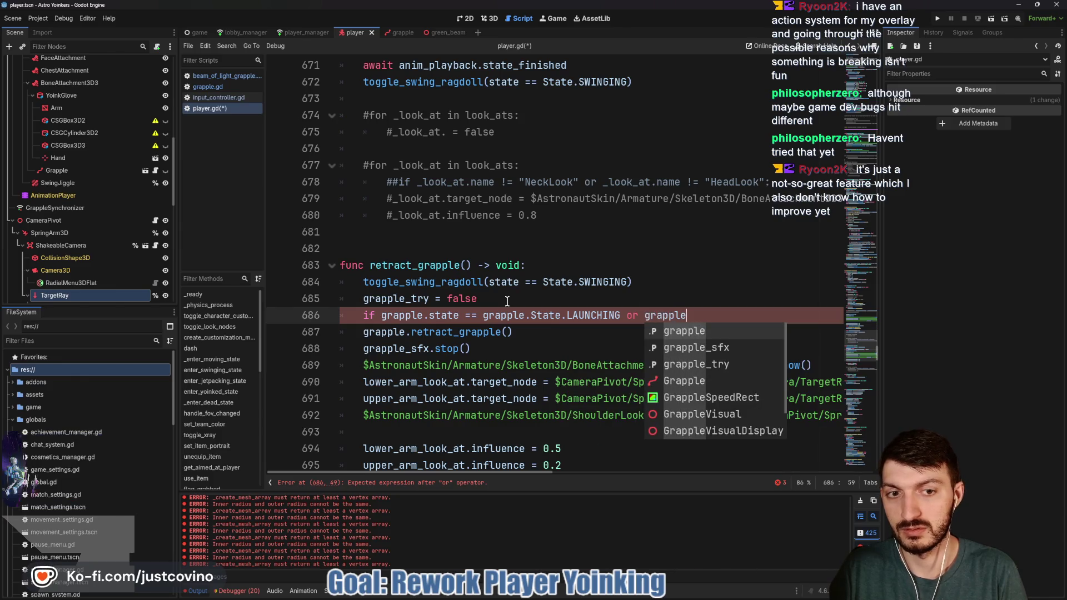
{"action": "type", "text": "state == "}
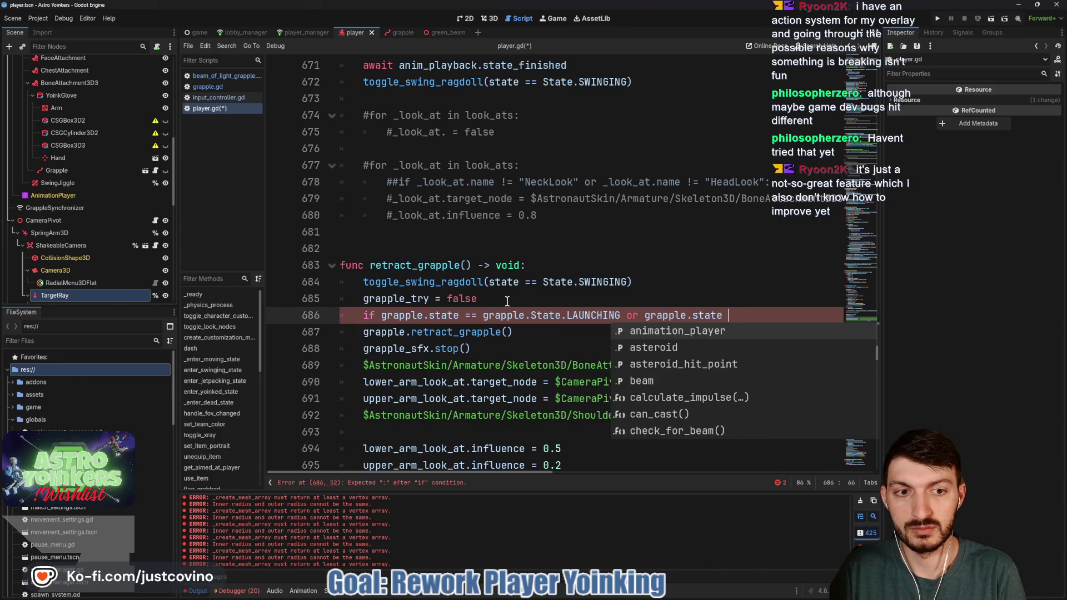
{"action": "type", "text": "gr"}
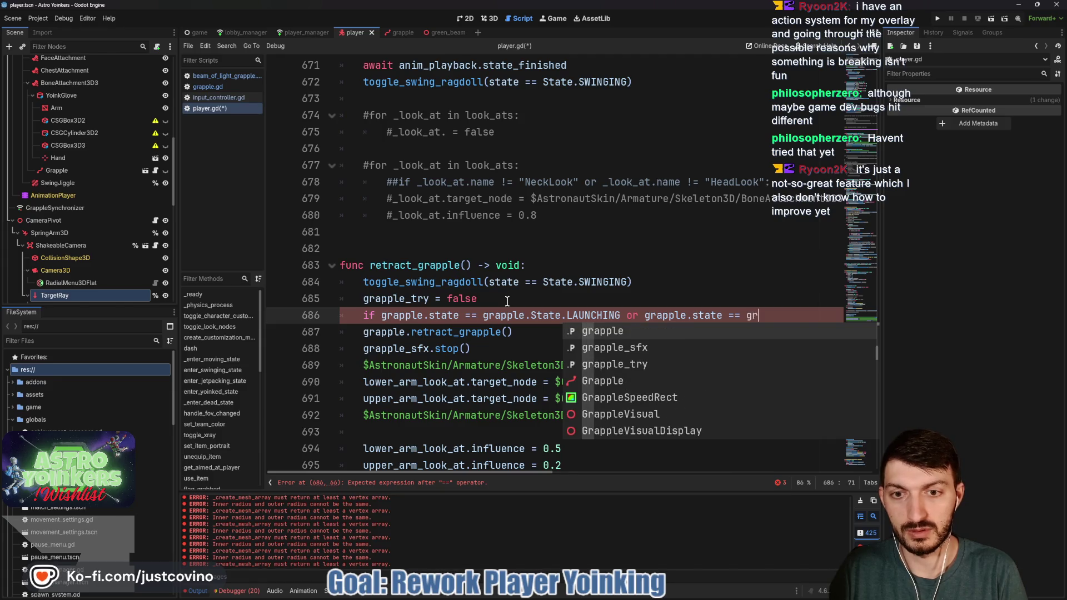
{"action": "type", "text": "apple.Sta"}
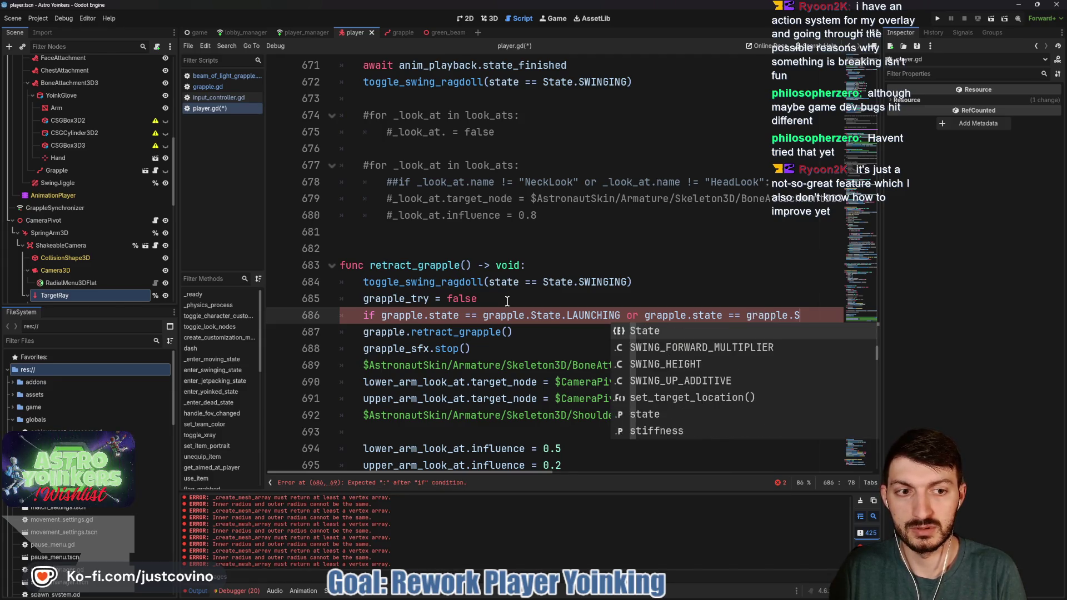
{"action": "type", "text": "te."}
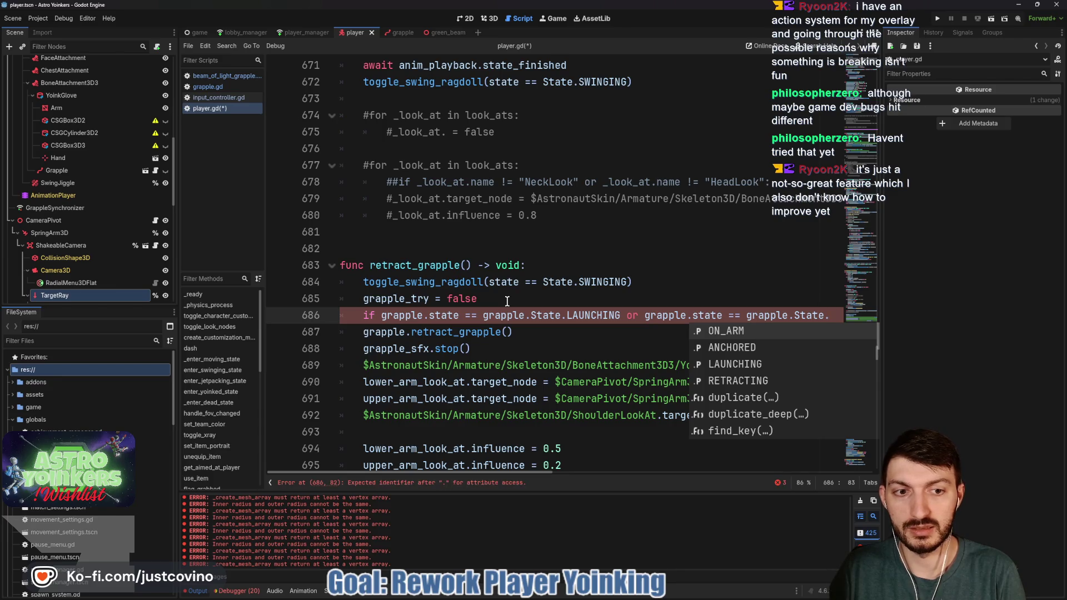
{"action": "key", "text": "Down"}
{"action": "key", "text": "Return"}
{"action": "type", "text": ":"}
{"action": "key", "text": "Down"}
{"action": "key", "text": "Home"}
{"action": "key", "text": "Tab"}
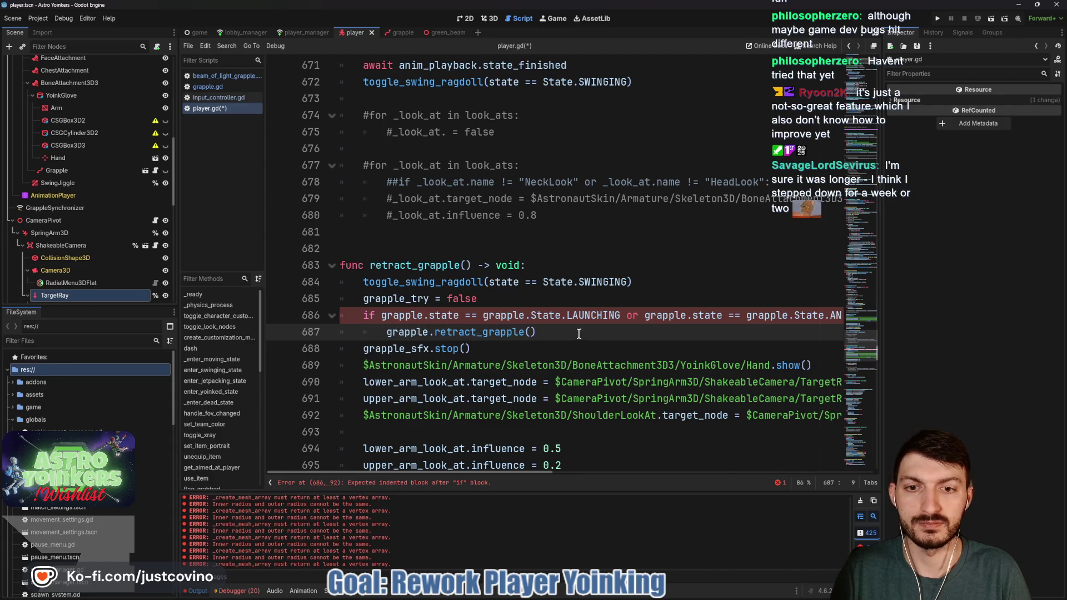
{"action": "key", "text": "End"}
{"action": "key", "text": "ctrl+s"}
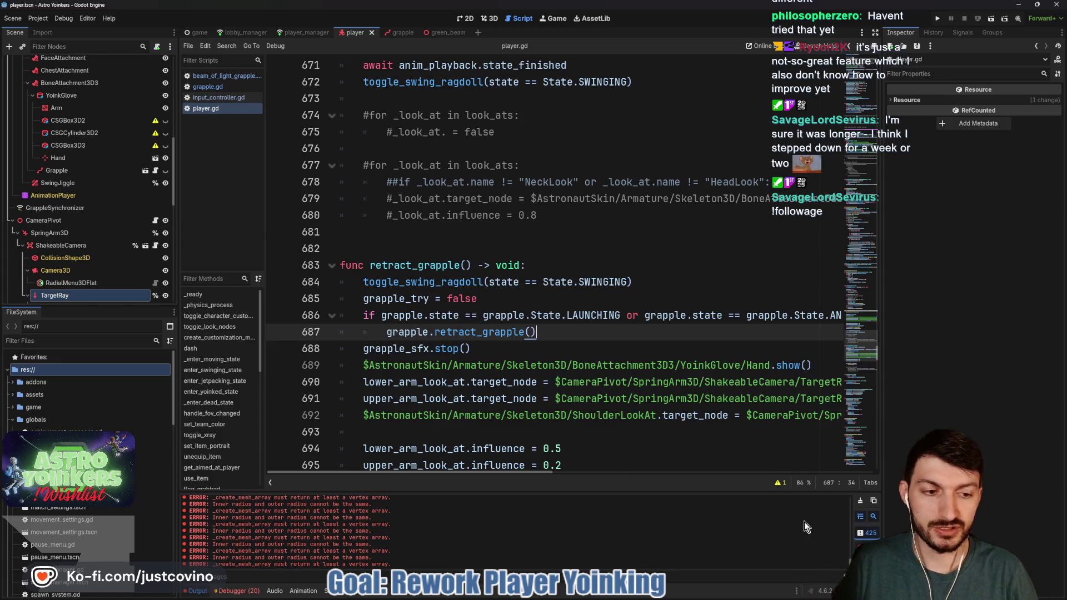
Step: Run Astro Yoinkers and host a private lobby in the game window
{"action": "left_click", "coordinate": [937, 19]}
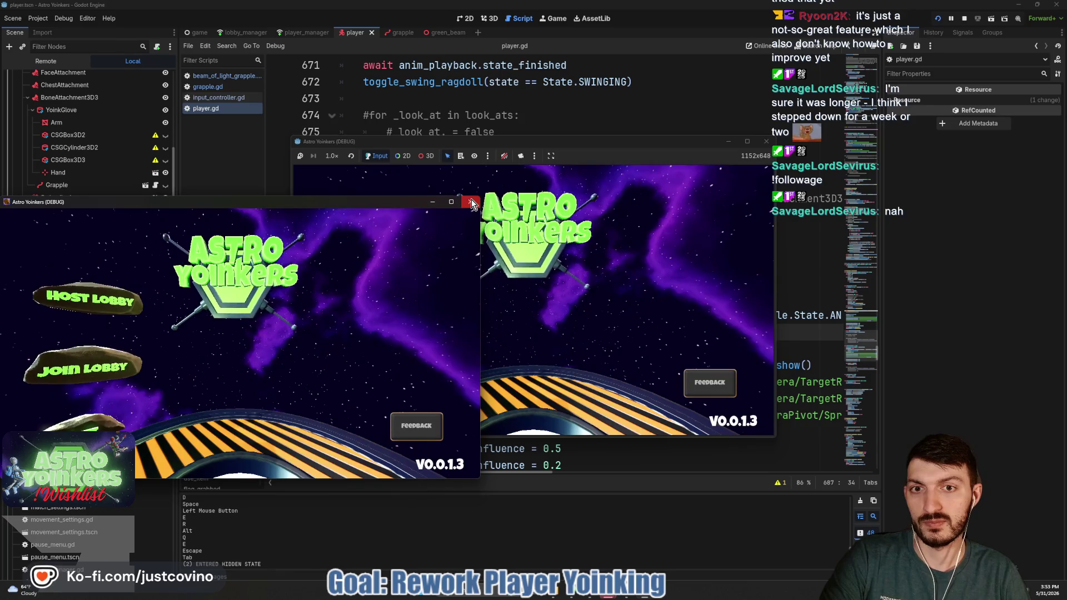
{"action": "left_click", "coordinate": [500, 244]}
{"action": "left_click", "coordinate": [405, 244]}
{"action": "left_click", "coordinate": [537, 279]}
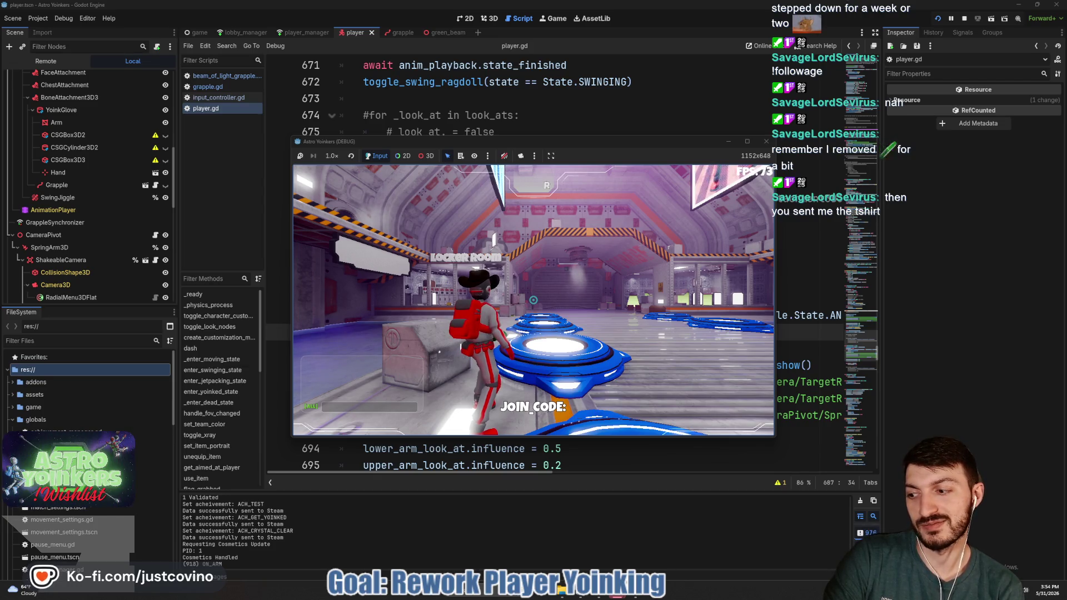
Step: Walk toward the blue pads, fire the grapple eight times at signs, sky and wall, then stop the game
{"action": "key", "text": "w"}
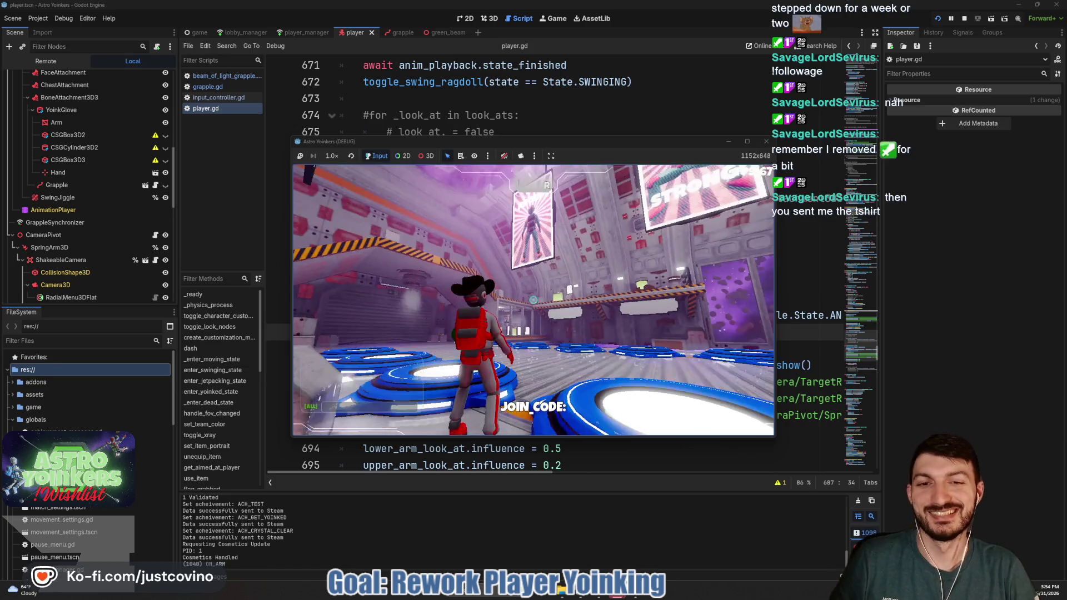
{"action": "key", "text": "w"}
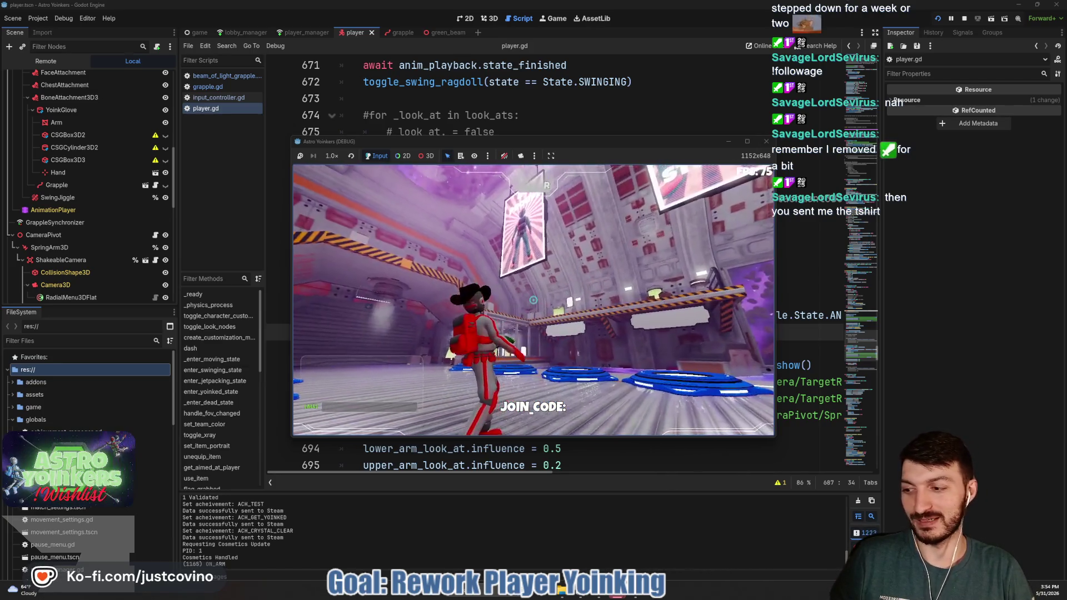
{"action": "left_click", "coordinate": [533, 300]}
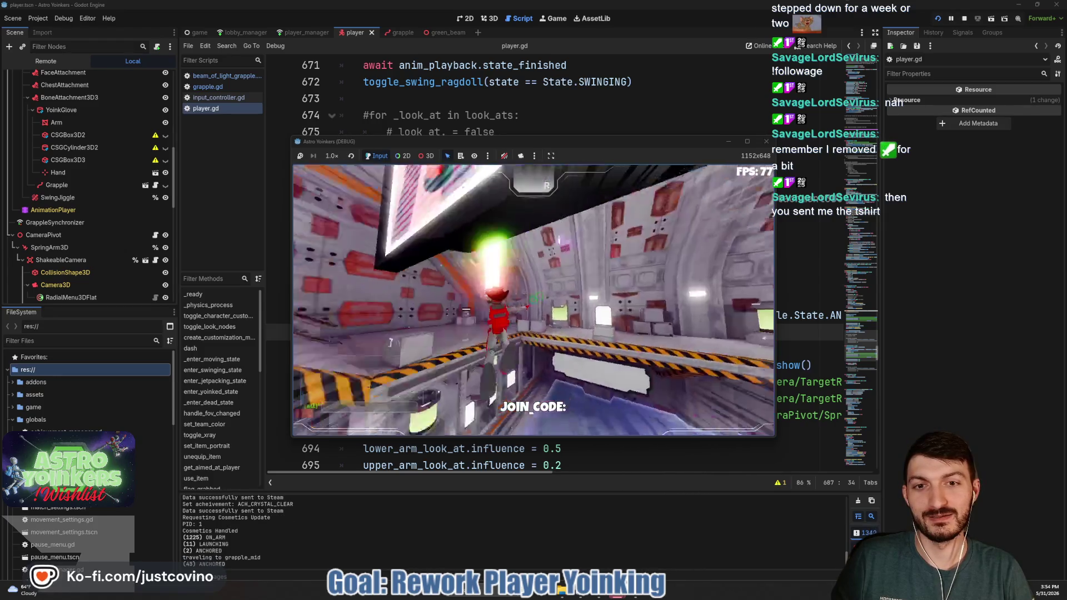
{"action": "left_click", "coordinate": [533, 300]}
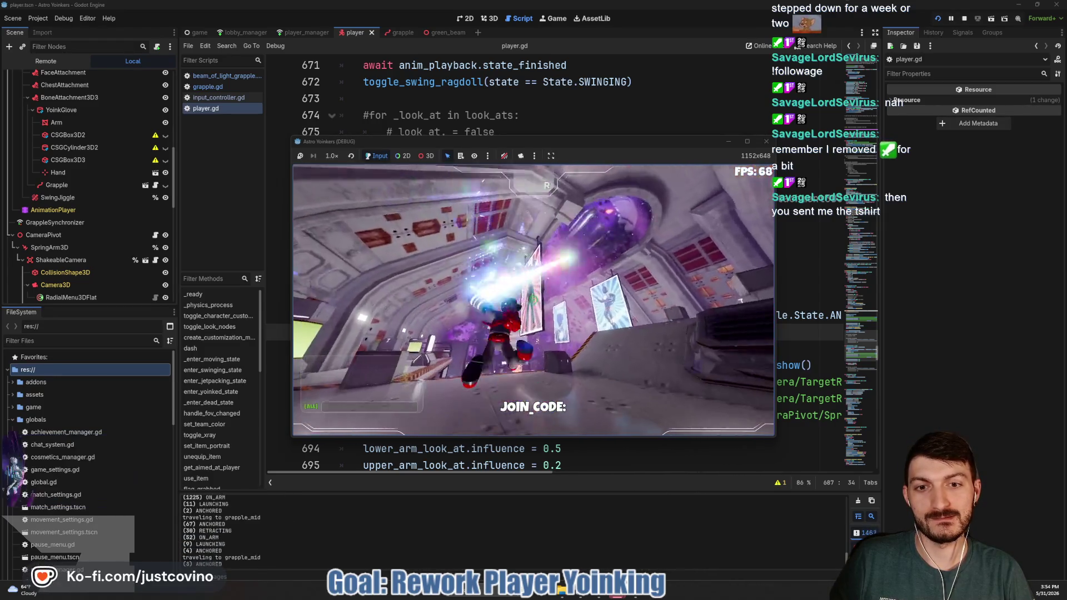
{"action": "left_click", "coordinate": [533, 300]}
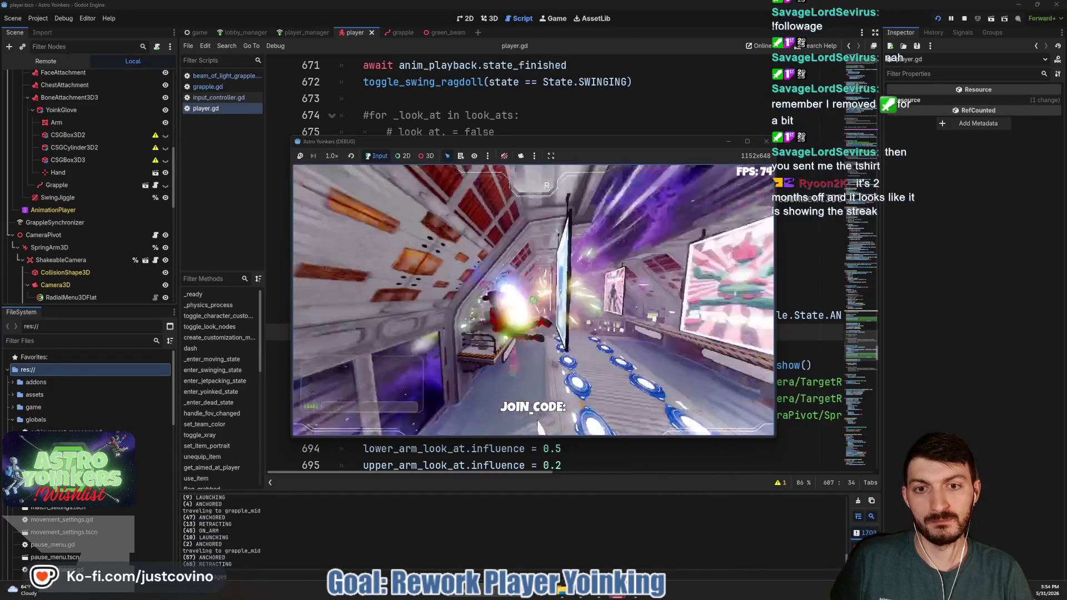
{"action": "left_click", "coordinate": [532, 300]}
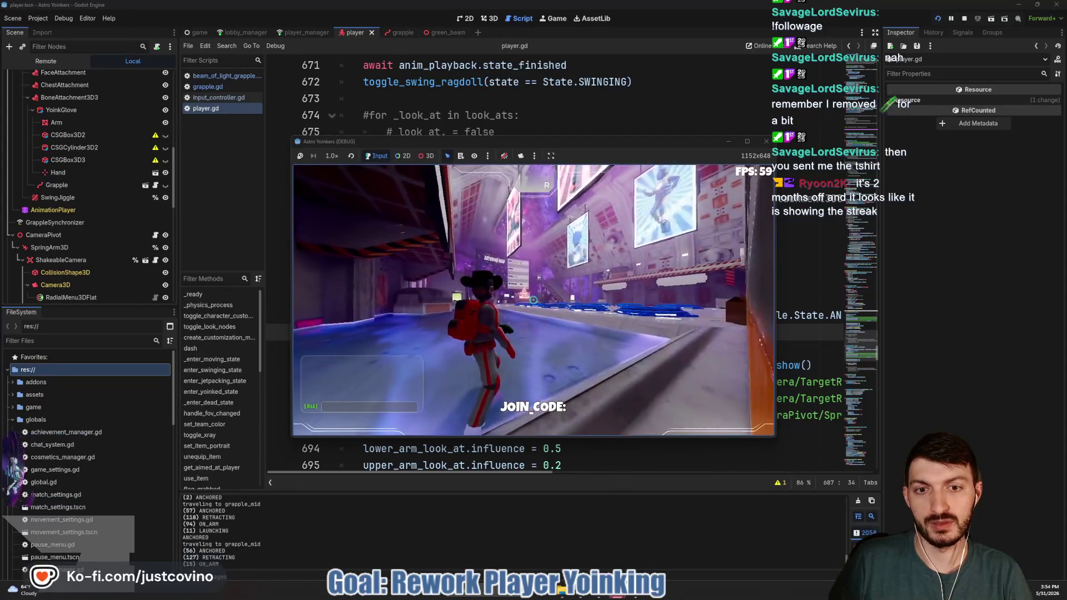
{"action": "left_click", "coordinate": [533, 300]}
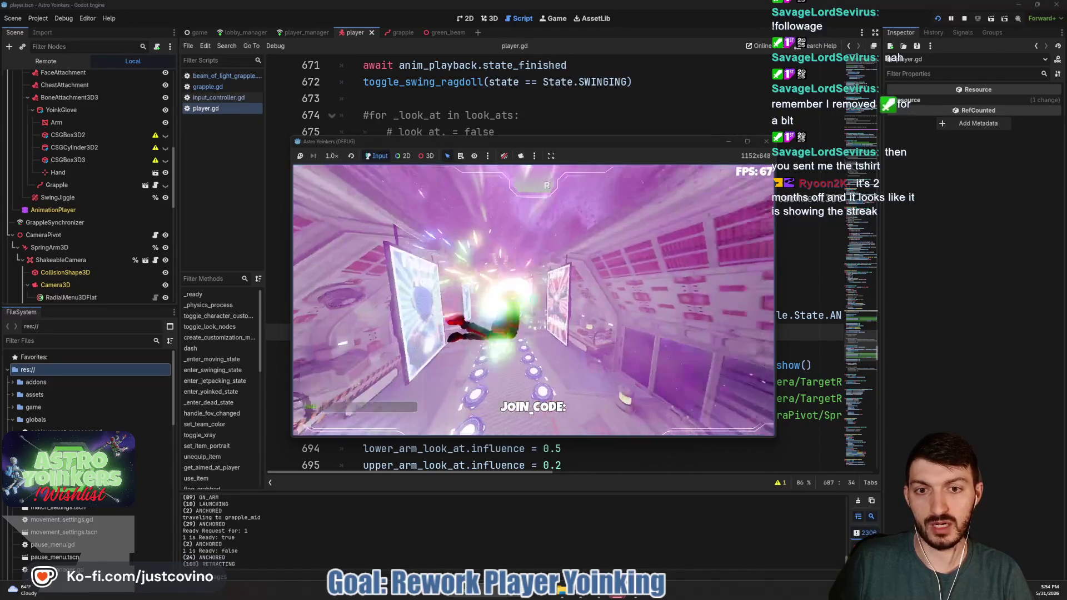
{"action": "left_click", "coordinate": [533, 300]}
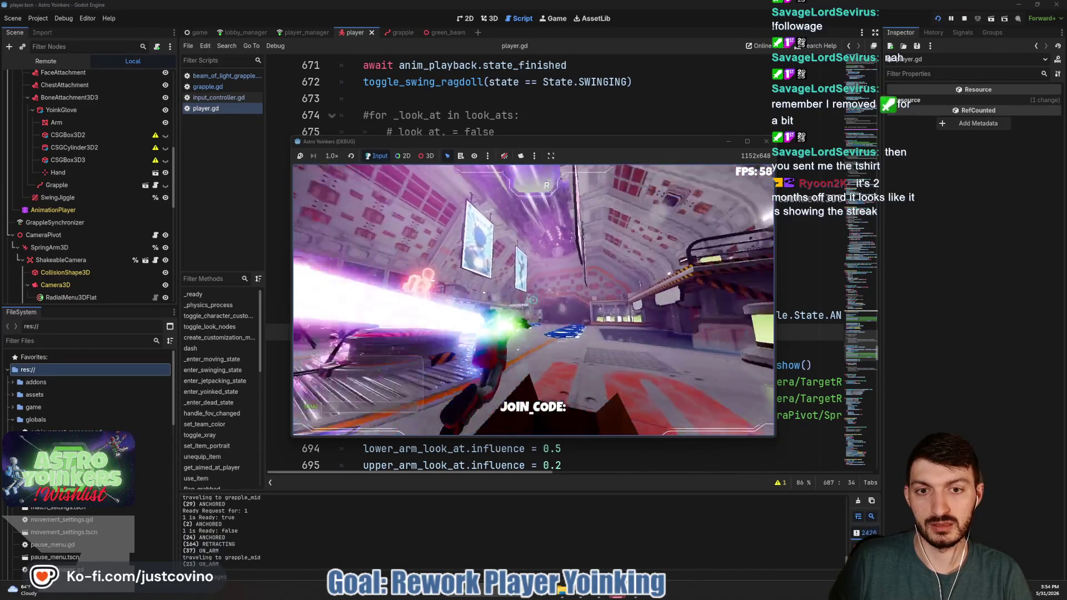
{"action": "left_click", "coordinate": [533, 300]}
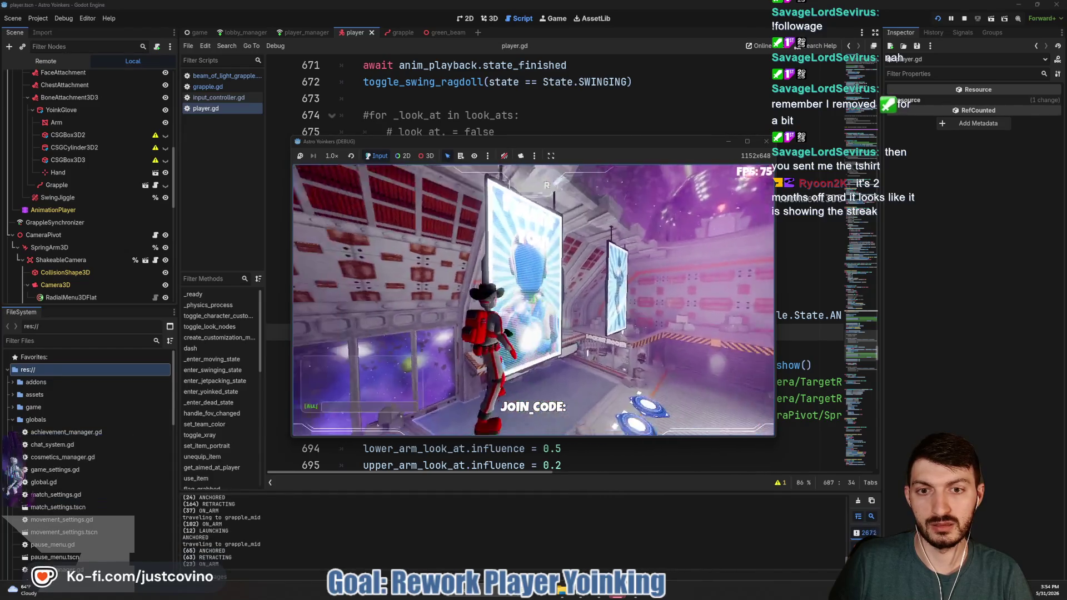
{"action": "left_click", "coordinate": [533, 300]}
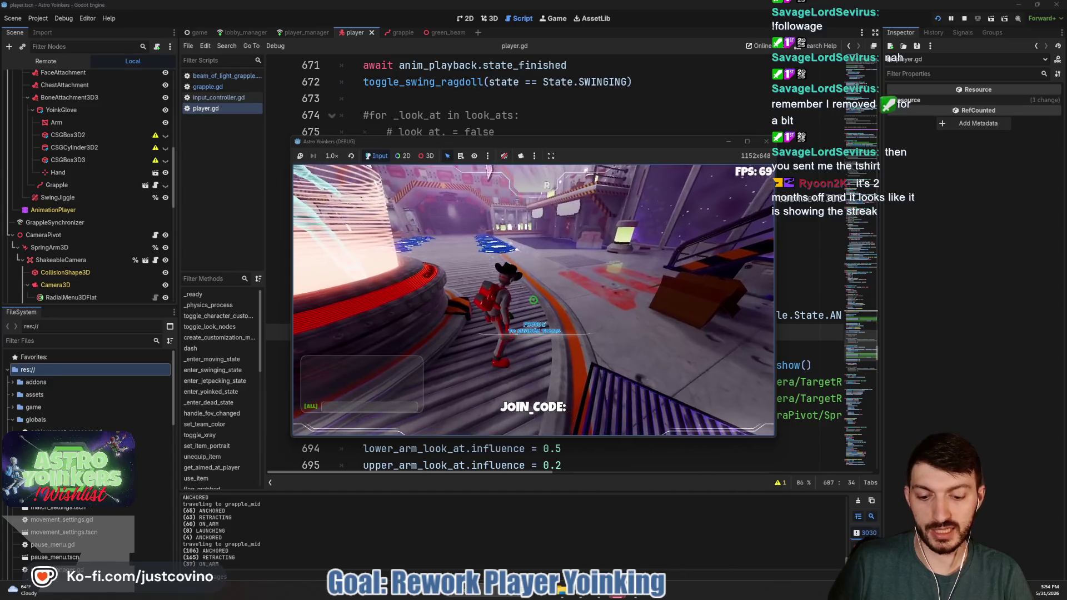
{"action": "key", "text": "F8"}
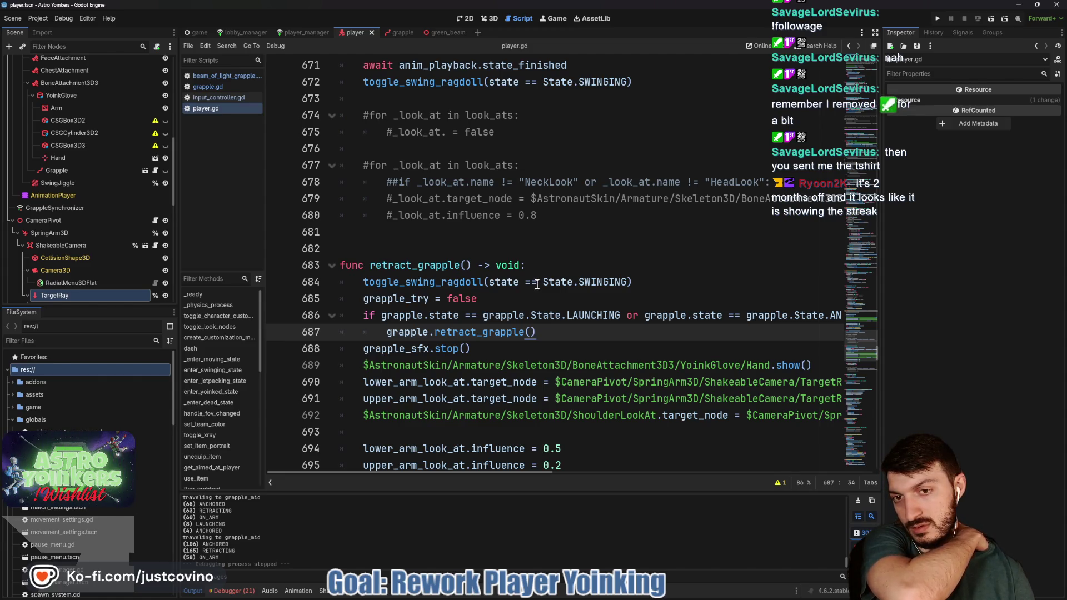
Step: Glance at green_beam's script, then scroll grapple.gd down to the test_new_visual_retract function
{"action": "left_click", "coordinate": [438, 33]}
{"action": "scroll", "coordinate": [543, 217], "scroll_direction": "down", "scroll_amount": 4}
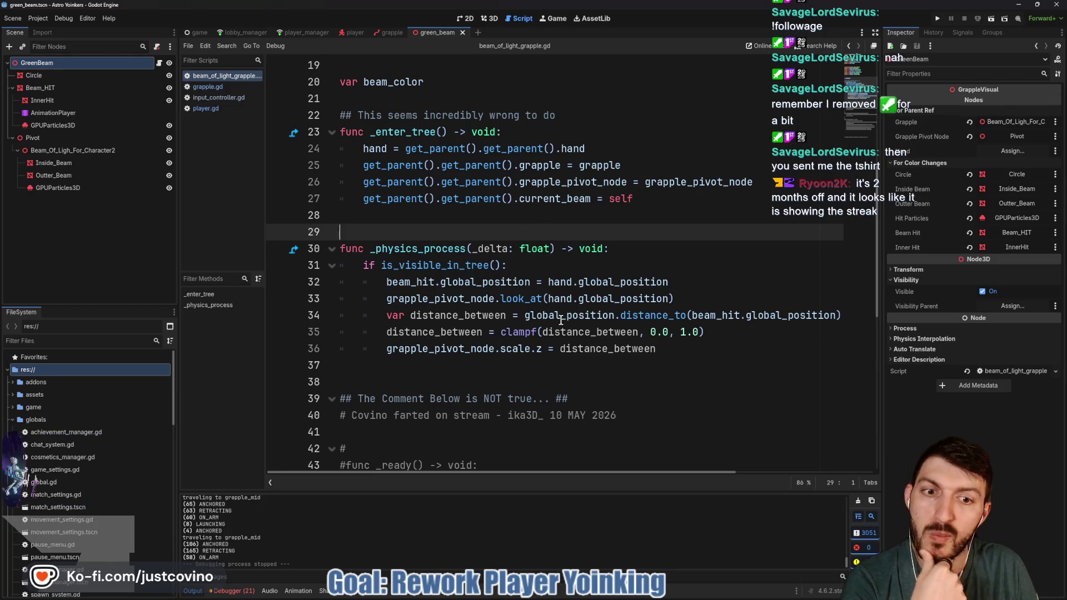
{"action": "left_click", "coordinate": [392, 33]}
{"action": "scroll", "coordinate": [503, 274], "scroll_direction": "down", "scroll_amount": 13}
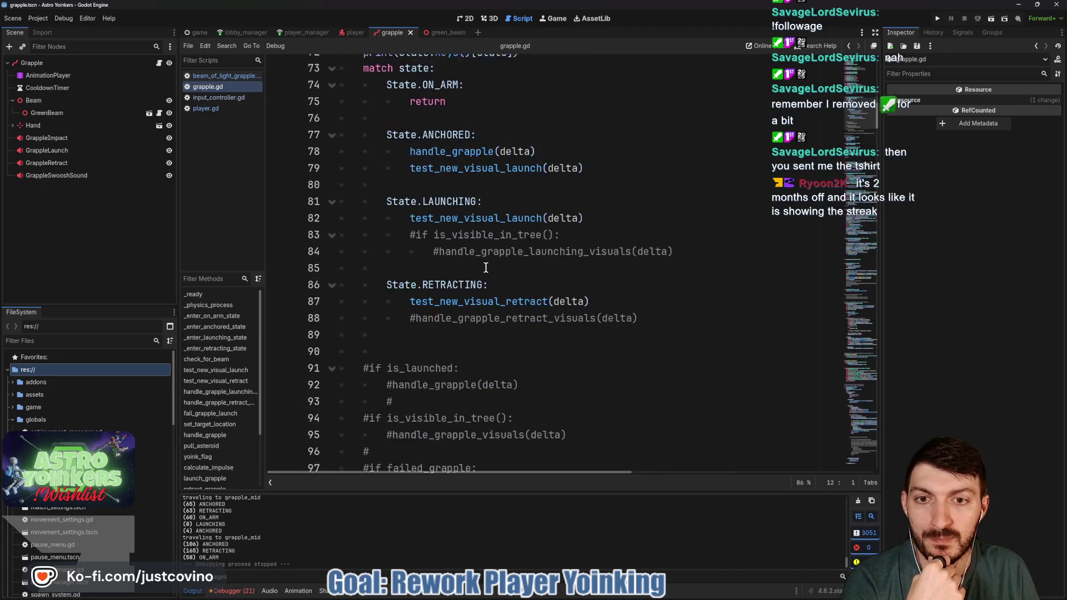
{"action": "scroll", "coordinate": [486, 267], "scroll_direction": "down", "scroll_amount": 8}
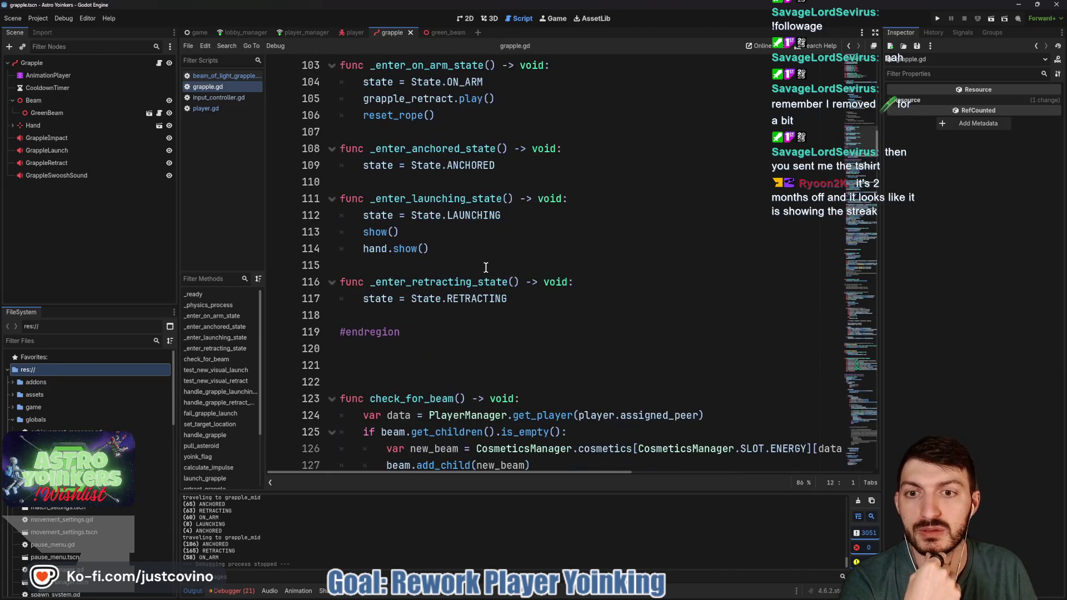
{"action": "scroll", "coordinate": [486, 268], "scroll_direction": "down", "scroll_amount": 4}
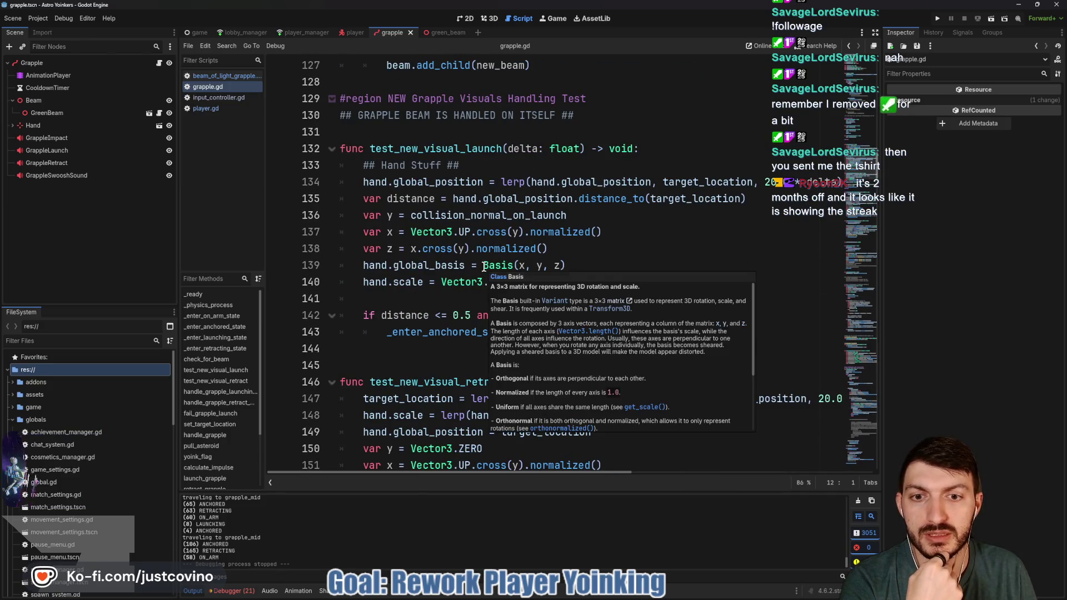
{"action": "scroll", "coordinate": [448, 356], "scroll_direction": "down", "scroll_amount": 2}
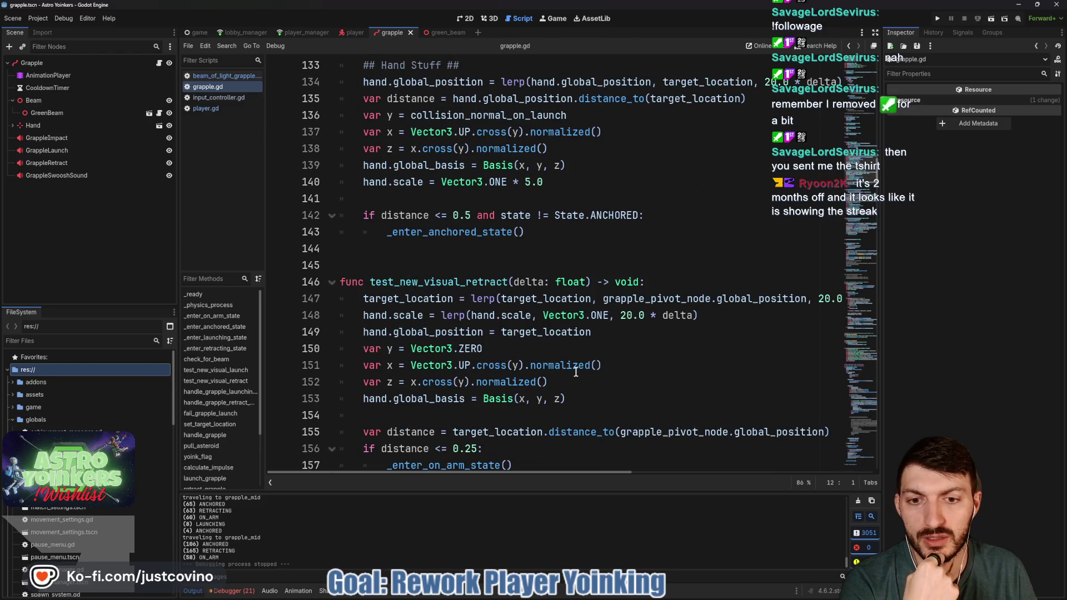
{"action": "scroll", "coordinate": [575, 372], "scroll_direction": "down", "scroll_amount": 2}
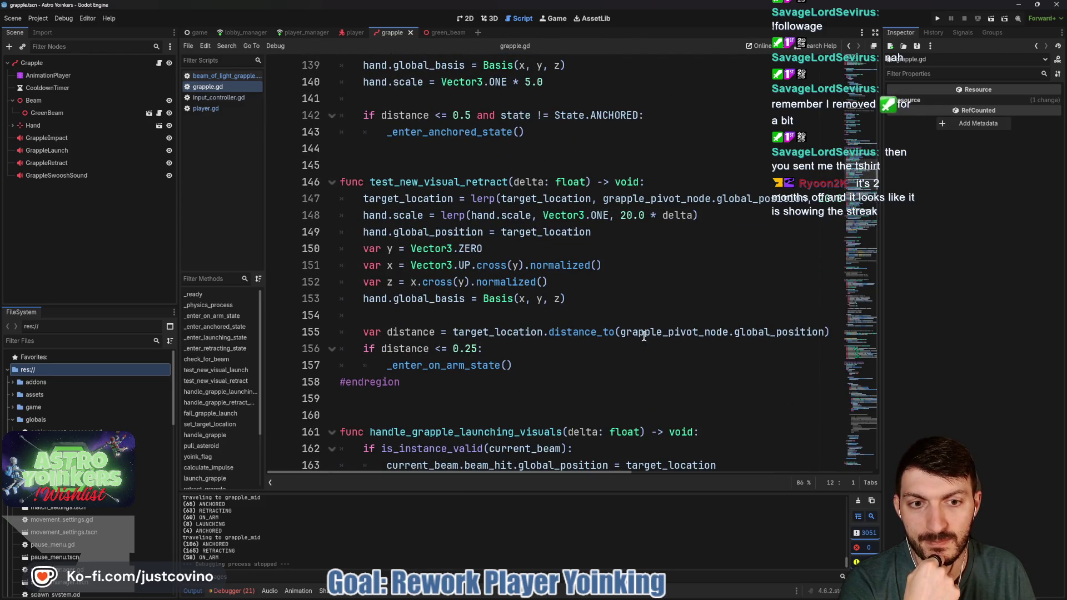
{"action": "scroll", "coordinate": [639, 283], "scroll_direction": "up", "scroll_amount": 1}
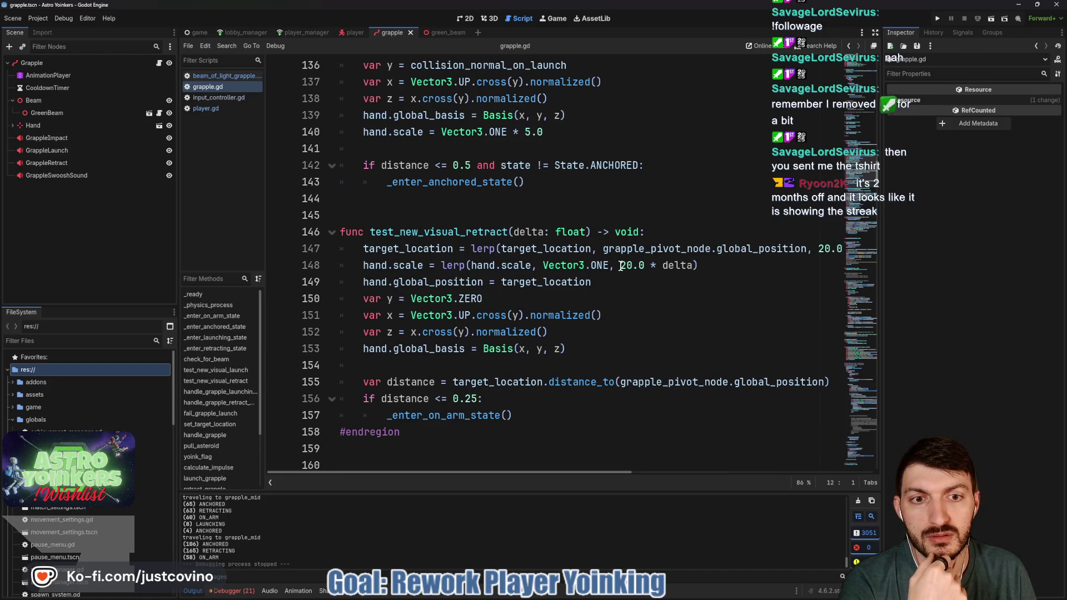
{"action": "scroll", "coordinate": [634, 276], "scroll_direction": "right", "scroll_amount": 5}
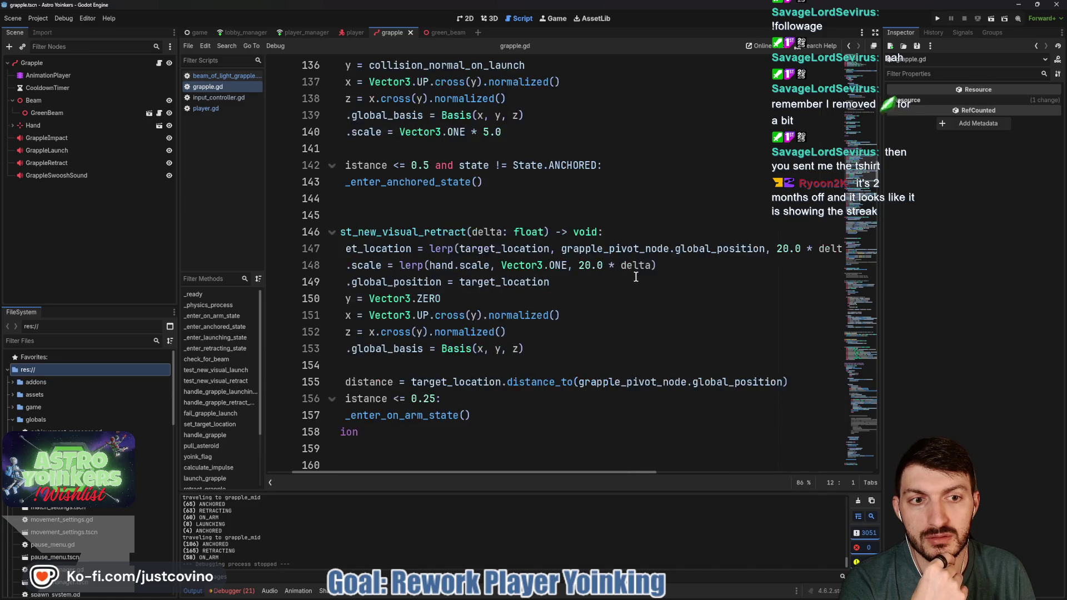
{"action": "scroll", "coordinate": [634, 275], "scroll_direction": "left", "scroll_amount": 5}
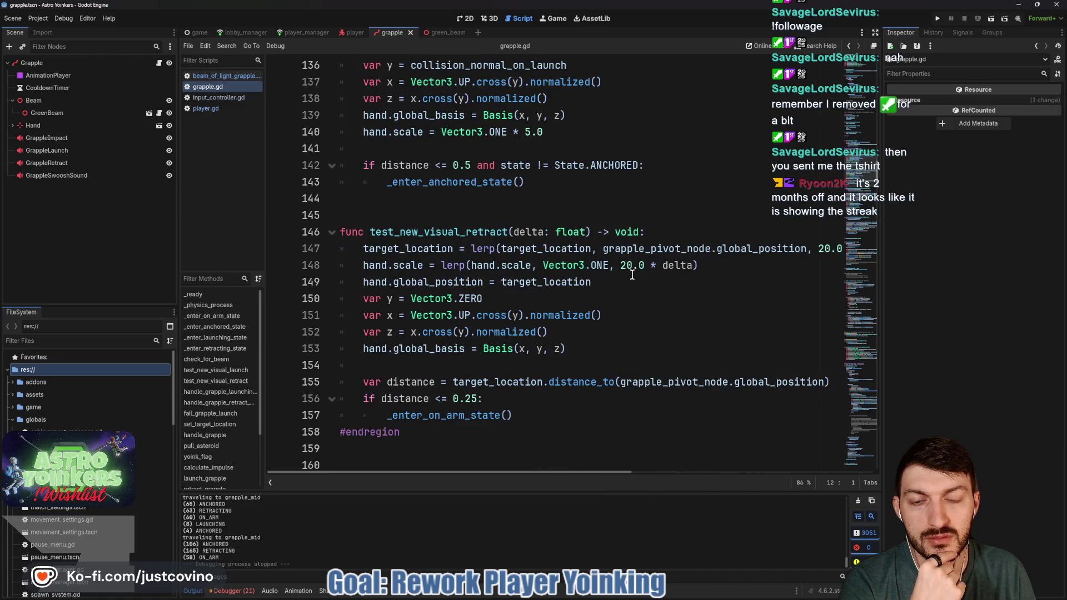
{"action": "scroll", "coordinate": [631, 275], "scroll_direction": "right", "scroll_amount": 3}
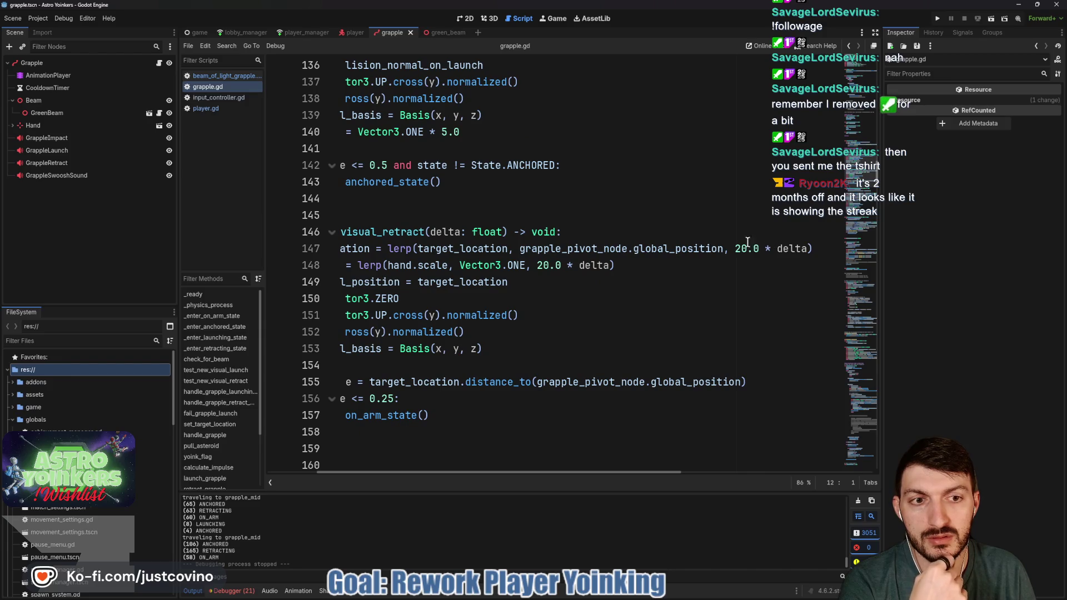
Step: Replace the 20.0 * delta lerp weights on lines 147–148 with player.velocity.length()
{"action": "left_click_drag", "start_coordinate": [735, 249], "coordinate": [807, 250]}
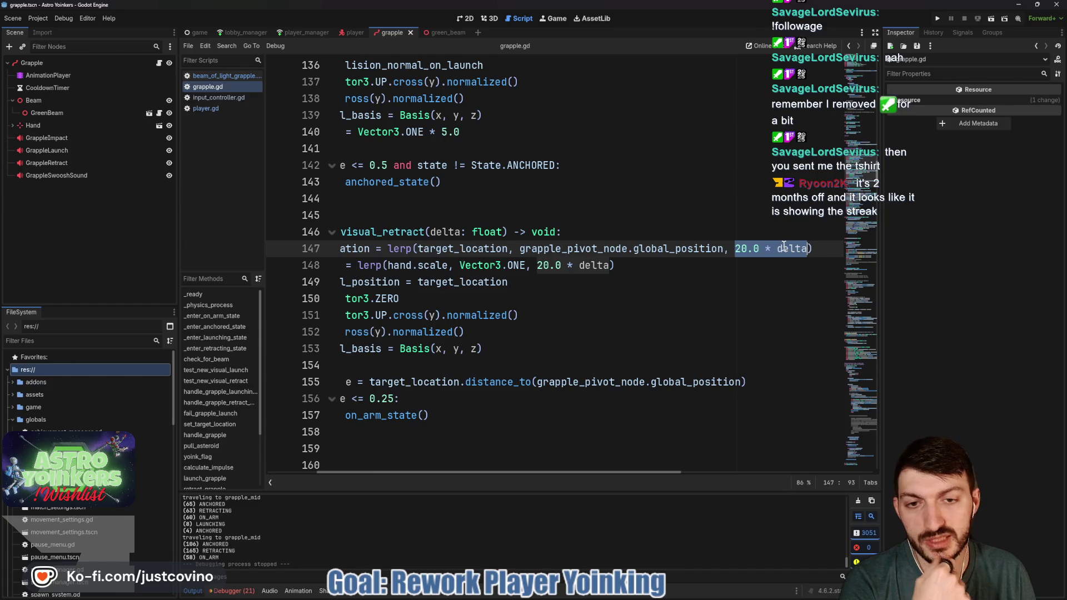
{"action": "key", "text": "ctrl+d"}
{"action": "type", "text": "pla"}
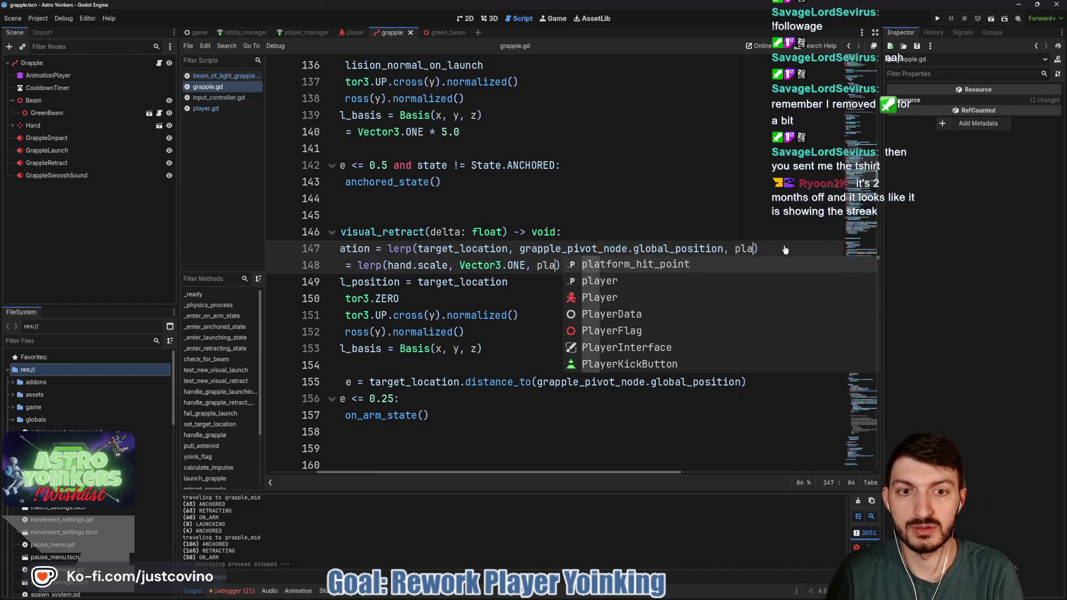
{"action": "key", "text": "Down"}
{"action": "key", "text": "Return"}
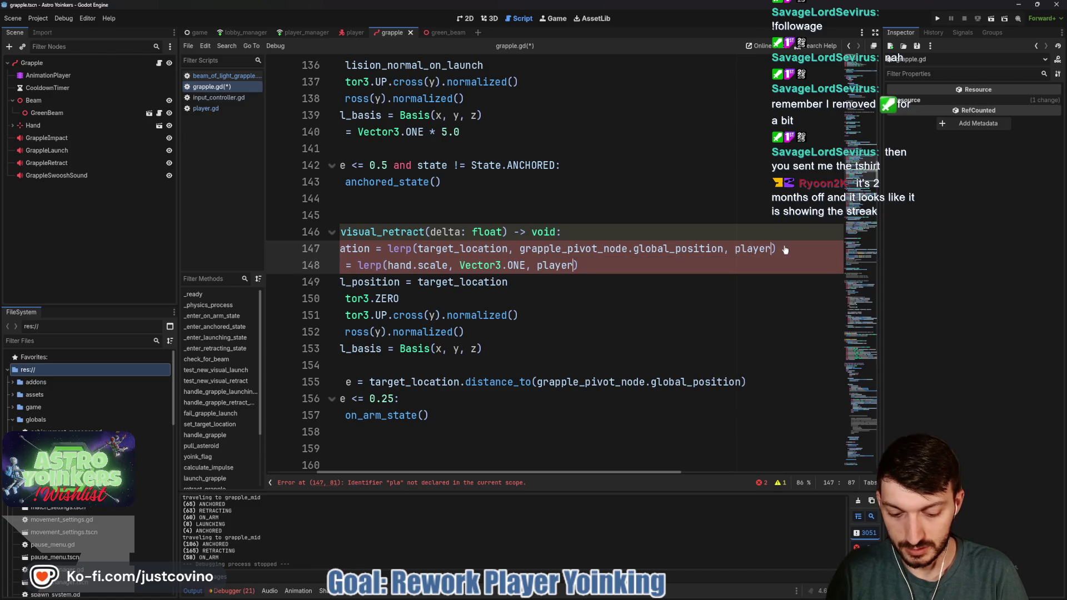
{"action": "type", "text": ".velocity"}
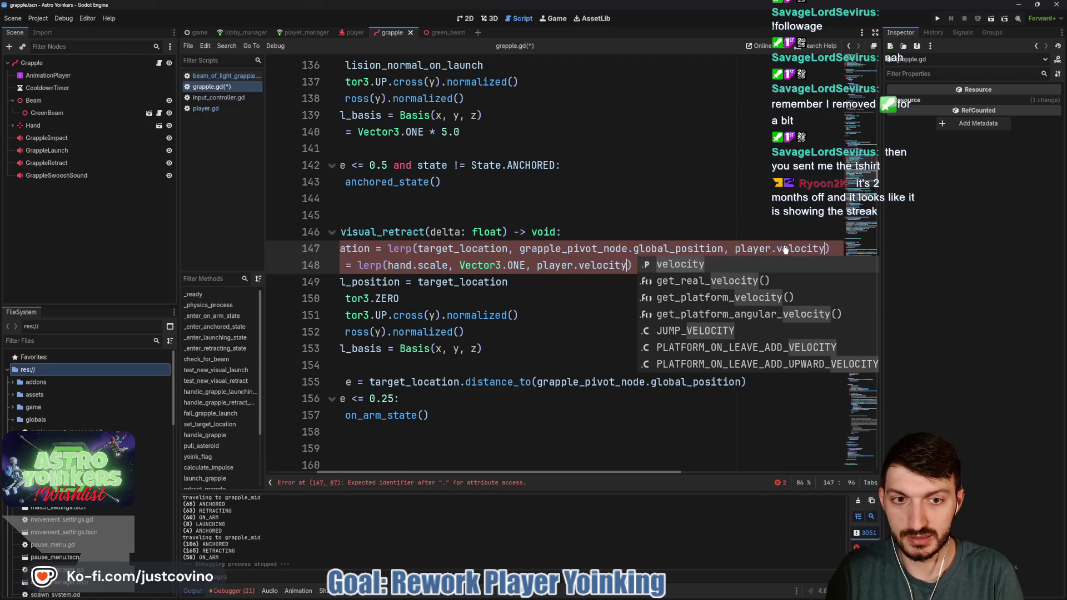
{"action": "key", "text": "Return"}
{"action": "type", "text": ".sca"}
{"action": "type", "text": "len"}
{"action": "key", "text": "Return"}
{"action": "key", "text": "Escape"}
Step: Save grapple.gd and run Astro Yoinkers to test the new retract weights
{"action": "key", "text": "ctrl+s"}
{"action": "scroll", "coordinate": [677, 317], "scroll_direction": "left", "scroll_amount": 3}
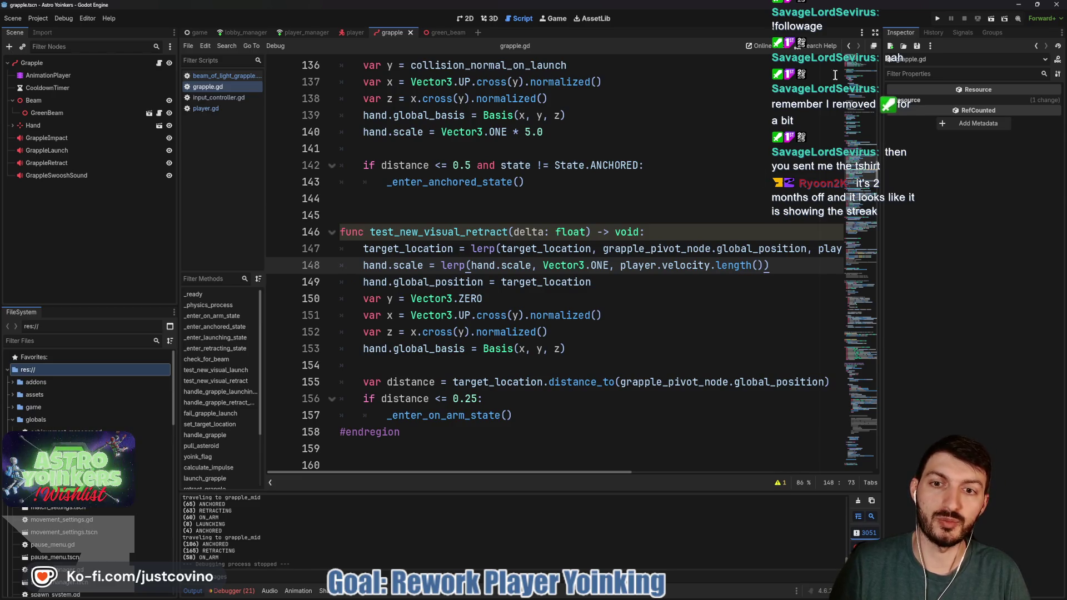
{"action": "left_click", "coordinate": [938, 17]}
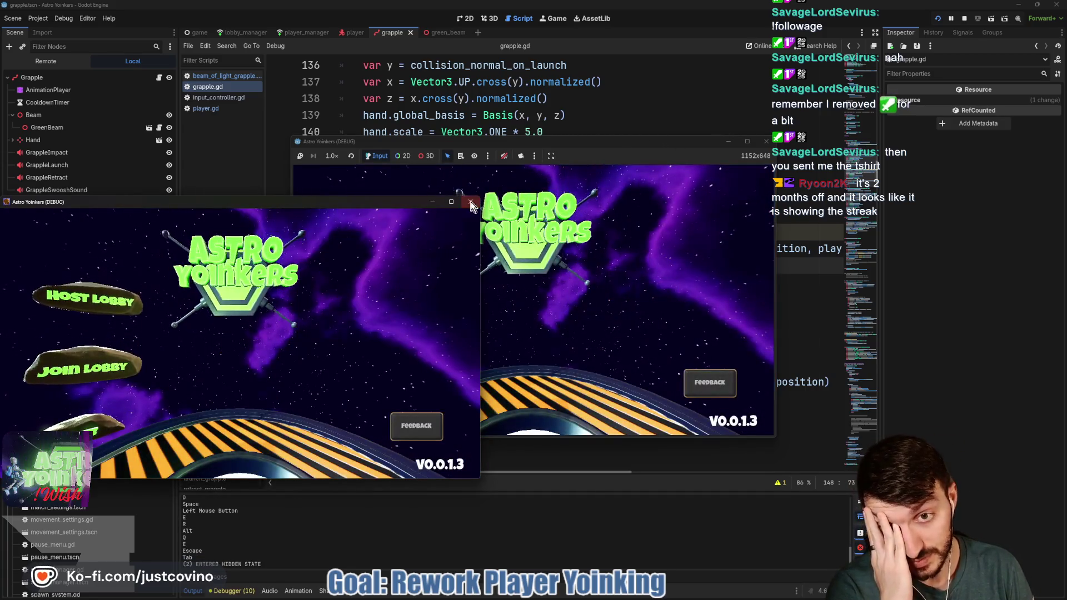
Step: Host an Astro Yoinkers lobby, fire the grapple at the ceiling, then stop the game with F8
{"action": "left_click", "coordinate": [471, 202]}
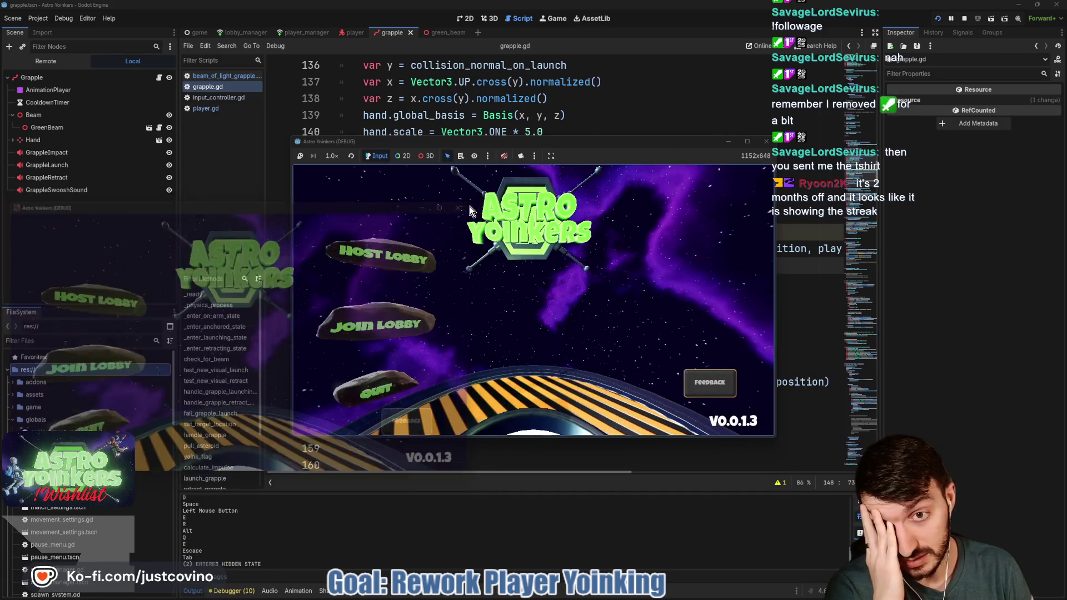
{"action": "left_click", "coordinate": [382, 255]}
{"action": "left_click", "coordinate": [517, 267]}
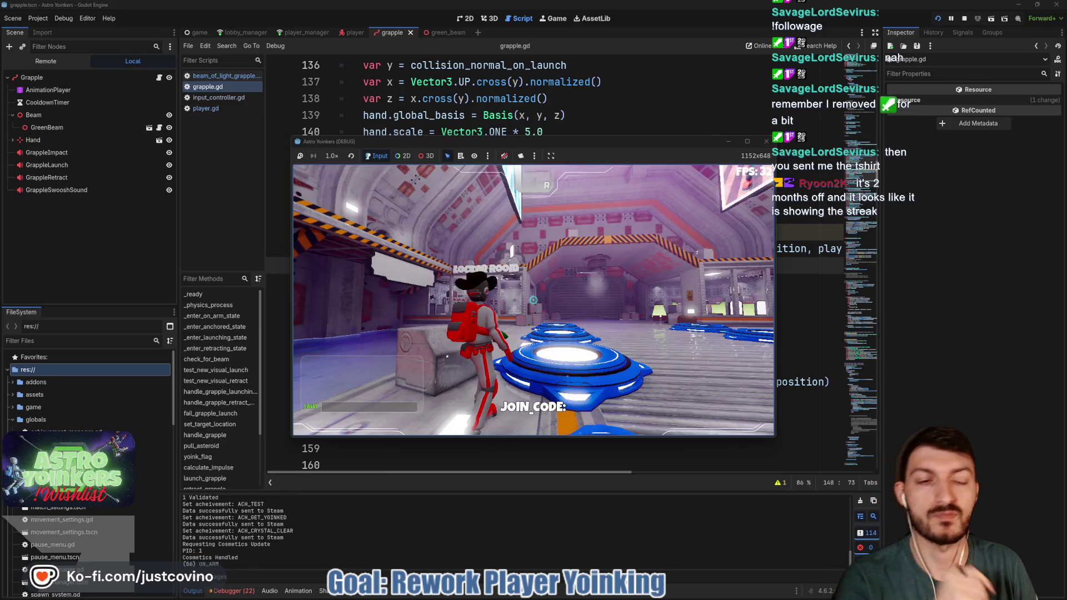
{"action": "left_click", "coordinate": [532, 300]}
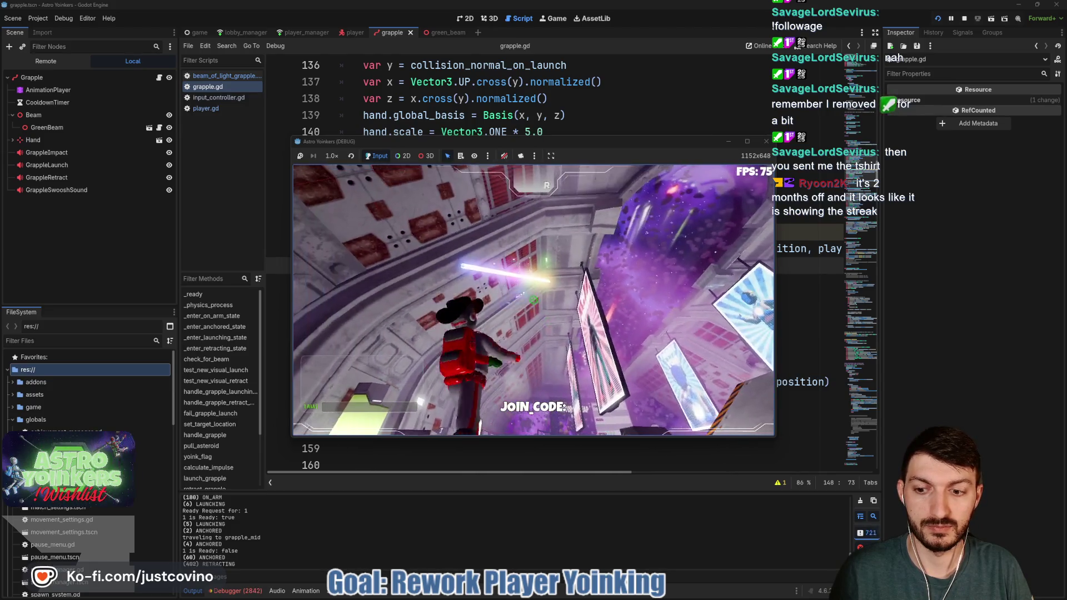
{"action": "key", "text": "F8"}
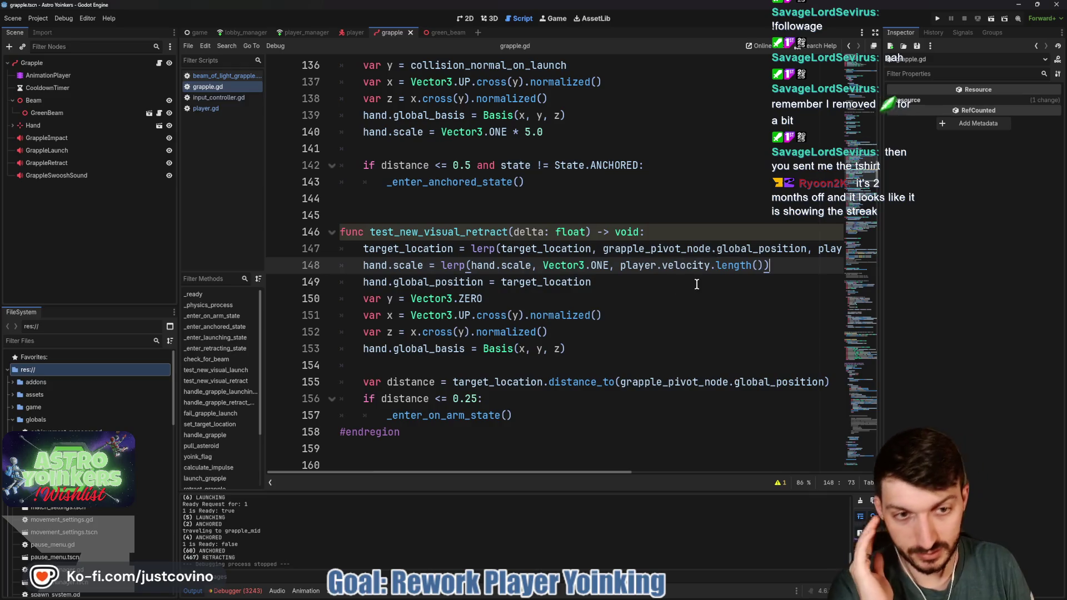
Step: Revert lines 147–148 to 20.0 * delta, then change both weights to 30.0 and save
{"action": "key", "text": "ctrl+z"}
{"action": "key", "text": "ctrl+z"}
{"action": "key", "text": "ctrl+z"}
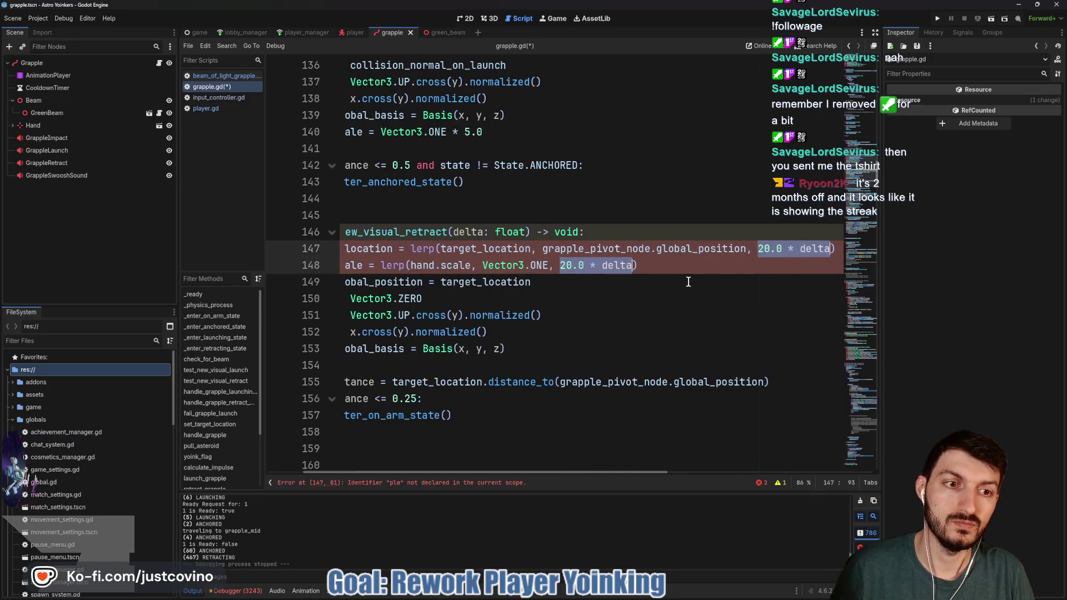
{"action": "left_click", "coordinate": [650, 272]}
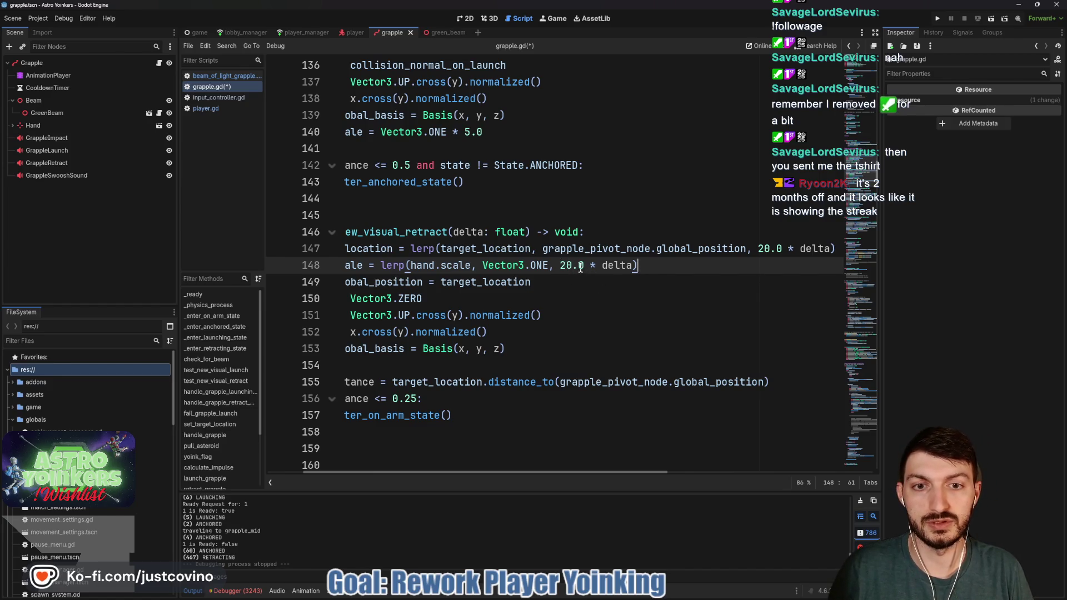
{"action": "left_click", "coordinate": [764, 249], "text": "alt"}
{"action": "type", "text": "3"}
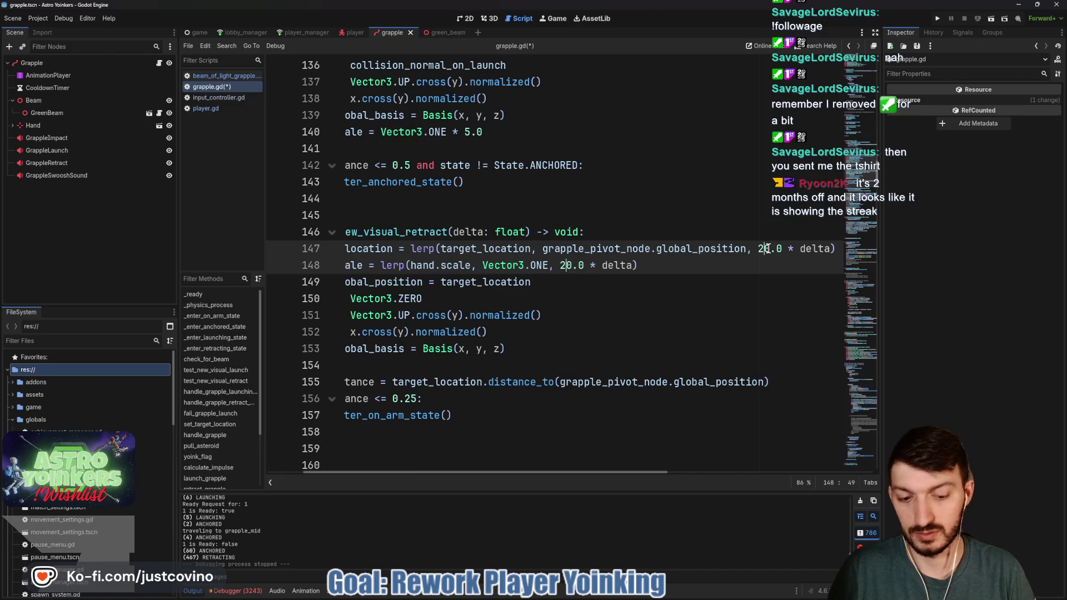
{"action": "left_click", "coordinate": [676, 265]}
{"action": "key", "text": "ctrl+s"}
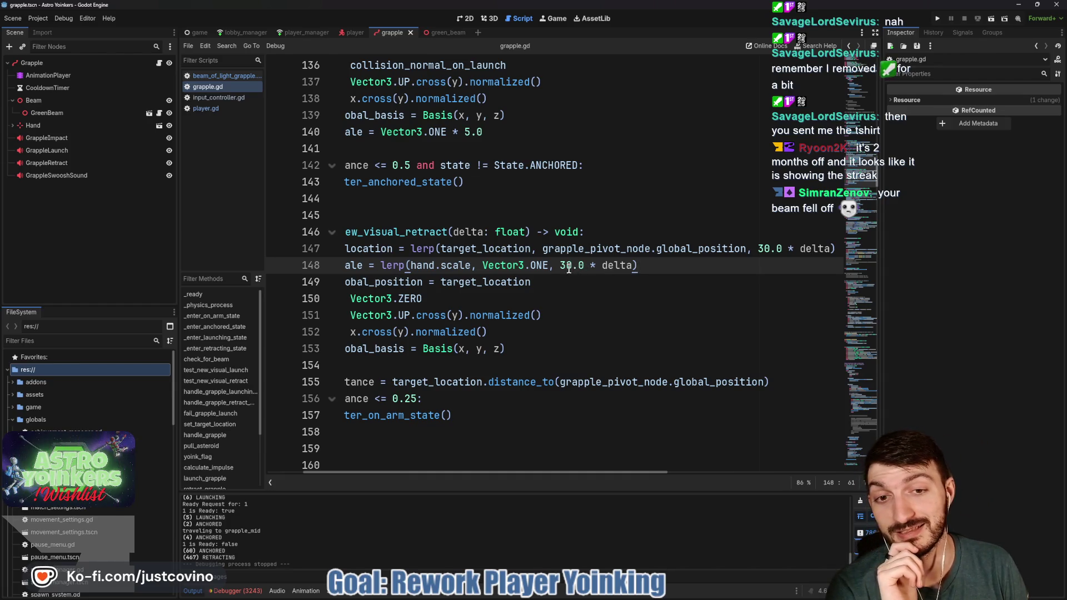
Step: Change both retract weights to 45.0 * delta, save, and run the project
{"action": "left_click", "coordinate": [763, 248]}
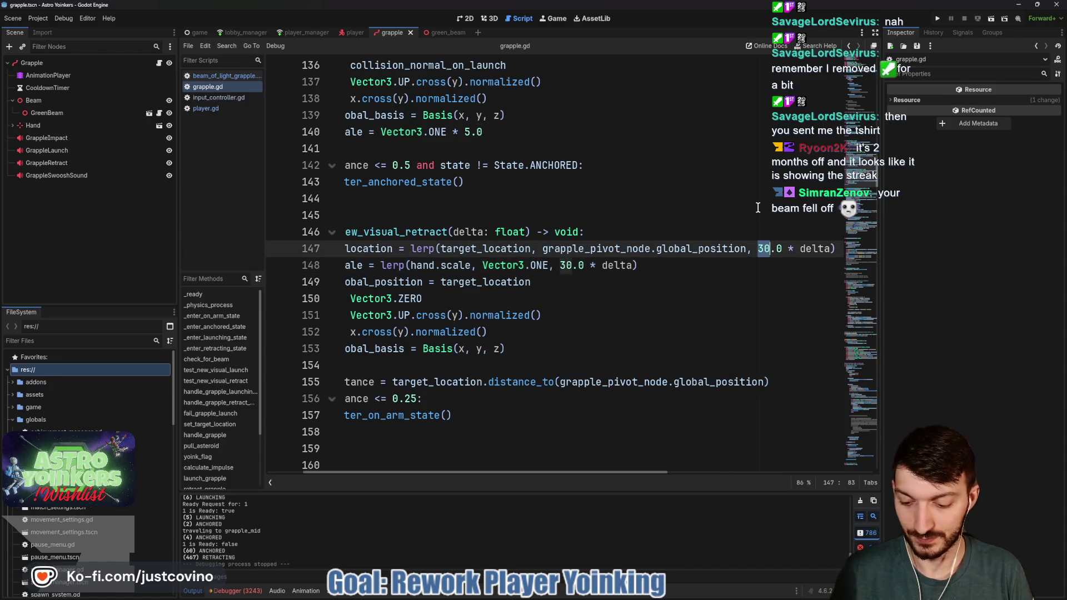
{"action": "type", "text": "45"}
{"action": "left_click", "coordinate": [726, 260]}
{"action": "key", "text": "ctrl+s"}
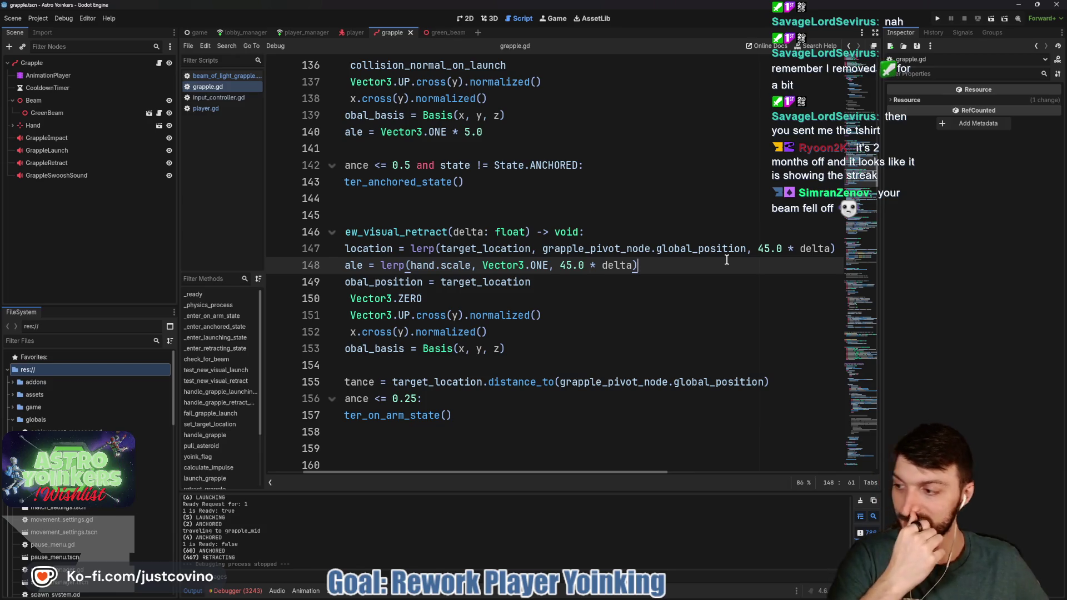
{"action": "scroll", "coordinate": [716, 296], "scroll_direction": "left", "scroll_amount": 3}
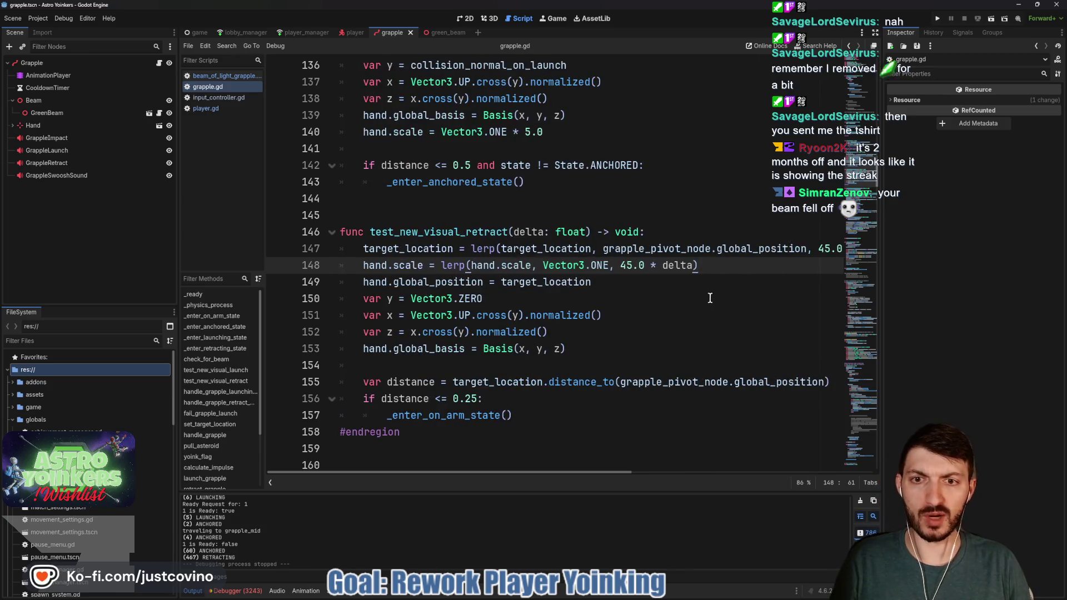
{"action": "left_click", "coordinate": [631, 284]}
{"action": "left_click", "coordinate": [937, 18]}
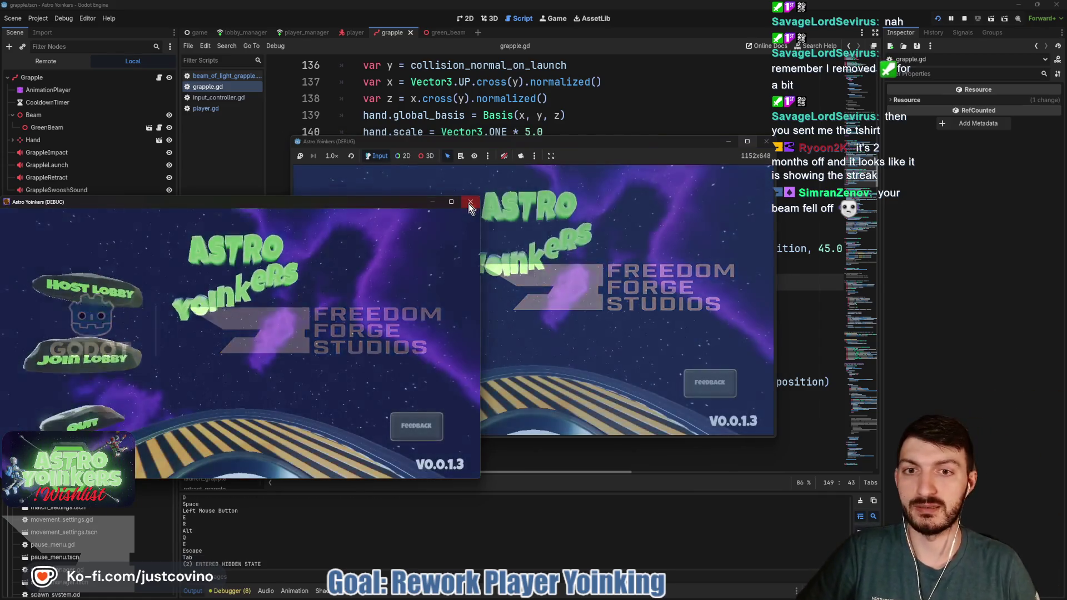
Step: Close the extra game window and host an Astro Yoinkers lobby
{"action": "left_click", "coordinate": [469, 203]}
{"action": "left_click", "coordinate": [358, 252]}
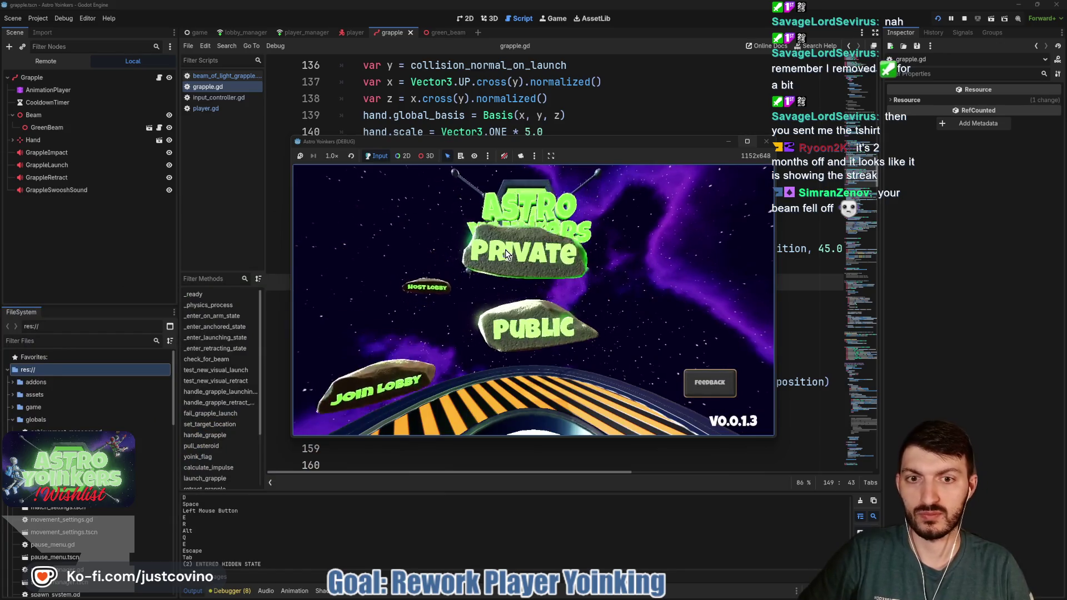
{"action": "left_click", "coordinate": [505, 249]}
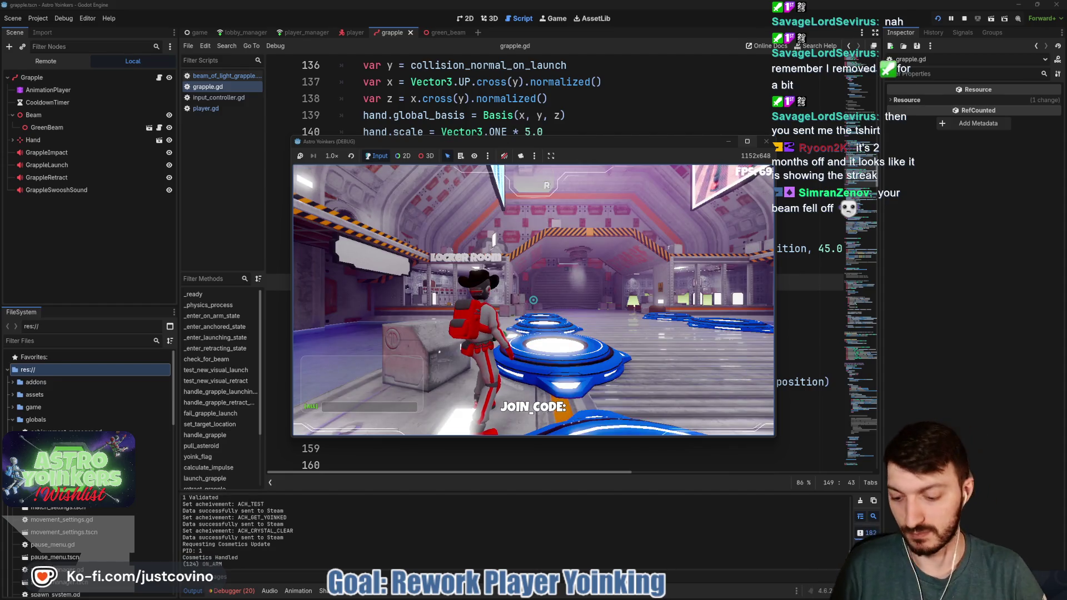
Step: Pause and resume, grapple twice to watch the 45.0 retract, then stop the game
{"action": "key", "text": "Escape"}
{"action": "key", "text": "Escape"}
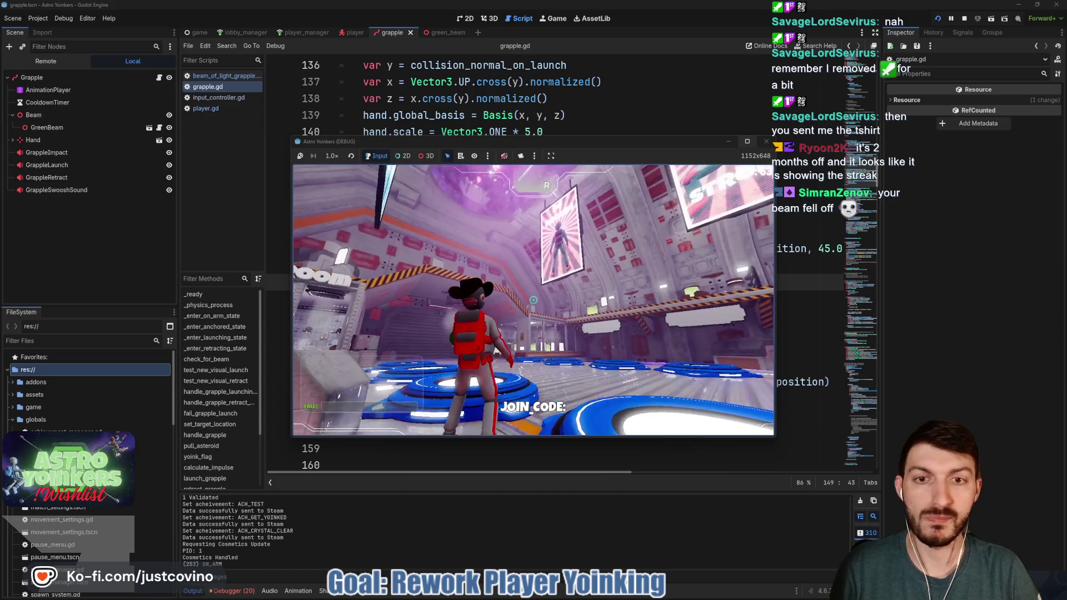
{"action": "key", "text": "Escape"}
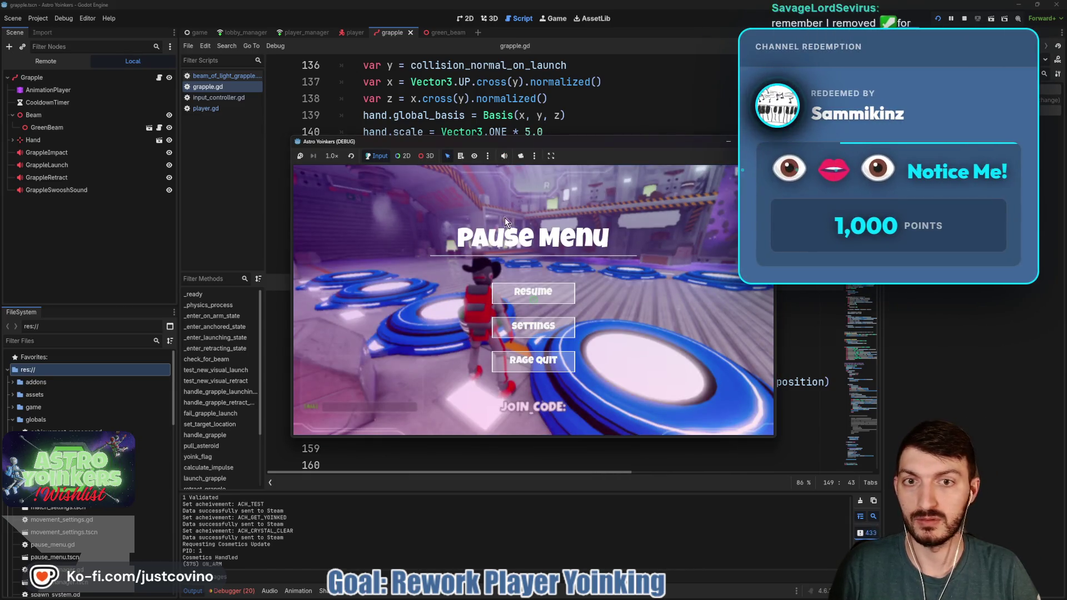
{"action": "left_click", "coordinate": [515, 286]}
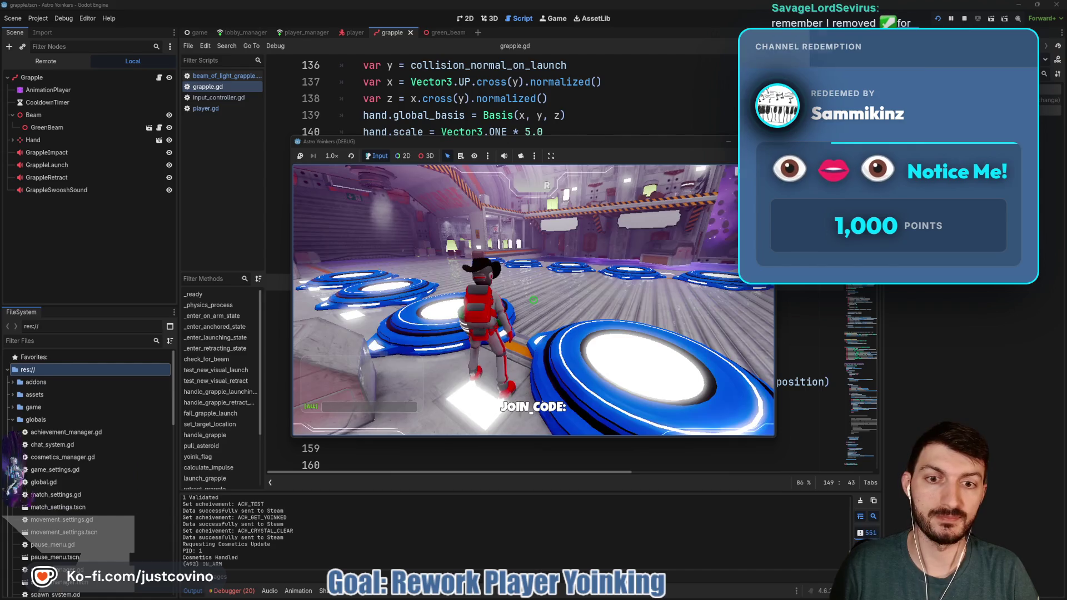
{"action": "left_click", "coordinate": [534, 300]}
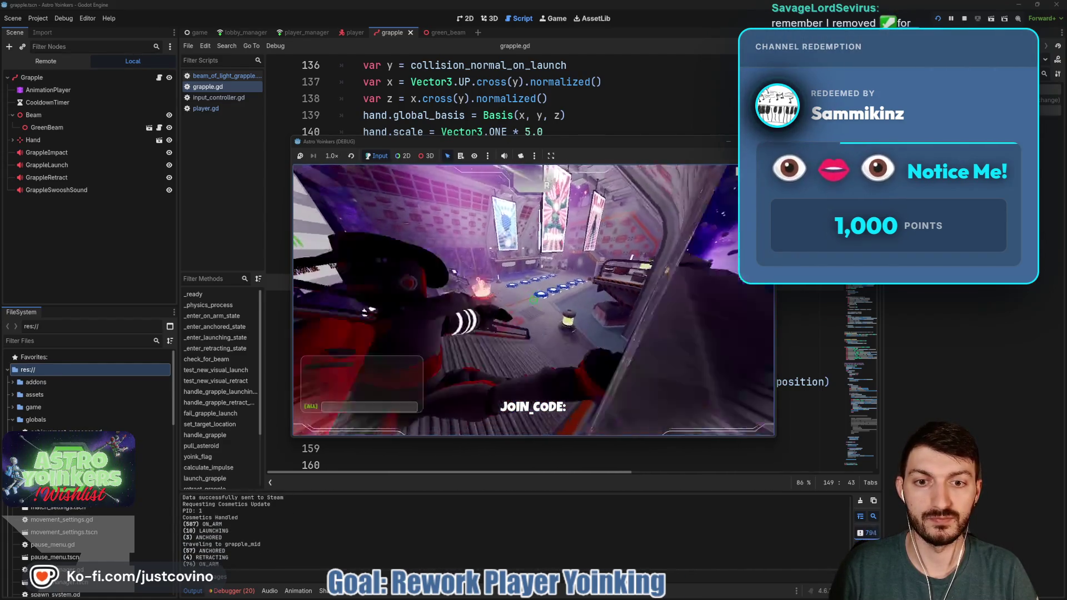
{"action": "left_click", "coordinate": [533, 300]}
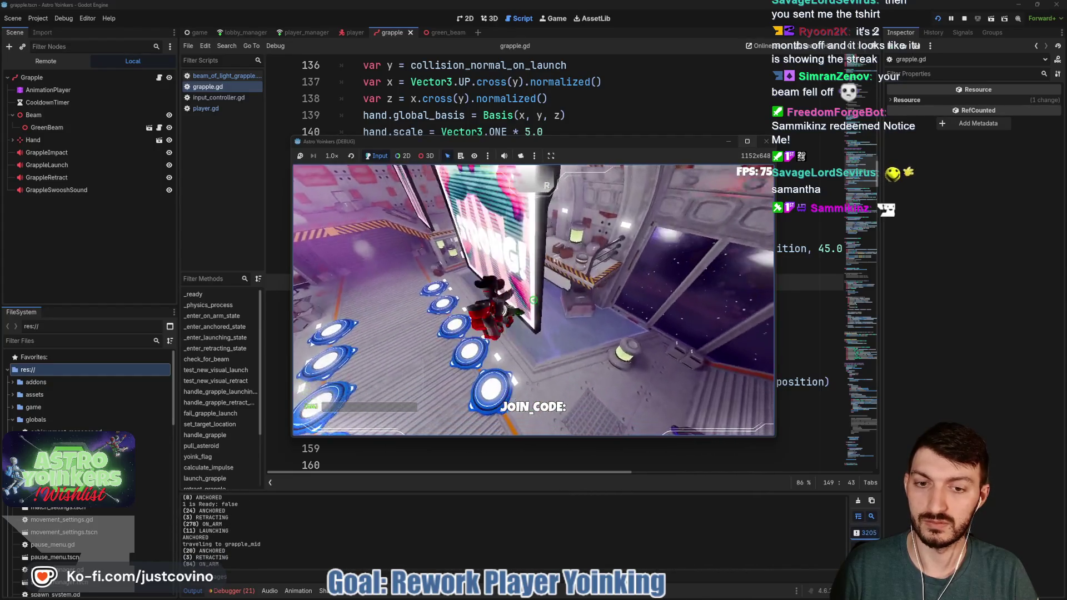
{"action": "key", "text": "F8"}
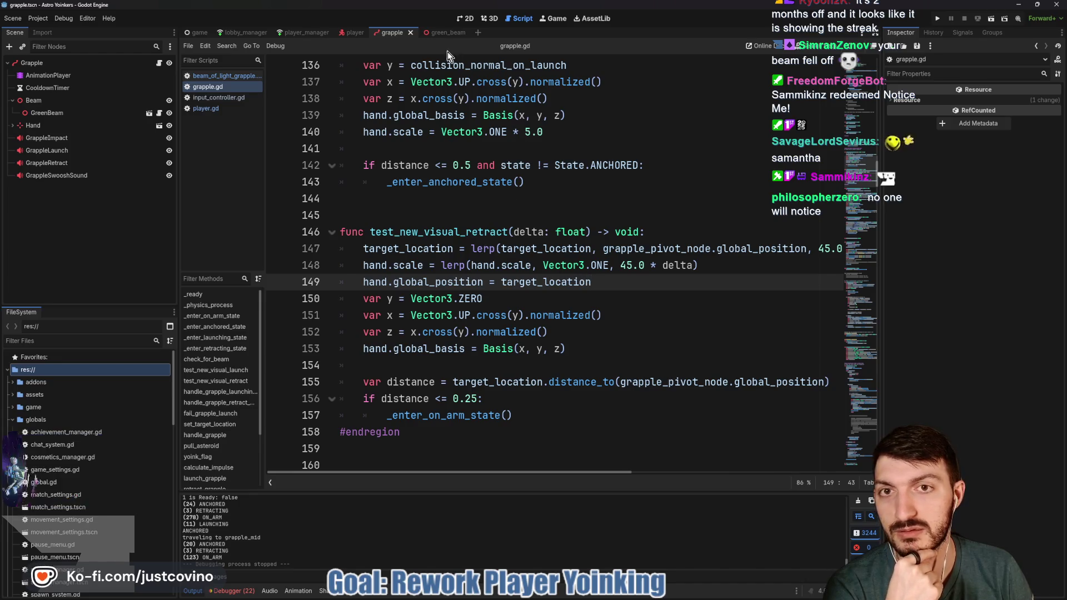
{"action": "left_click", "coordinate": [442, 33]}
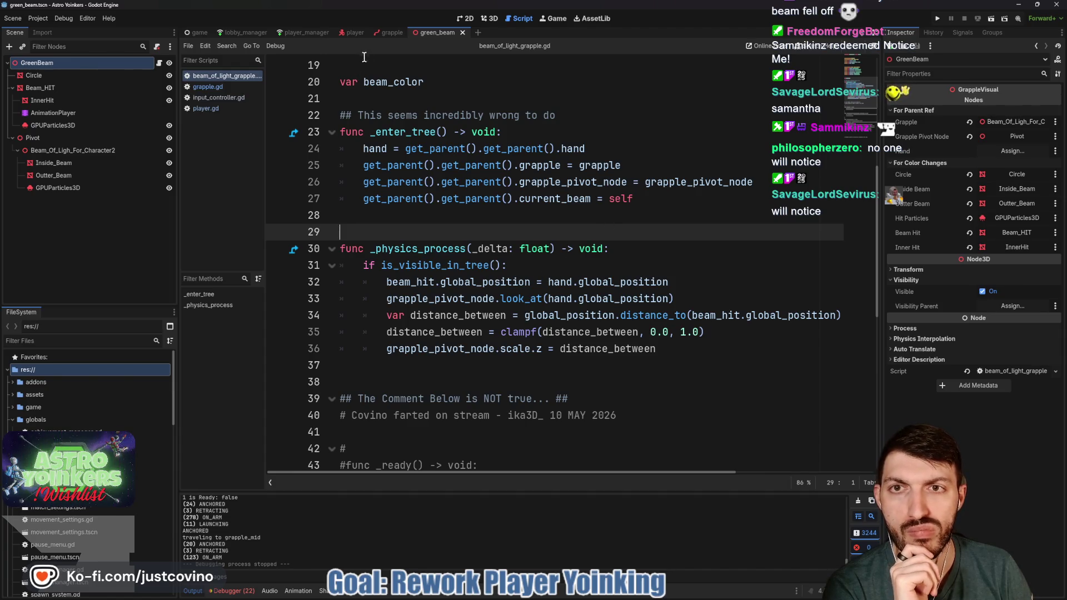
{"action": "left_click", "coordinate": [389, 31]}
{"action": "left_click", "coordinate": [517, 299]}
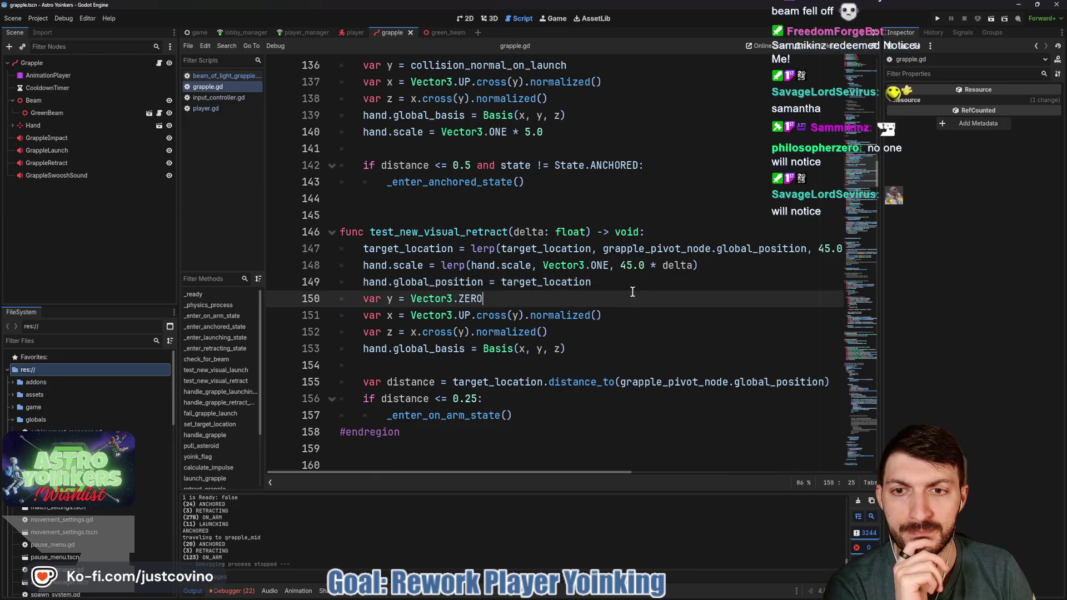
{"action": "scroll", "coordinate": [632, 299], "scroll_direction": "down", "scroll_amount": 1}
{"action": "left_click", "coordinate": [547, 311]}
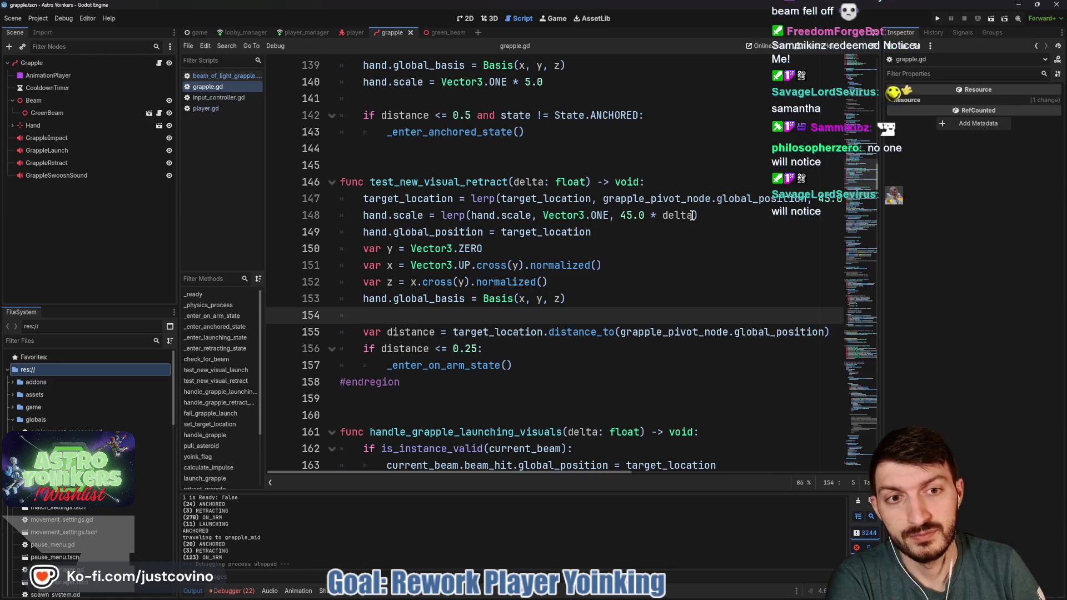
Step: Make line 147 of grapple.gd lerp toward grapple.global_position and save the script
{"action": "left_click_drag", "start_coordinate": [710, 198], "coordinate": [644, 198]}
{"action": "key", "text": "BackSpace"}
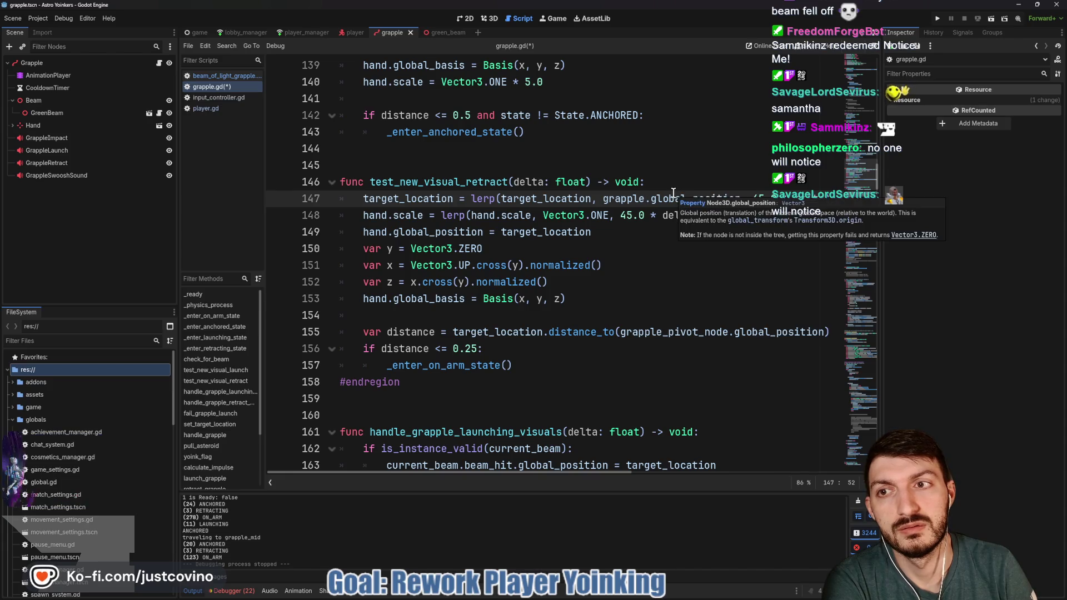
{"action": "scroll", "coordinate": [673, 193], "scroll_direction": "up", "scroll_amount": 2}
{"action": "scroll", "coordinate": [670, 195], "scroll_direction": "down", "scroll_amount": 1}
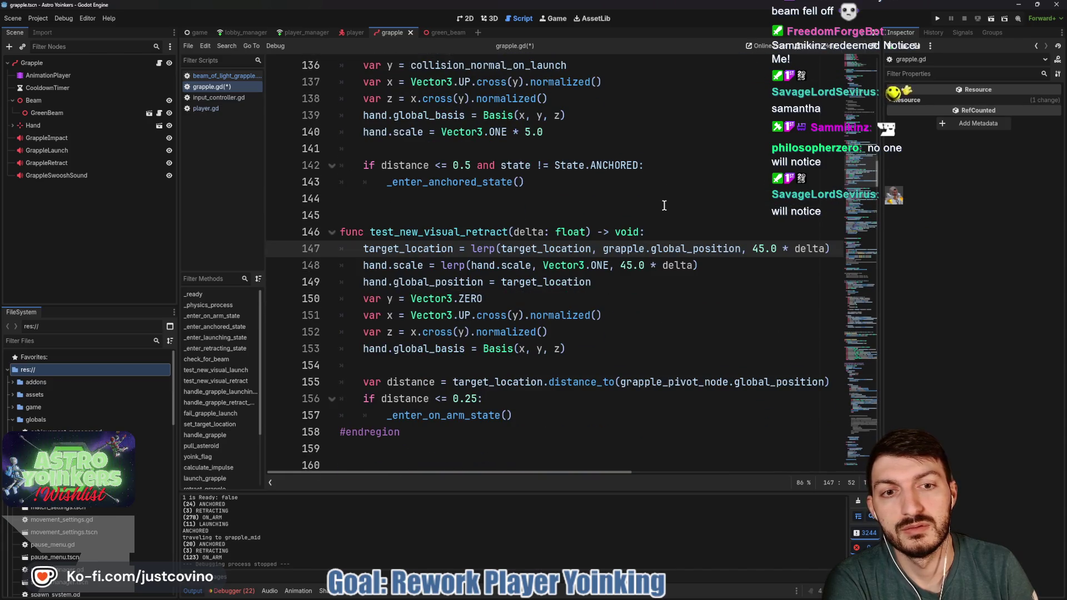
{"action": "key", "text": "BackSpace"}
{"action": "key", "text": "BackSpace"}
{"action": "key", "text": "BackSpace"}
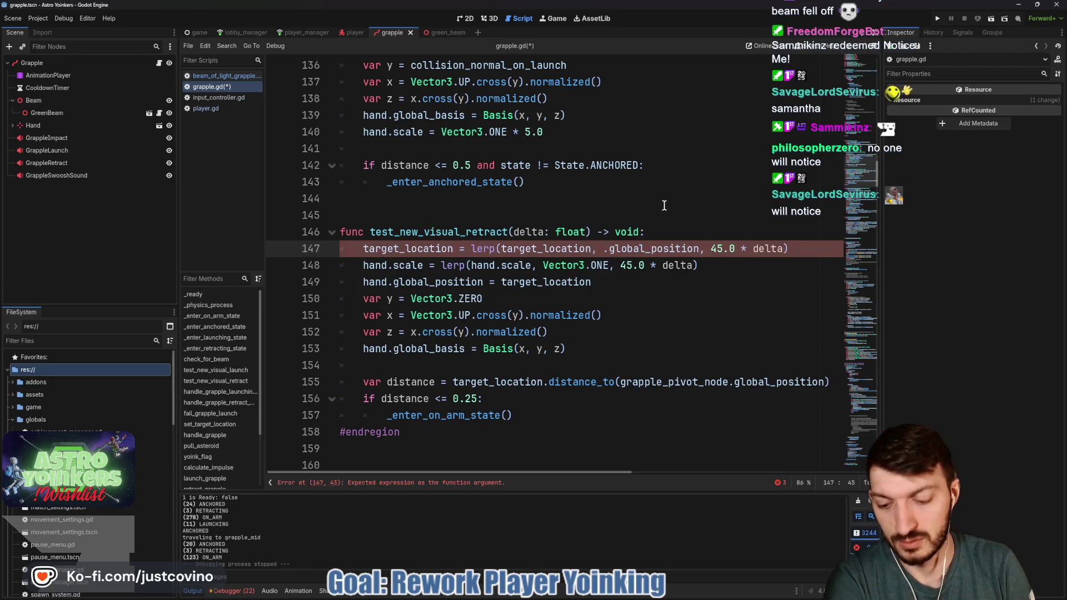
{"action": "type", "text": "grapple"}
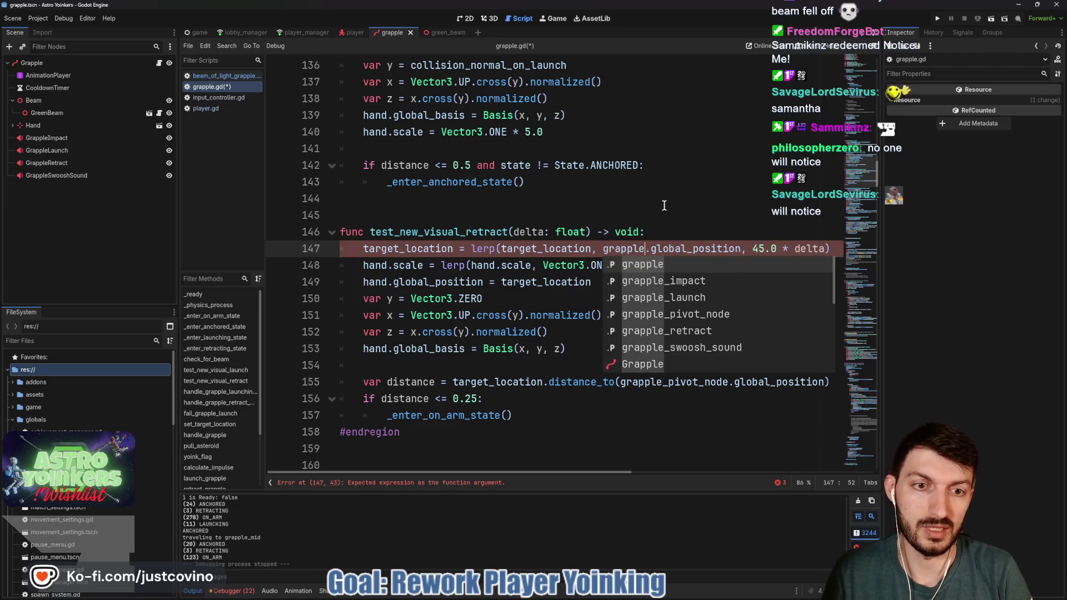
{"action": "left_click", "coordinate": [674, 249]}
{"action": "key", "text": "ctrl+s"}
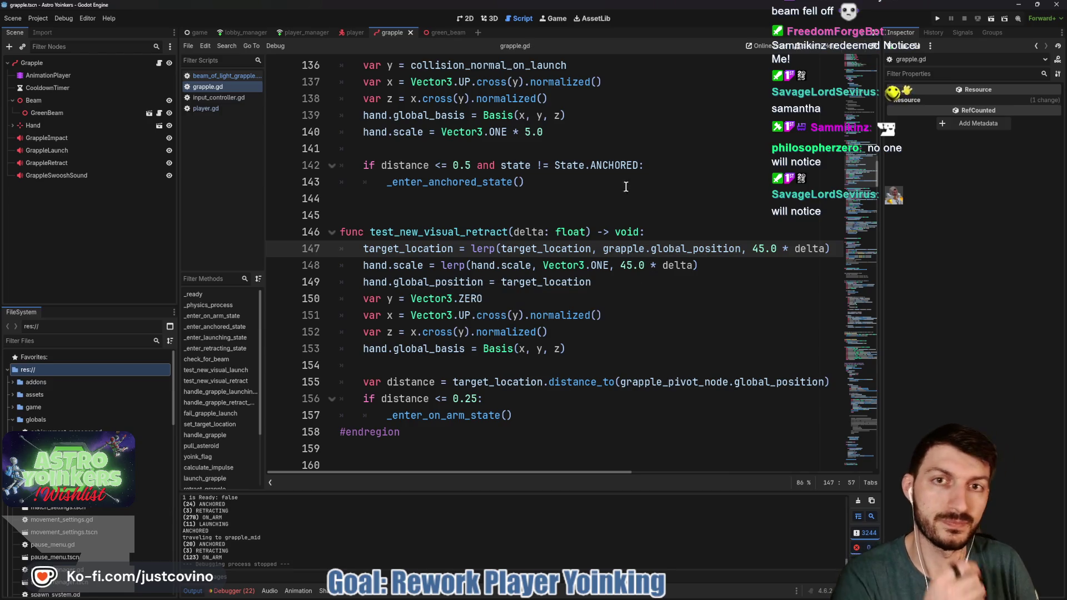
Step: In beam_of_light_grapple.gd, make line 36 scale grapple.scale.z instead of grapple_pivot_node
{"action": "left_click", "coordinate": [437, 33]}
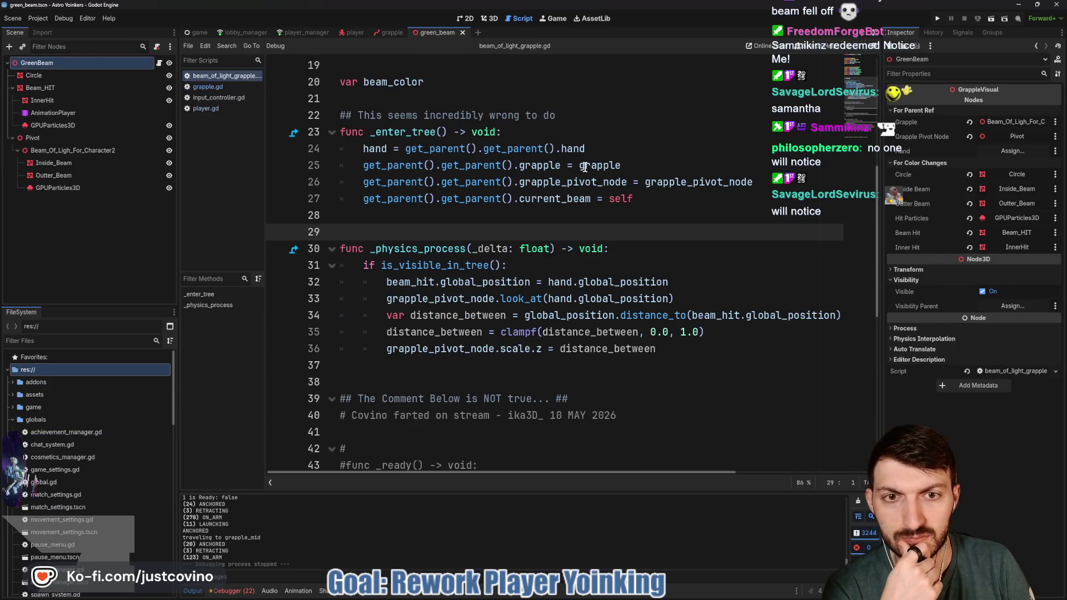
{"action": "double_click", "coordinate": [539, 165]}
{"action": "scroll", "coordinate": [595, 268], "scroll_direction": "up", "scroll_amount": 5}
{"action": "scroll", "coordinate": [594, 269], "scroll_direction": "up", "scroll_amount": 1}
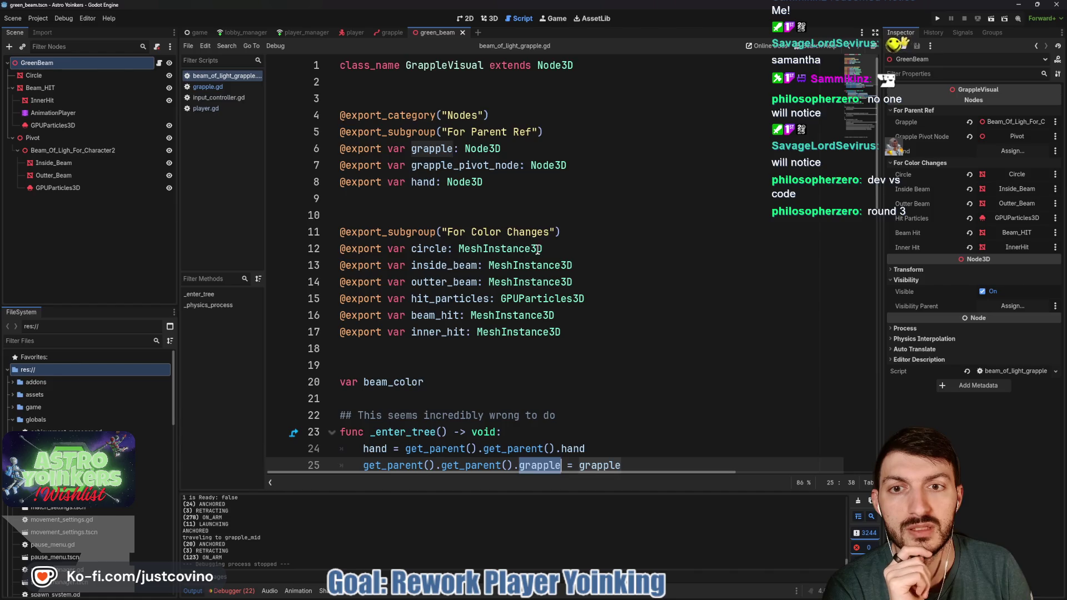
{"action": "scroll", "coordinate": [536, 248], "scroll_direction": "down", "scroll_amount": 3}
{"action": "scroll", "coordinate": [539, 350], "scroll_direction": "down", "scroll_amount": 3}
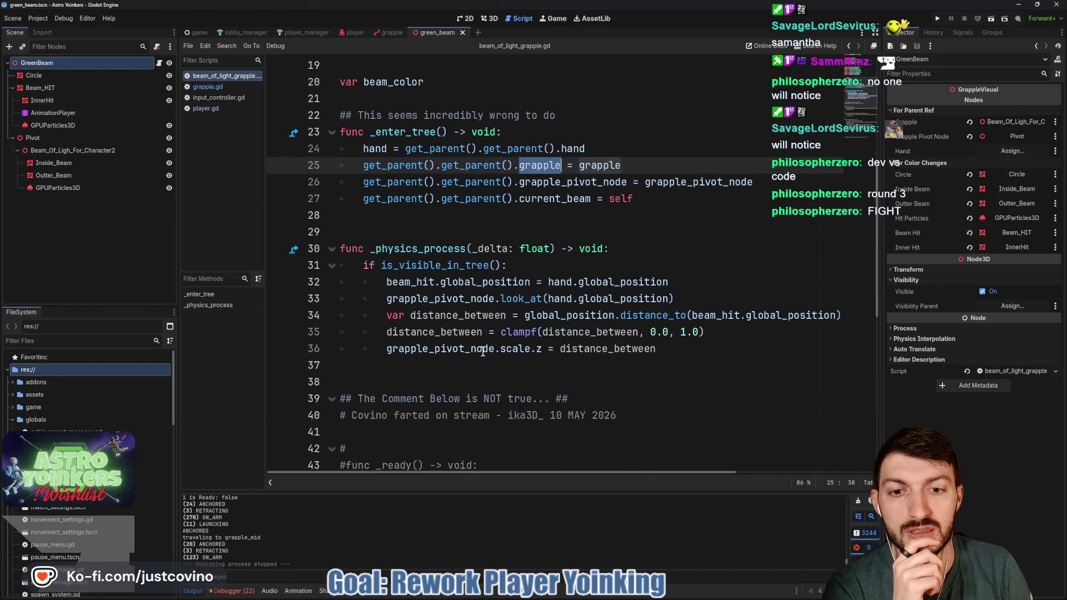
{"action": "mouse_move", "coordinate": [494, 350]}
{"action": "left_mouse_down"}
{"action": "mouse_move", "coordinate": [389, 351]}
{"action": "mouse_move", "coordinate": [431, 354]}
{"action": "left_mouse_up"}
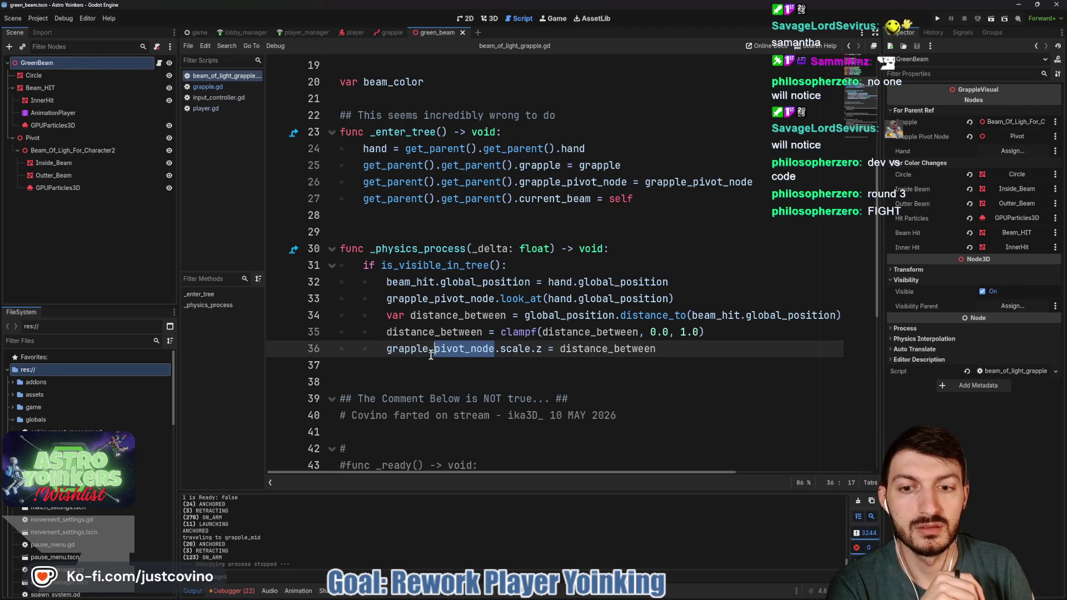
{"action": "key", "text": "BackSpace"}
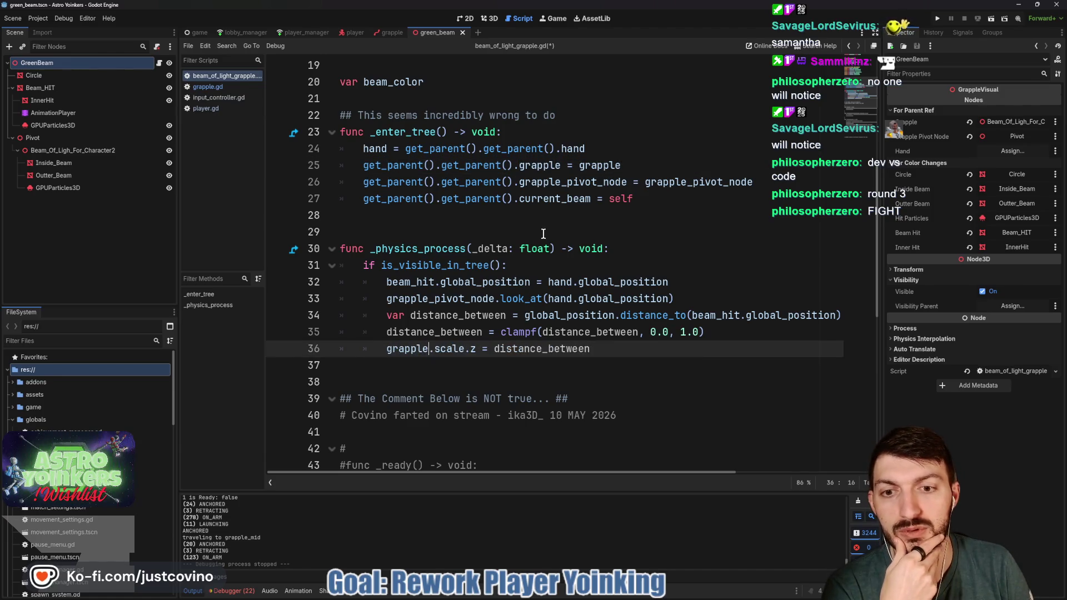
{"action": "left_click", "coordinate": [391, 33]}
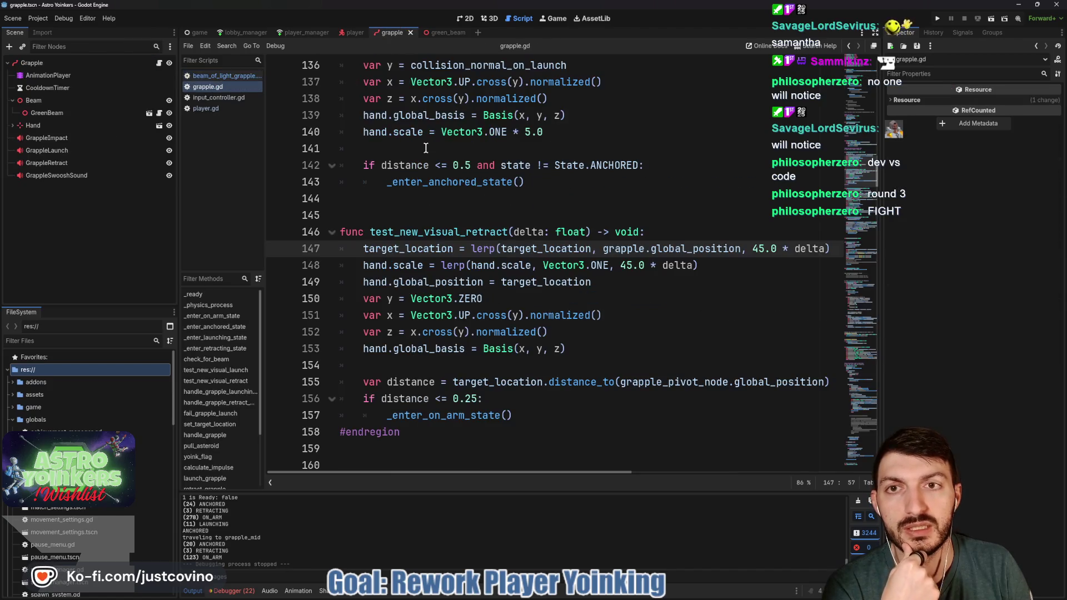
Step: Restore grapple_pivot_node.global_position on line 147 using the autocomplete suggestion
{"action": "key", "text": "Left"}
{"action": "key", "text": "Left"}
{"action": "key", "text": "Left"}
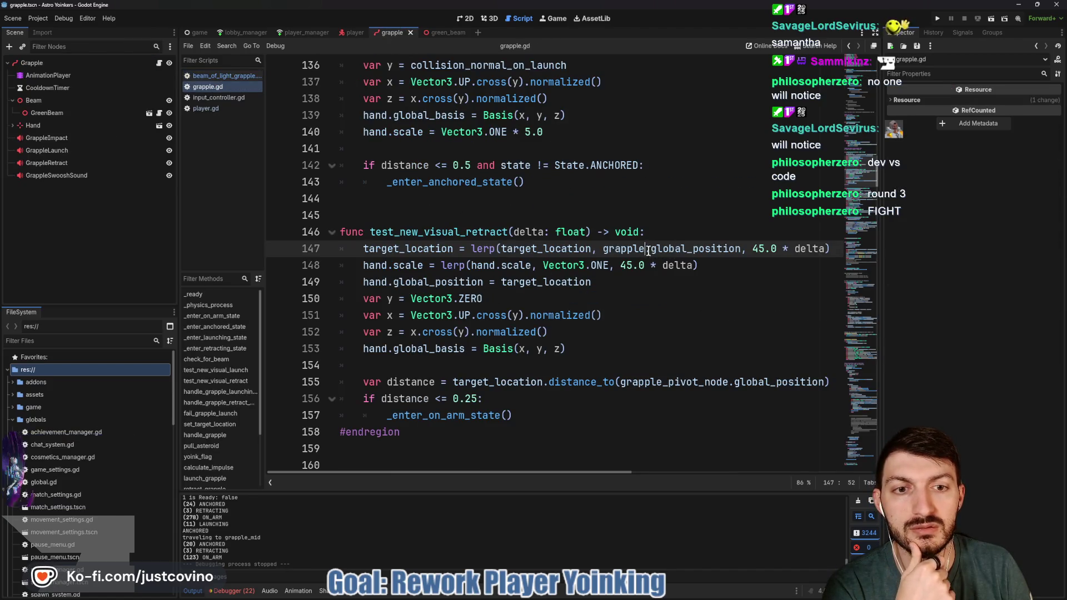
{"action": "type", "text": "_pivot_"}
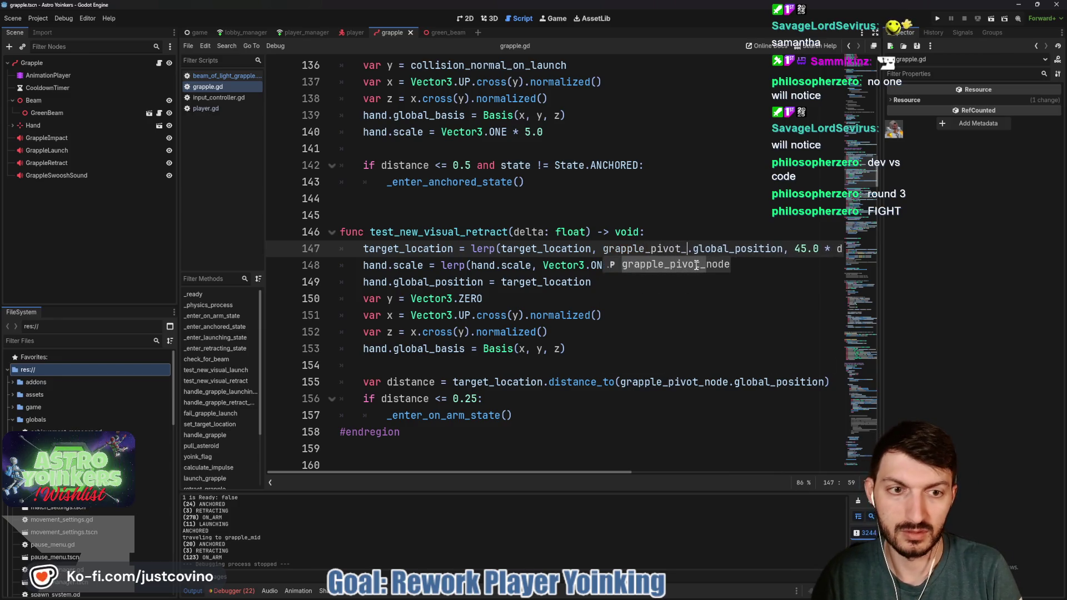
{"action": "key", "text": "Return"}
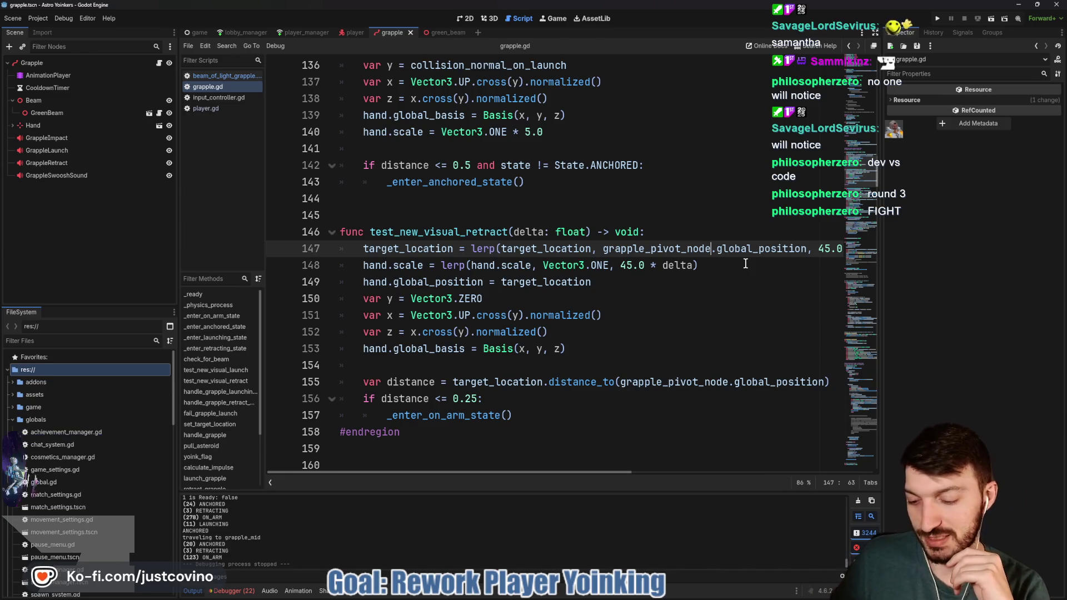
{"action": "left_click", "coordinate": [683, 286]}
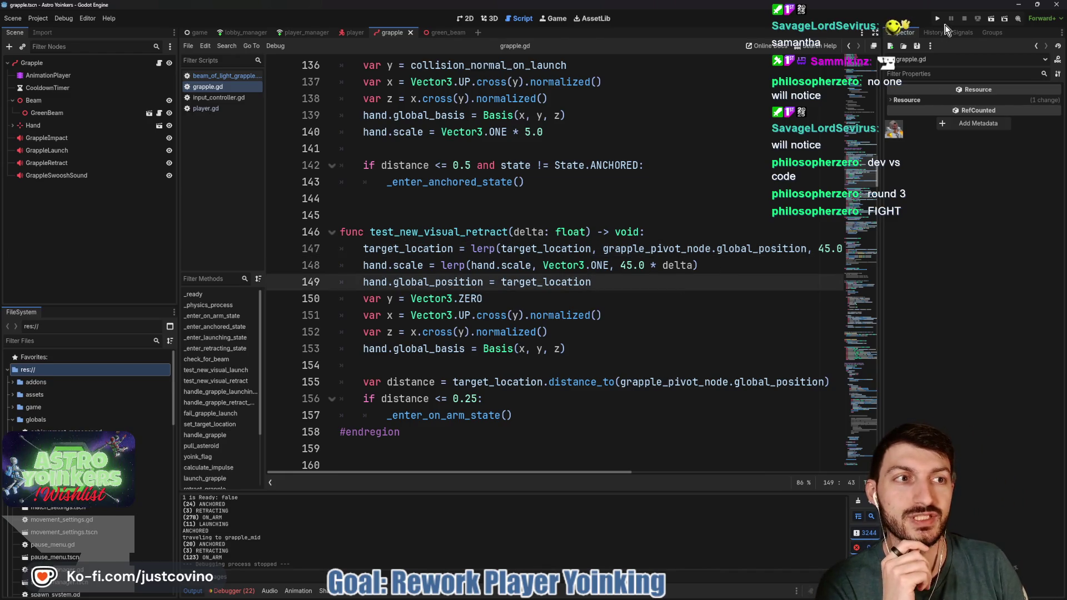
Step: Change both 45 retract weights on lines 147–148 to 30, then run the game with F5
{"action": "scroll", "coordinate": [652, 252], "scroll_direction": "right", "scroll_amount": 1}
{"action": "double_click", "coordinate": [777, 249]}
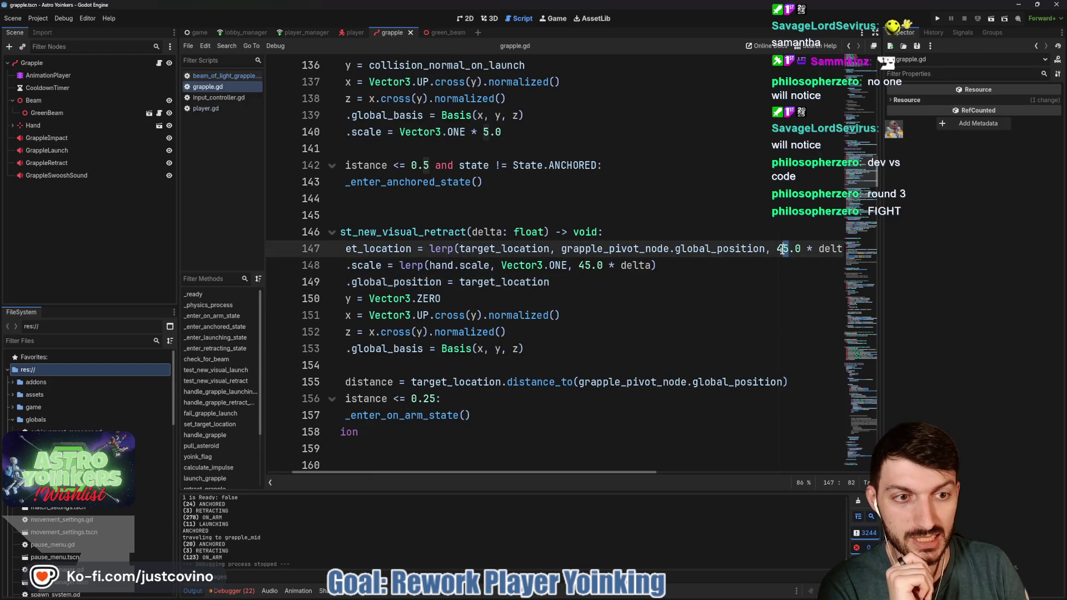
{"action": "key", "text": "ctrl+d"}
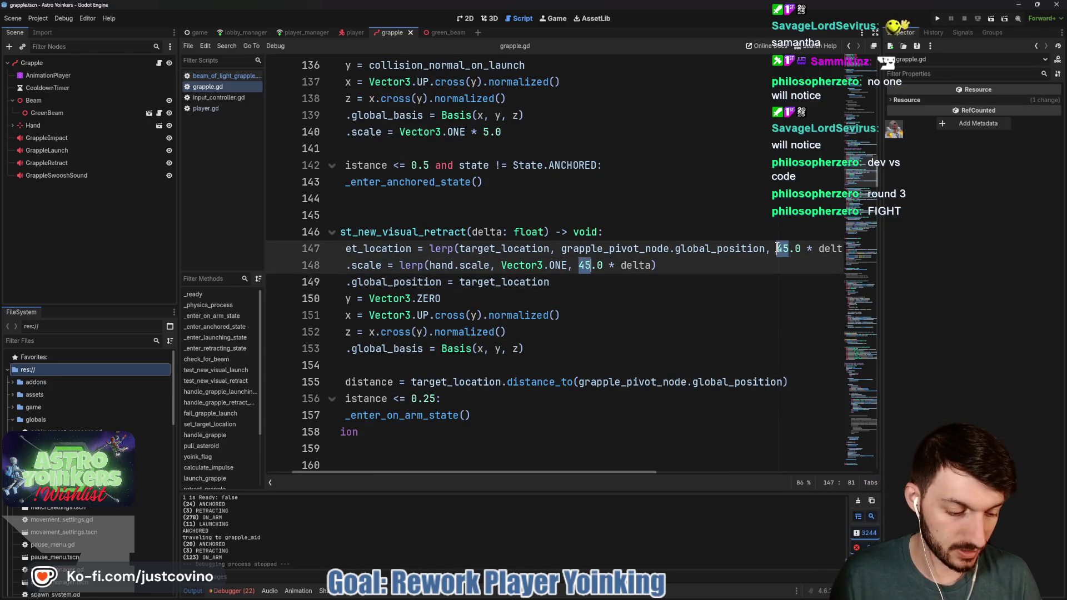
{"action": "type", "text": "30"}
{"action": "left_click", "coordinate": [701, 282]}
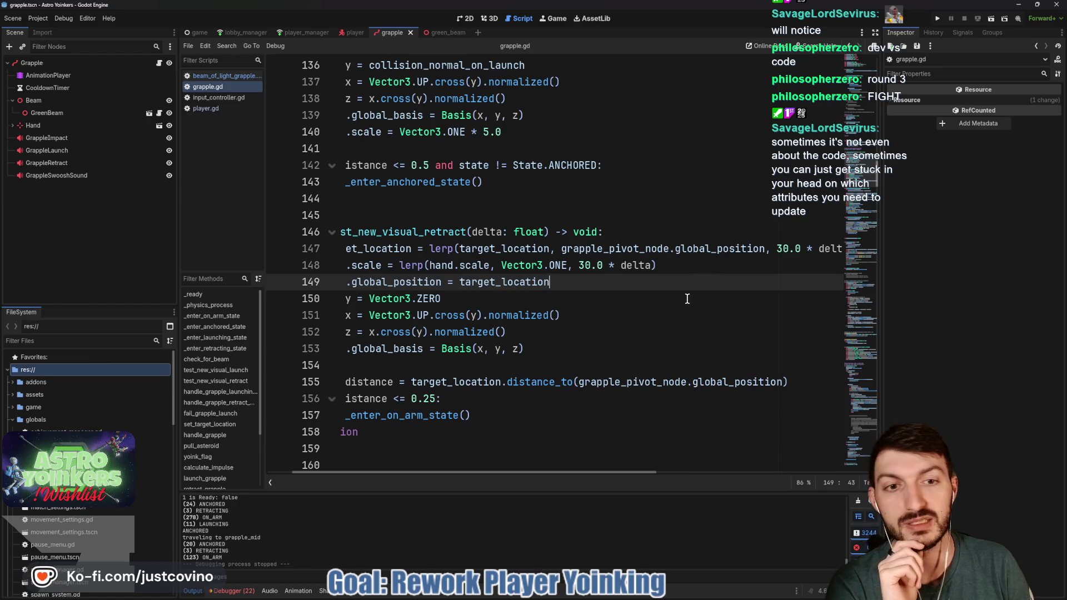
{"action": "key", "text": "F5"}
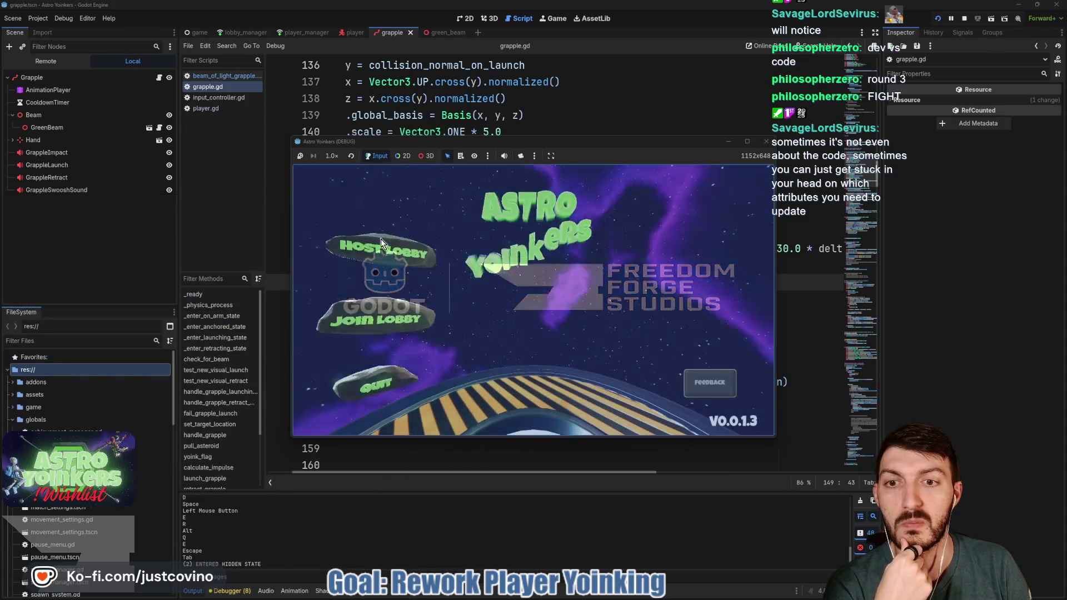
Step: Host an Astro Yoinkers lobby to test the 30.0 retract, then stop the game with F8
{"action": "left_click", "coordinate": [390, 244]}
{"action": "left_click", "coordinate": [519, 256]}
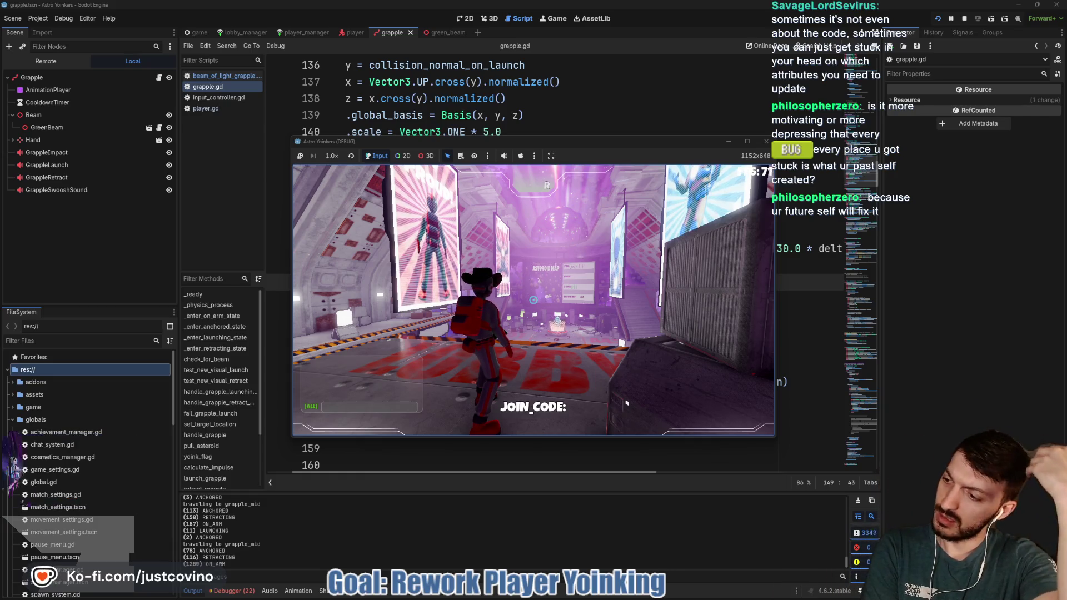
{"action": "key", "text": "F8"}
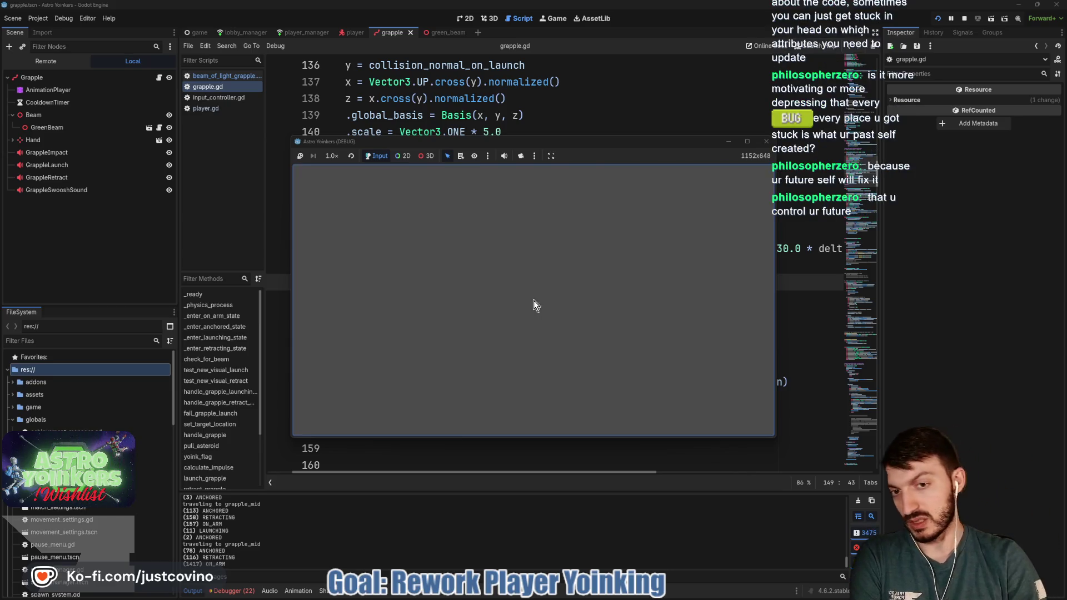
{"action": "left_click", "coordinate": [557, 286]}
{"action": "scroll", "coordinate": [578, 286], "scroll_direction": "left", "scroll_amount": 2}
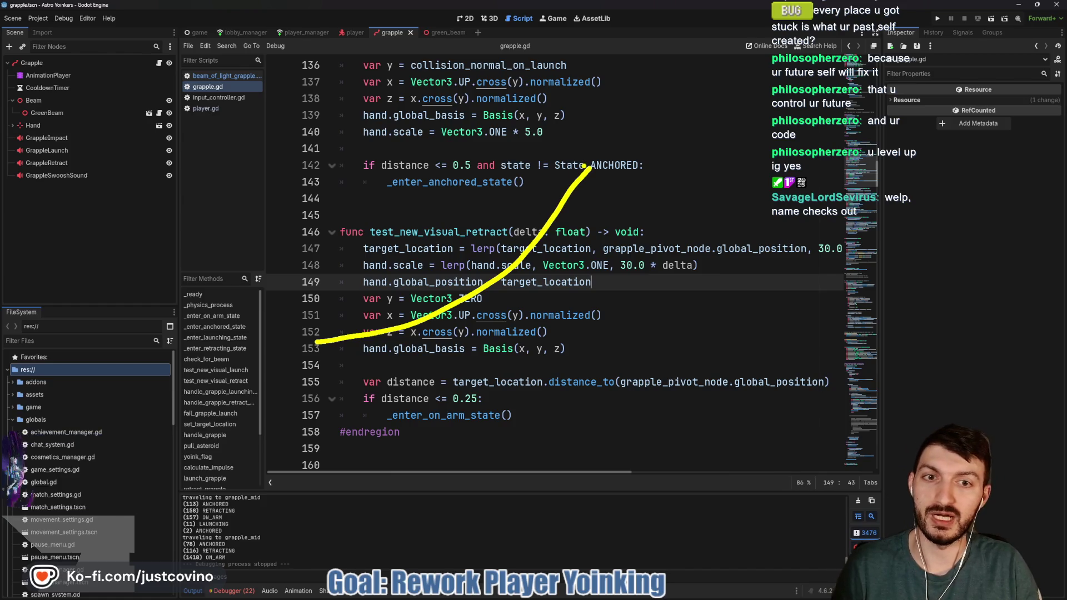
Step: Rework test_new_visual_retract so hand.global_position is set to target_location
{"action": "left_click_drag", "start_coordinate": [573, 166], "coordinate": [599, 185]}
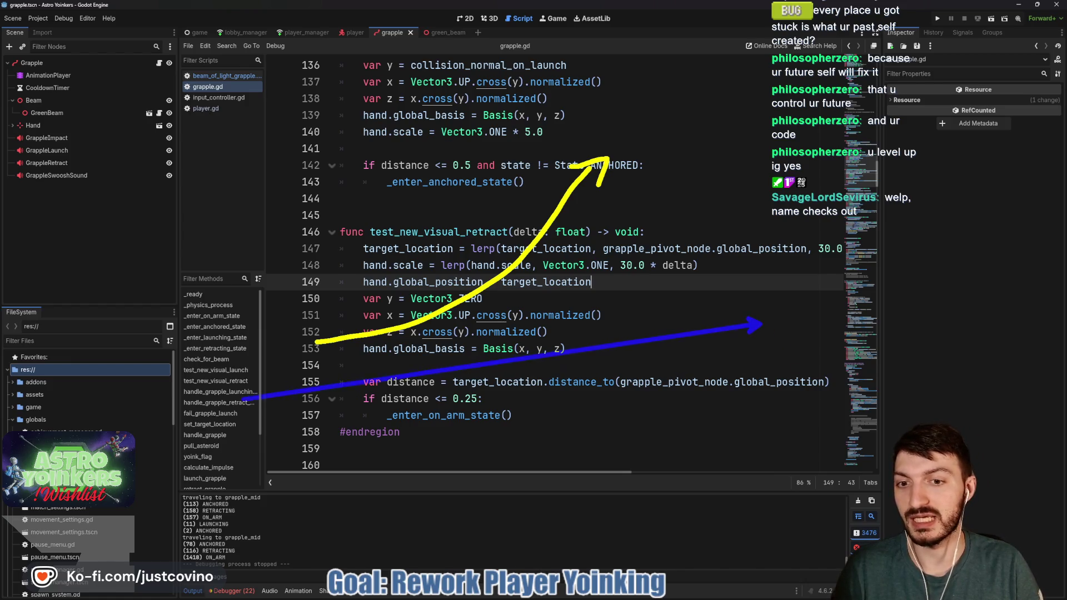
{"action": "left_click_drag", "start_coordinate": [247, 399], "coordinate": [239, 398]}
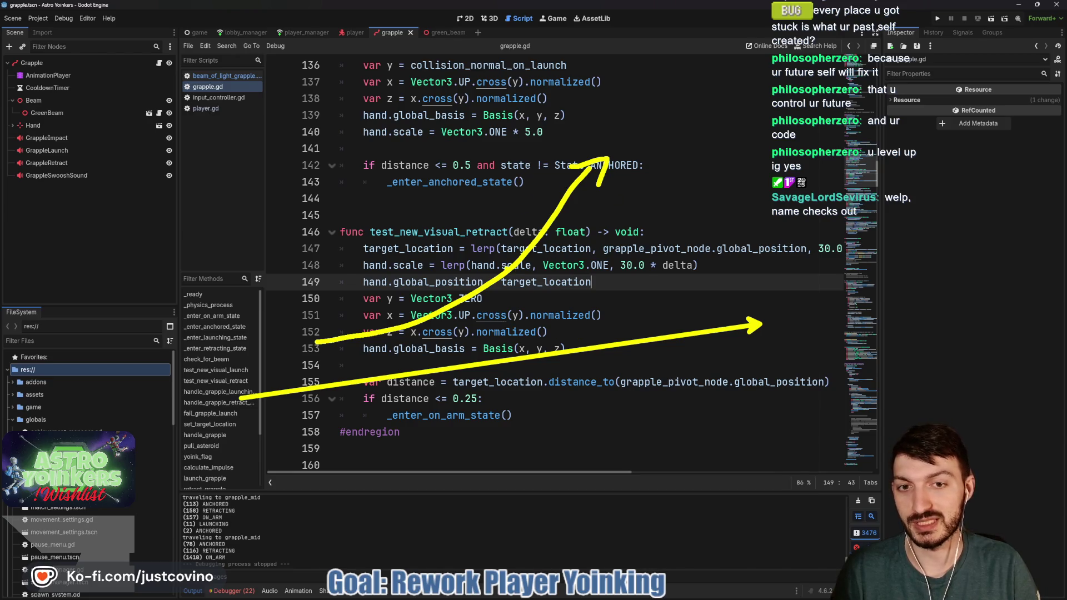
{"action": "left_click_drag", "start_coordinate": [772, 299], "coordinate": [697, 314]}
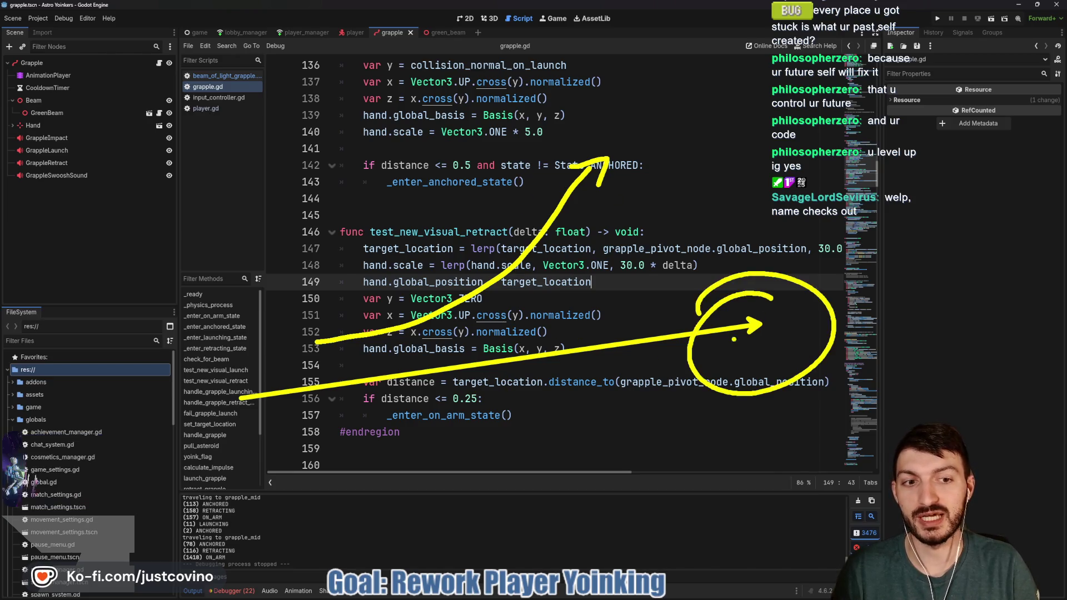
{"action": "left_click_drag", "start_coordinate": [561, 202], "coordinate": [624, 198]}
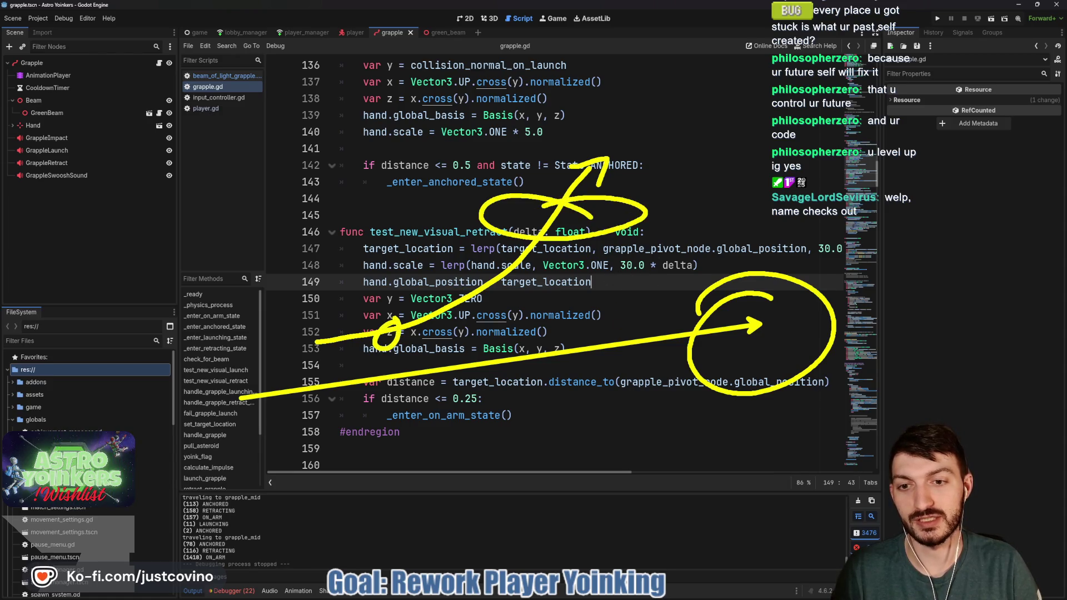
{"action": "key", "text": "Escape"}
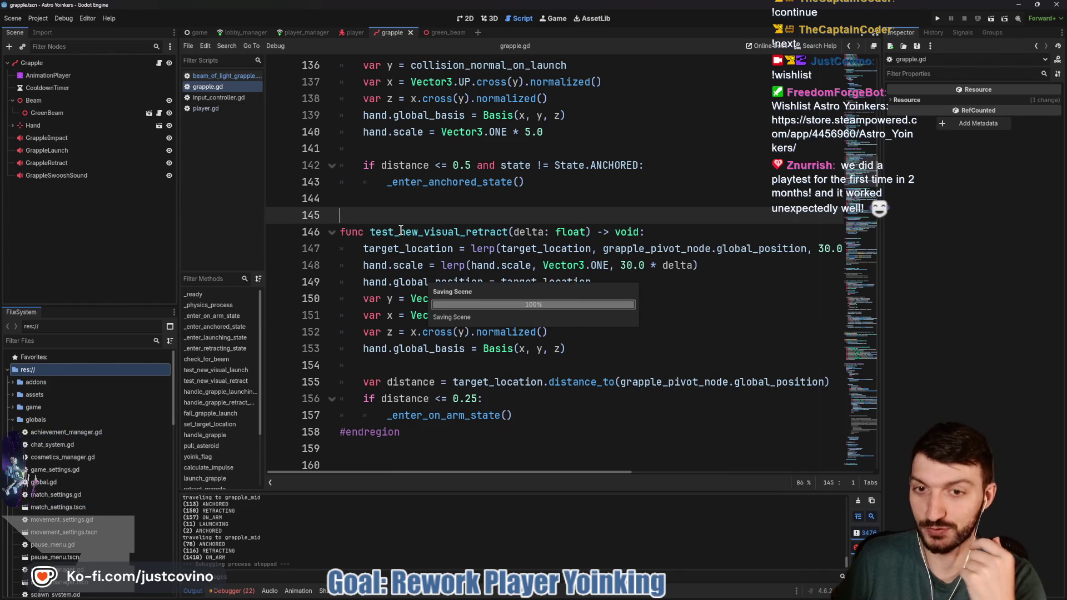
Step: Bring the Astro Yoinkers Bug Tracker board in the browser to the front
{"action": "left_click", "coordinate": [392, 205]}
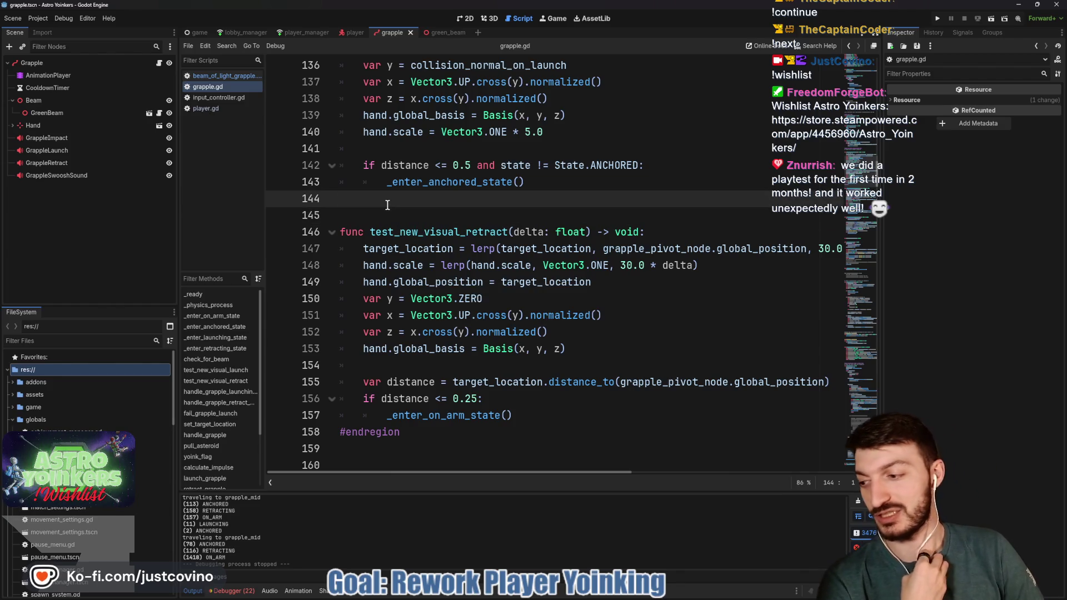
{"action": "left_click", "coordinate": [395, 209]}
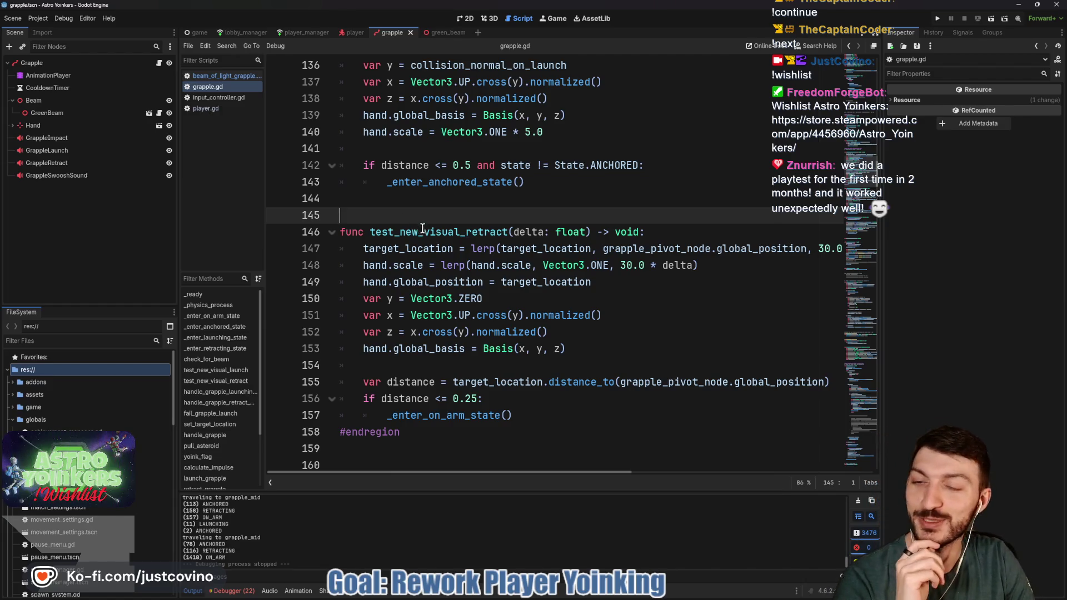
{"action": "scroll", "coordinate": [432, 218], "scroll_direction": "down", "scroll_amount": 1}
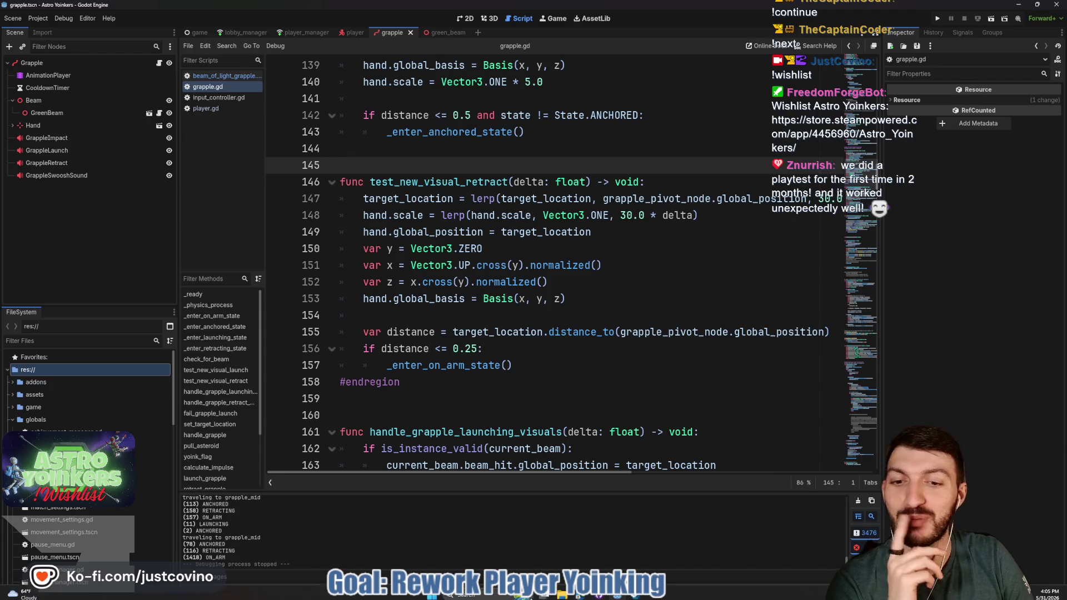
{"action": "left_click", "coordinate": [583, 595]}
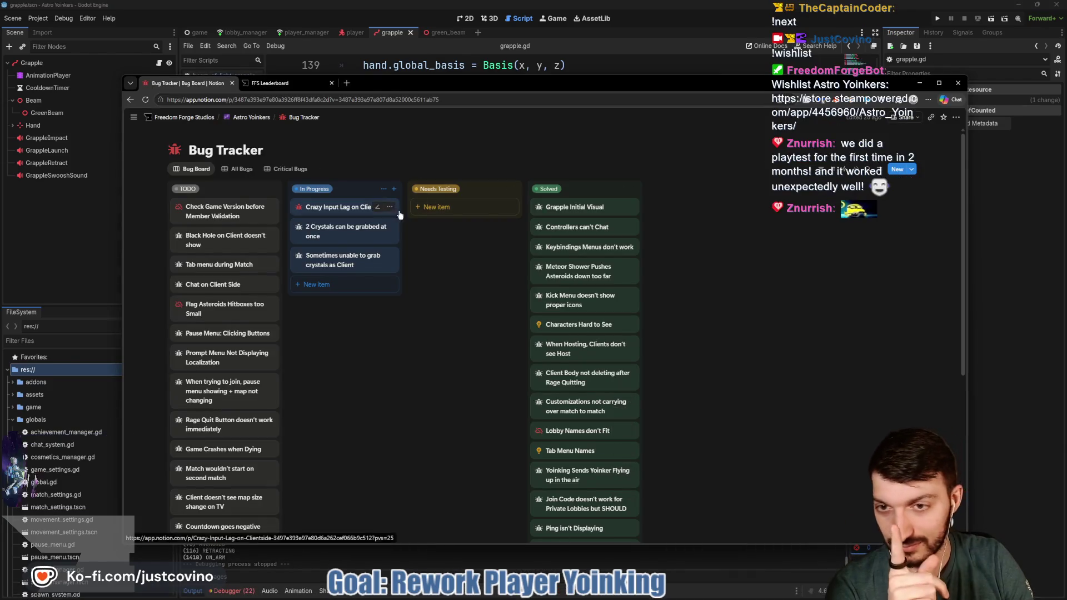
Step: Scroll through the Bug Tracker columns, then return to the hand.global_position line in grapple.gd
{"action": "scroll", "coordinate": [407, 286], "scroll_direction": "down", "scroll_amount": 2}
{"action": "scroll", "coordinate": [407, 287], "scroll_direction": "down", "scroll_amount": 5}
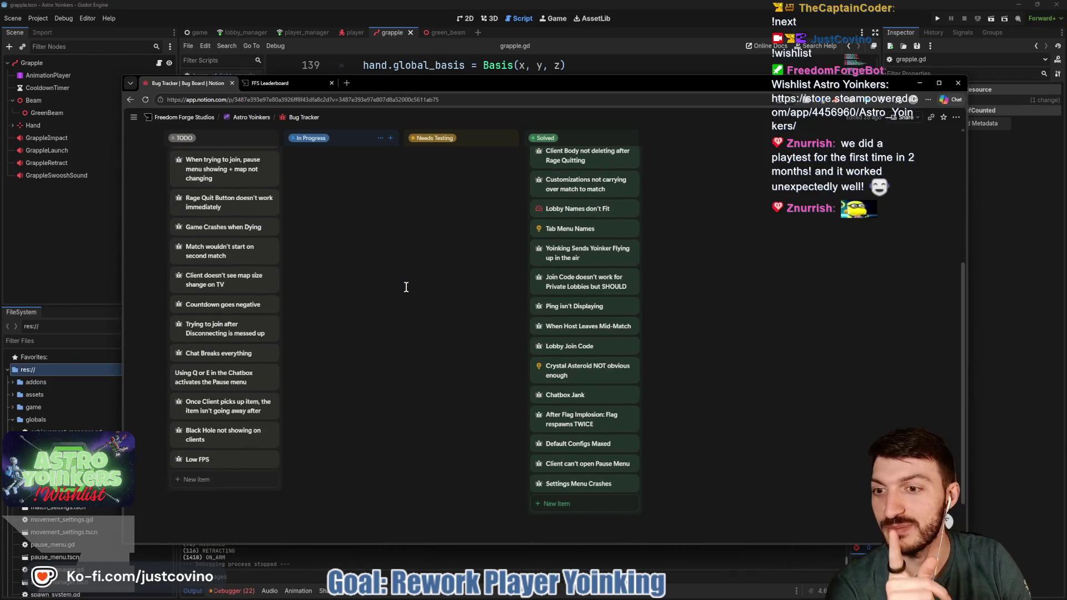
{"action": "scroll", "coordinate": [394, 296], "scroll_direction": "up", "scroll_amount": 6}
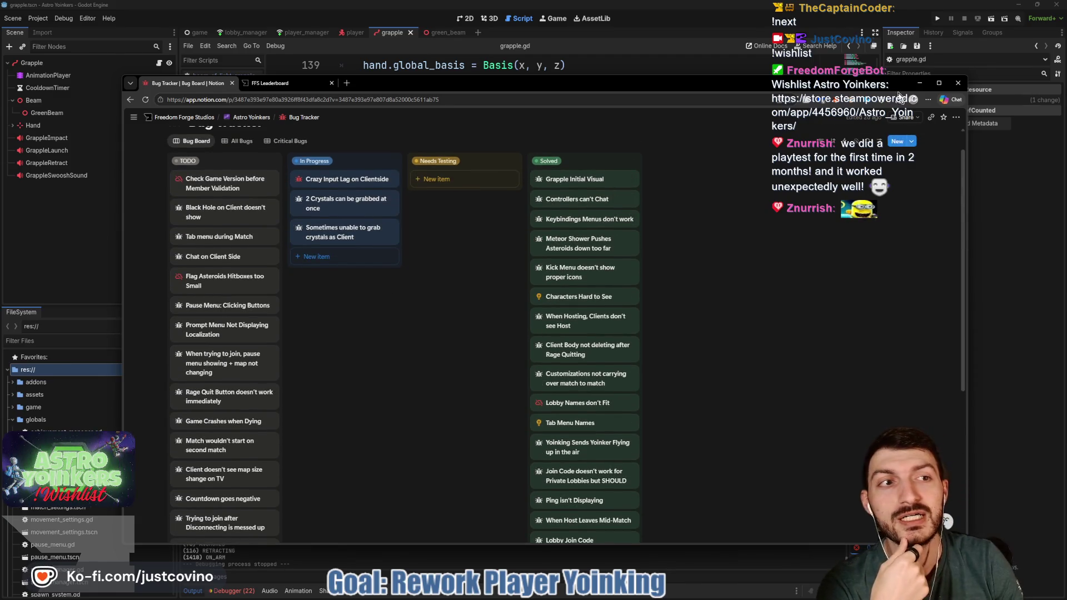
{"action": "left_click", "coordinate": [918, 83]}
{"action": "left_click", "coordinate": [592, 232]}
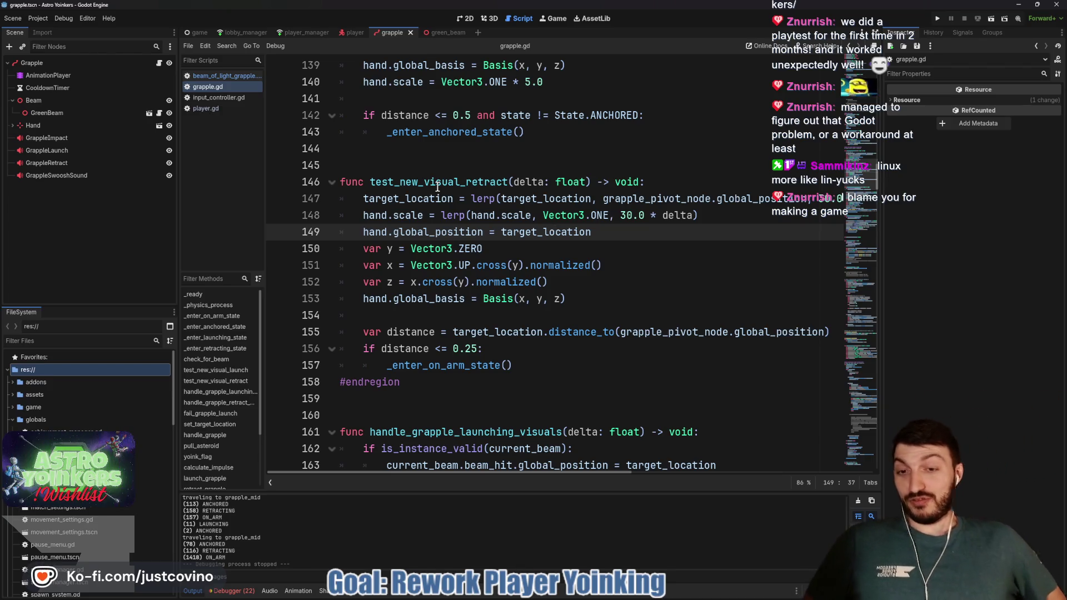
Step: Place the caret on line 154 and launch the game to test the grapple retract
{"action": "left_click", "coordinate": [465, 316]}
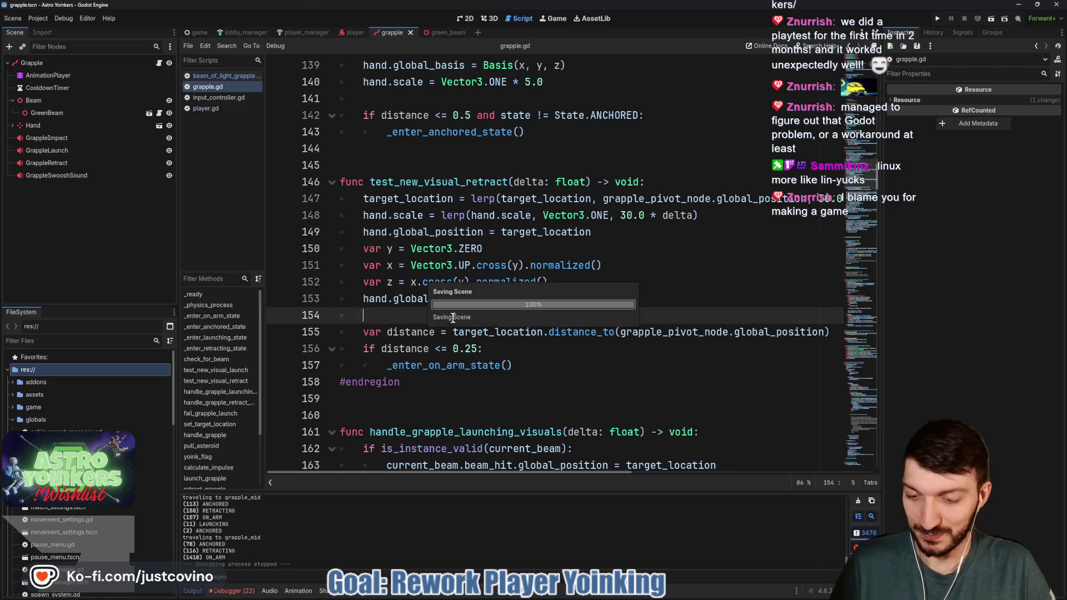
{"action": "left_click", "coordinate": [937, 20]}
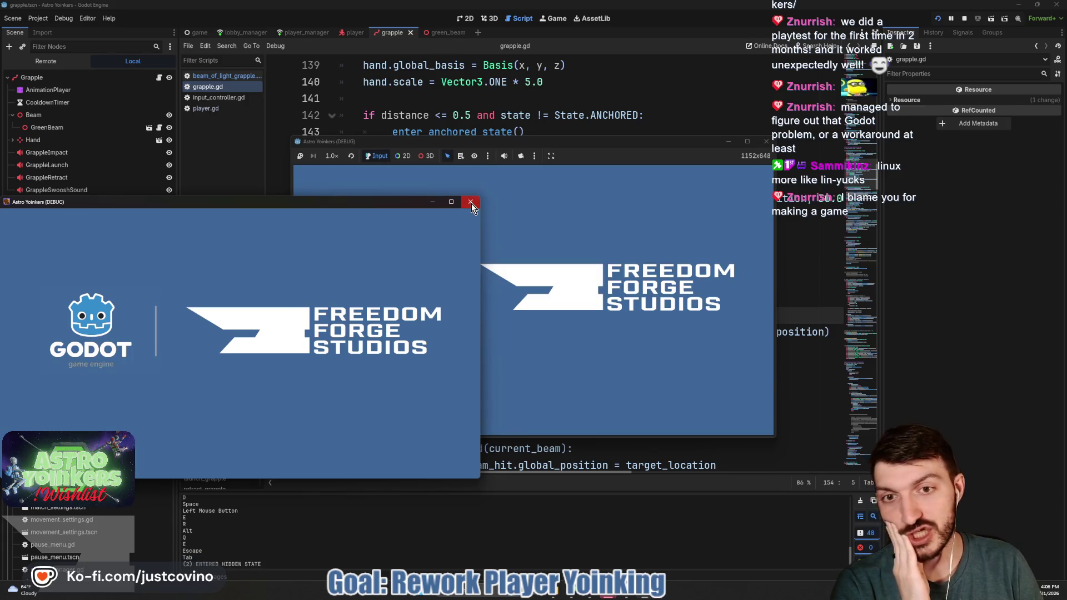
Step: Reposition the game window and host a private Astro Yoinkers lobby
{"action": "left_click_drag", "start_coordinate": [631, 143], "coordinate": [489, 113]}
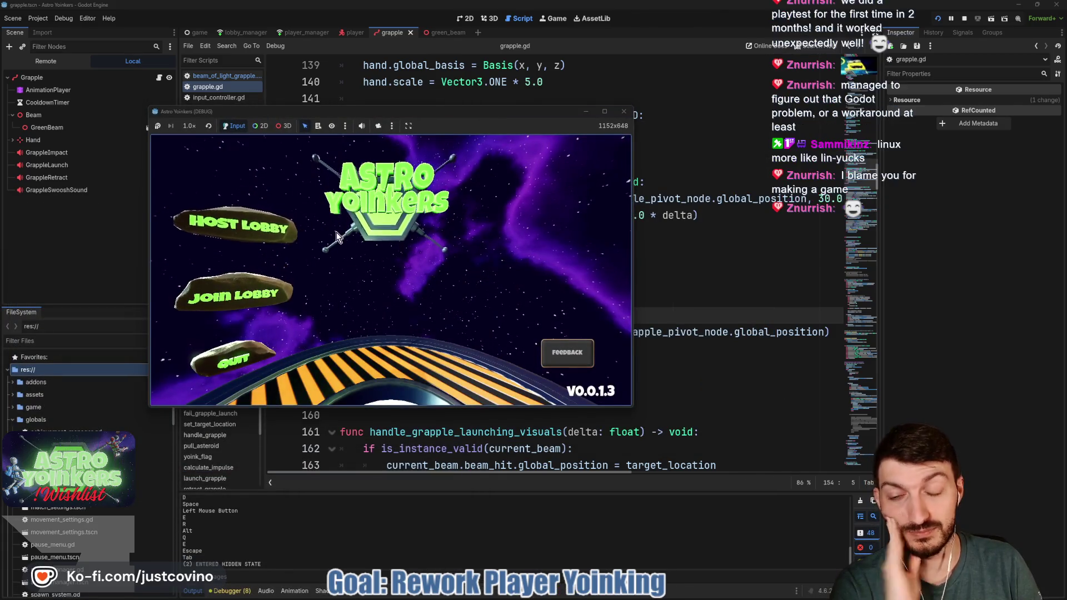
{"action": "left_click", "coordinate": [252, 218]}
{"action": "left_click", "coordinate": [383, 234]}
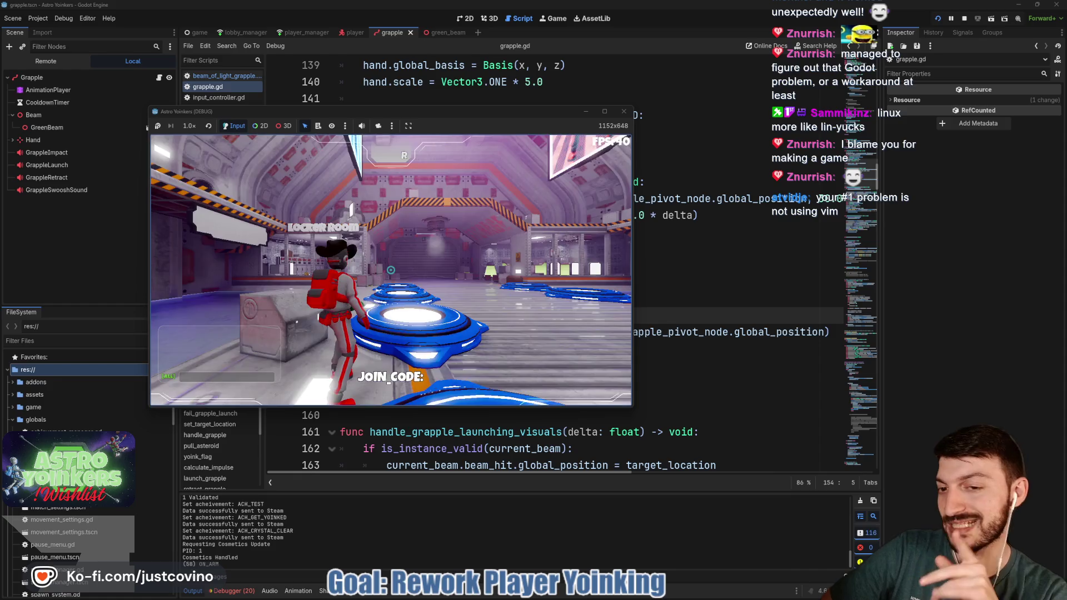
Step: Pause and resume, fire the grapple to check the retract visuals, then stop the game
{"action": "key", "text": "Escape"}
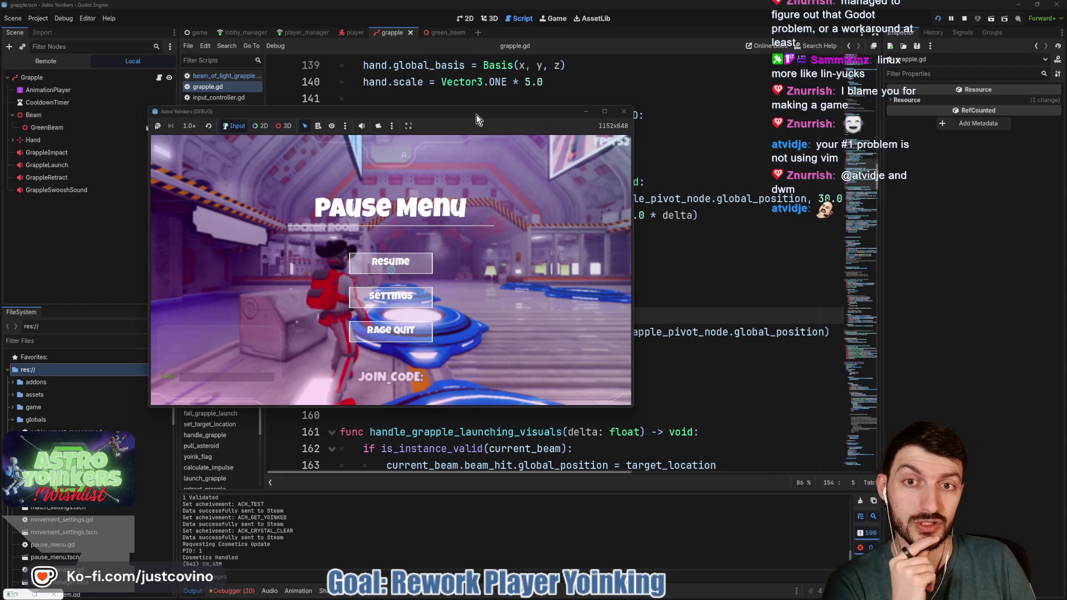
{"action": "left_click_drag", "start_coordinate": [473, 111], "coordinate": [525, 98]}
{"action": "left_click", "coordinate": [442, 248]}
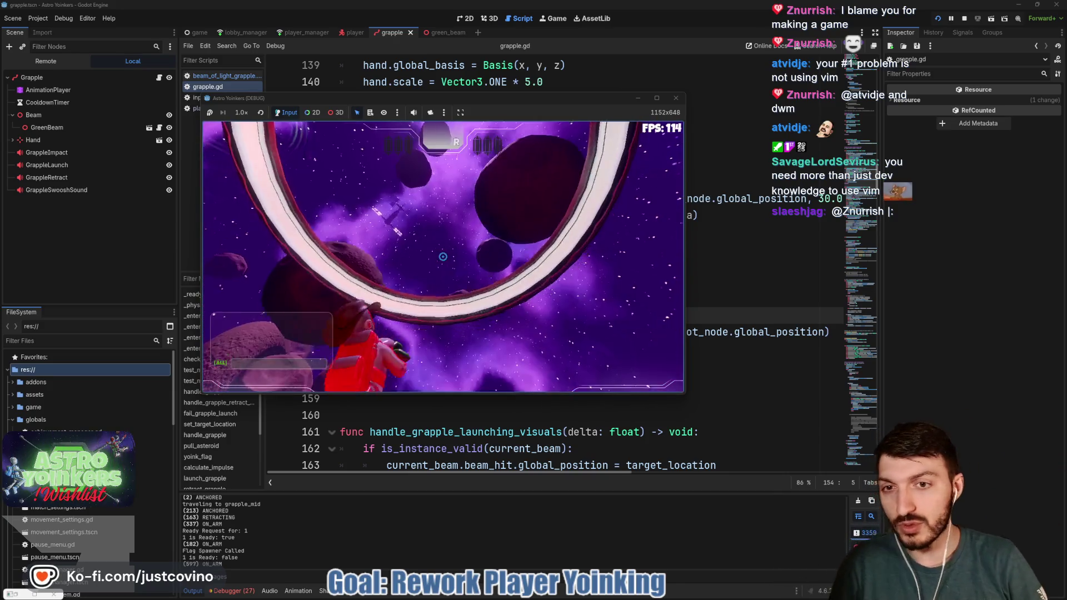
{"action": "left_click", "coordinate": [443, 256]}
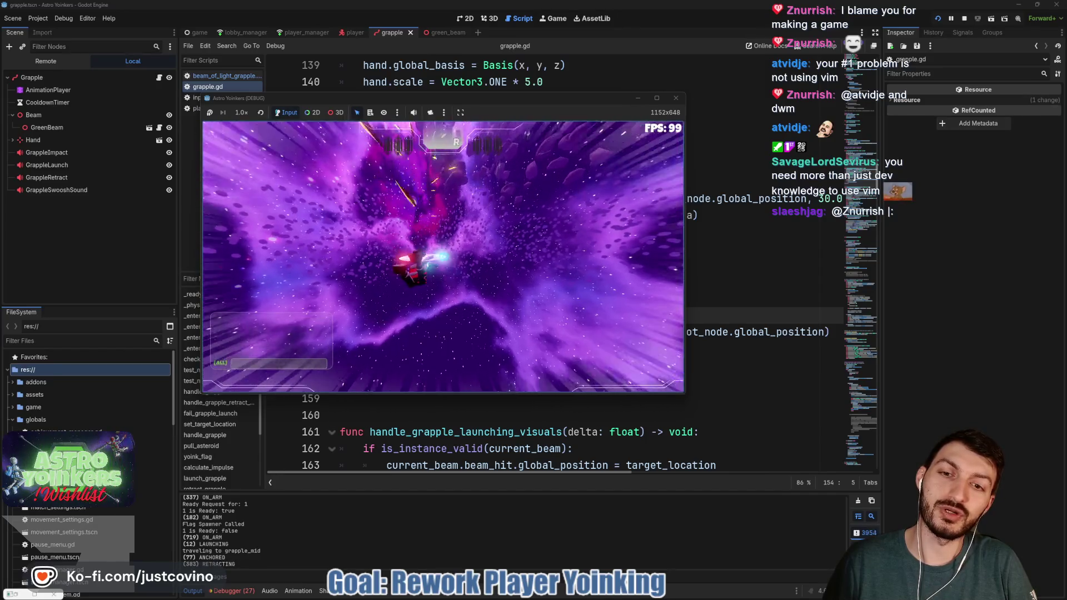
{"action": "key", "text": "F8"}
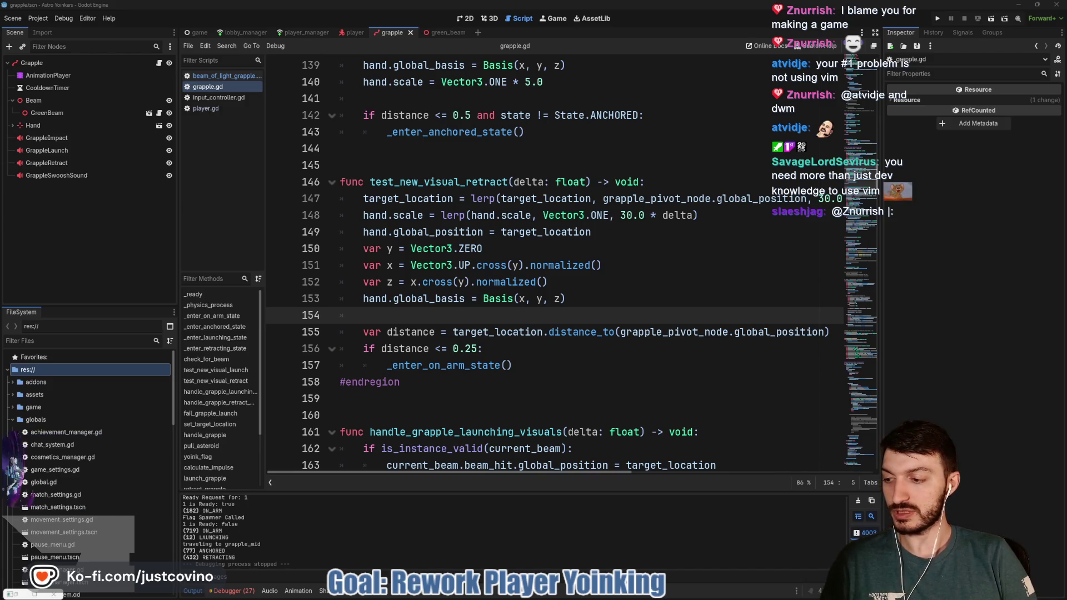
{"action": "left_click", "coordinate": [590, 250]}
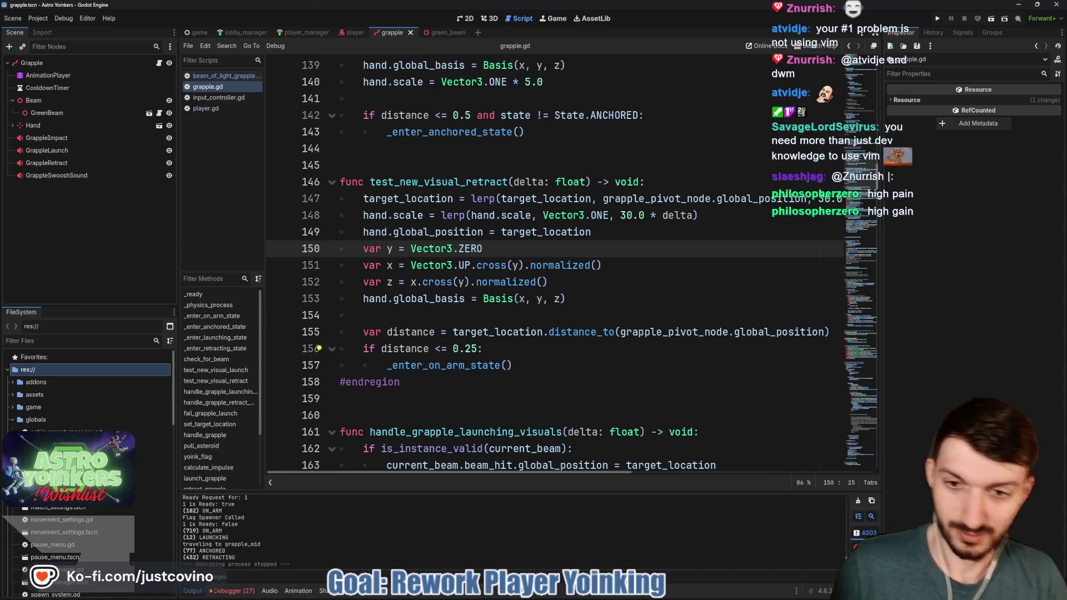
{"action": "mouse_move", "coordinate": [253, 299]}
{"action": "left_mouse_down"}
{"action": "mouse_move", "coordinate": [477, 257]}
{"action": "mouse_move", "coordinate": [661, 90]}
{"action": "left_mouse_up"}
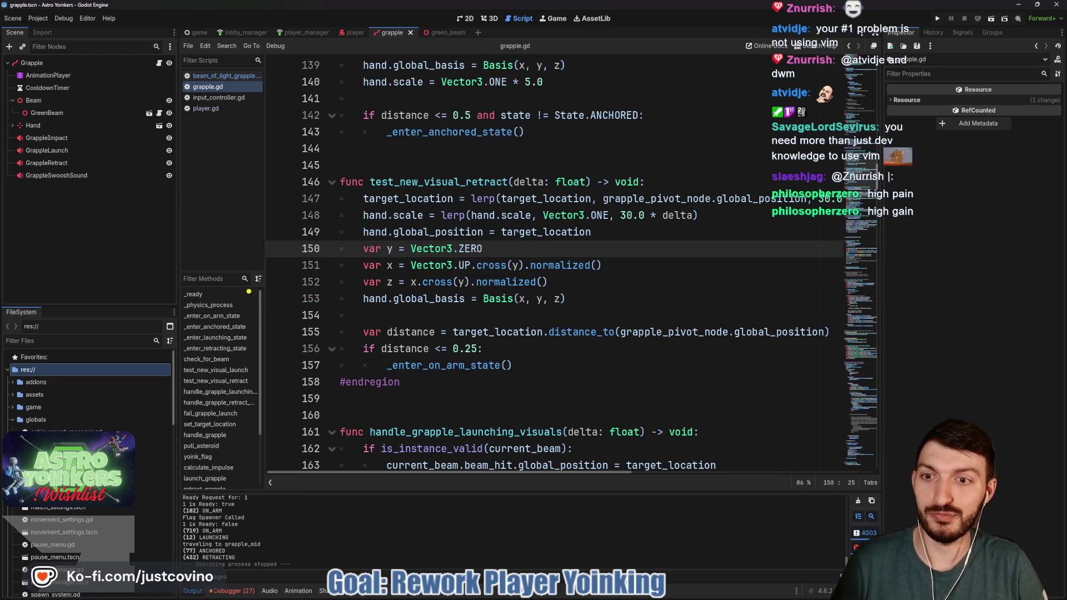
{"action": "mouse_move", "coordinate": [310, 273]}
{"action": "left_mouse_down"}
{"action": "mouse_move", "coordinate": [439, 225]}
{"action": "mouse_move", "coordinate": [625, 105]}
{"action": "mouse_move", "coordinate": [632, 138]}
{"action": "left_mouse_up"}
{"action": "left_click_drag", "start_coordinate": [555, 124], "coordinate": [601, 122]}
{"action": "left_click_drag", "start_coordinate": [236, 300], "coordinate": [669, 253]}
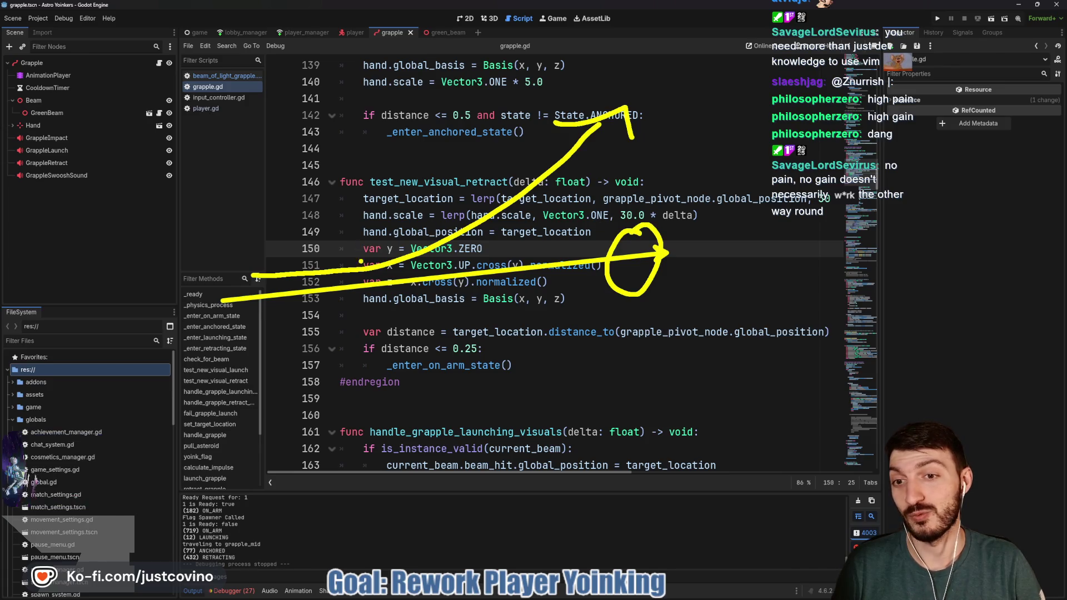
{"action": "mouse_move", "coordinate": [375, 248]}
{"action": "left_mouse_down"}
{"action": "mouse_move", "coordinate": [353, 271]}
{"action": "mouse_move", "coordinate": [396, 242]}
{"action": "mouse_move", "coordinate": [366, 245]}
{"action": "left_mouse_up"}
{"action": "left_click_drag", "start_coordinate": [328, 171], "coordinate": [371, 240]}
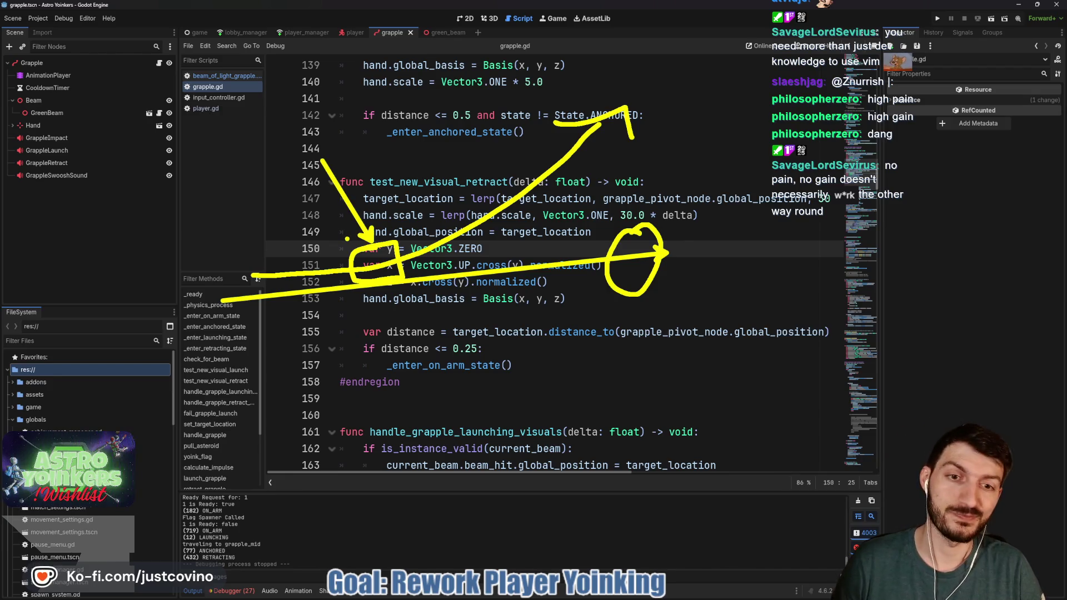
{"action": "key", "text": "Escape"}
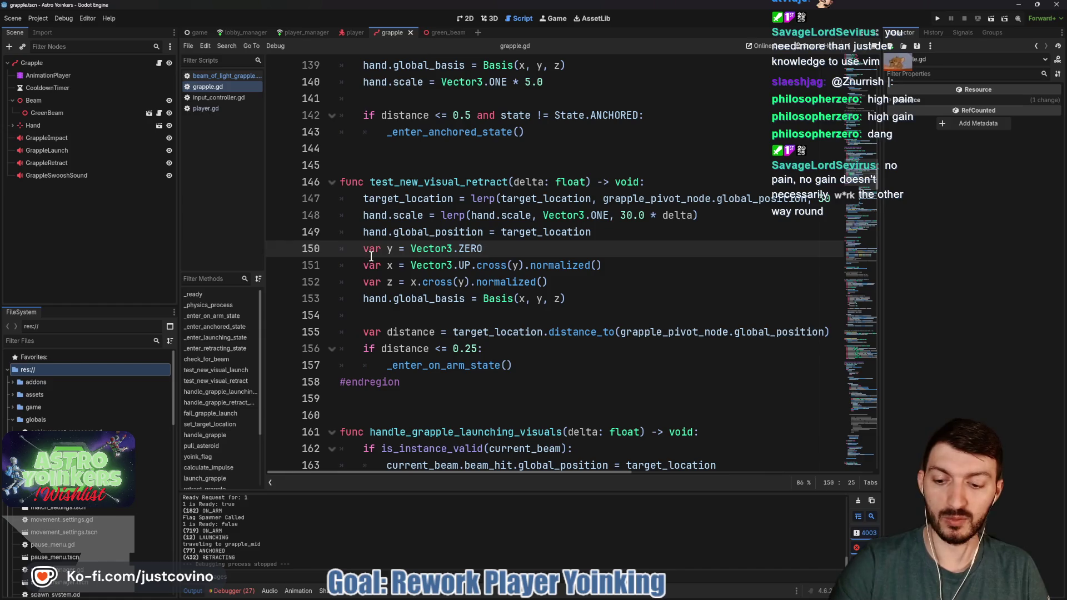
{"action": "left_click", "coordinate": [483, 348]}
{"action": "key", "text": "shift+Home"}
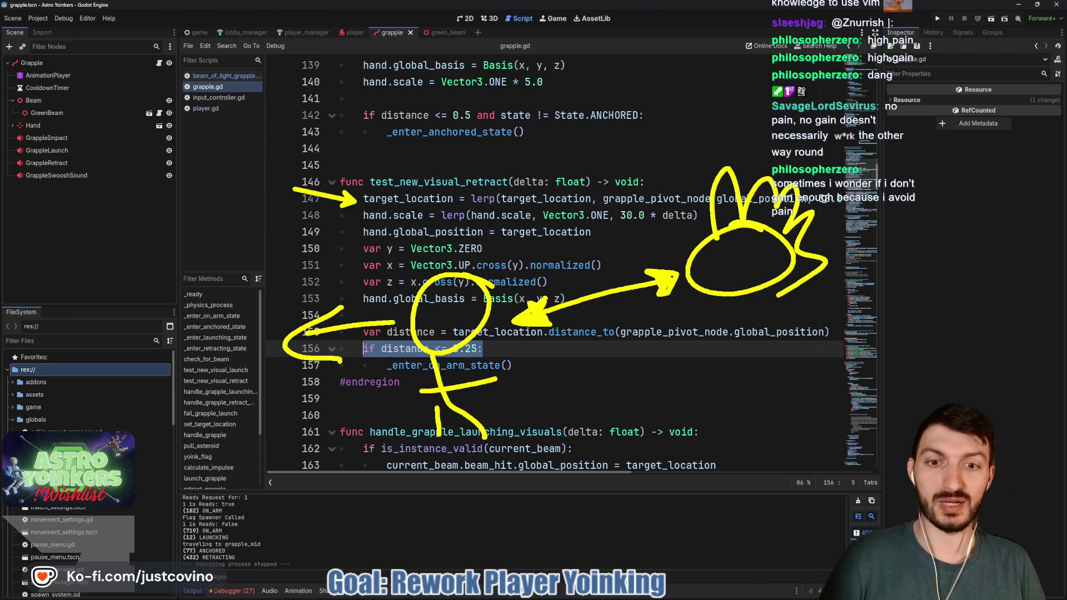
{"action": "key", "text": "Escape"}
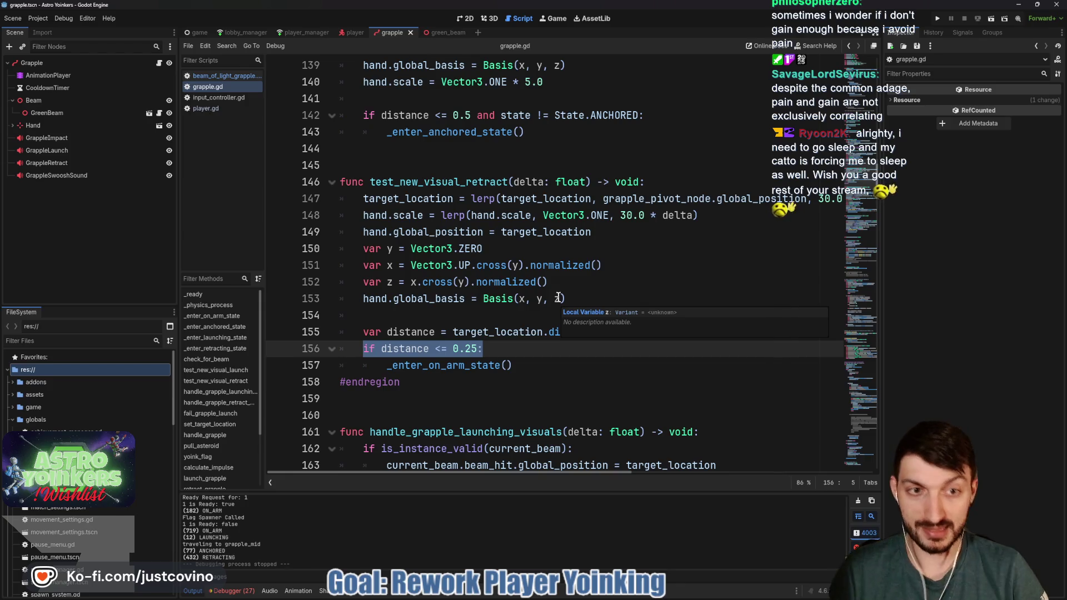
{"action": "left_click", "coordinate": [580, 253]}
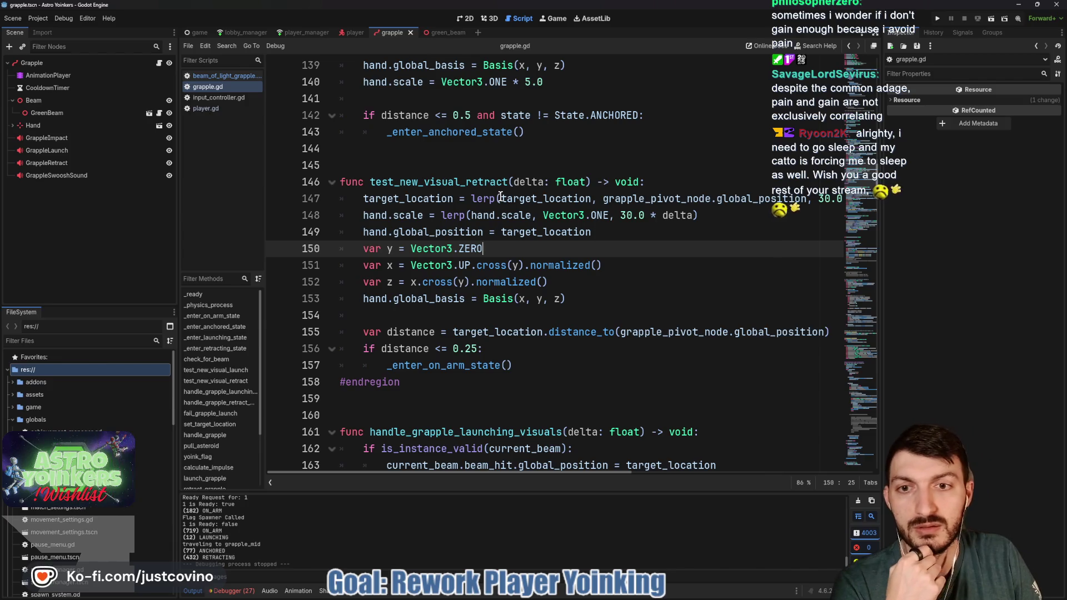
Step: Strip global_ from the pivot and hand positions, wrap line 149's target_location in to_local(), and save
{"action": "left_click_drag", "start_coordinate": [500, 198], "coordinate": [594, 203]}
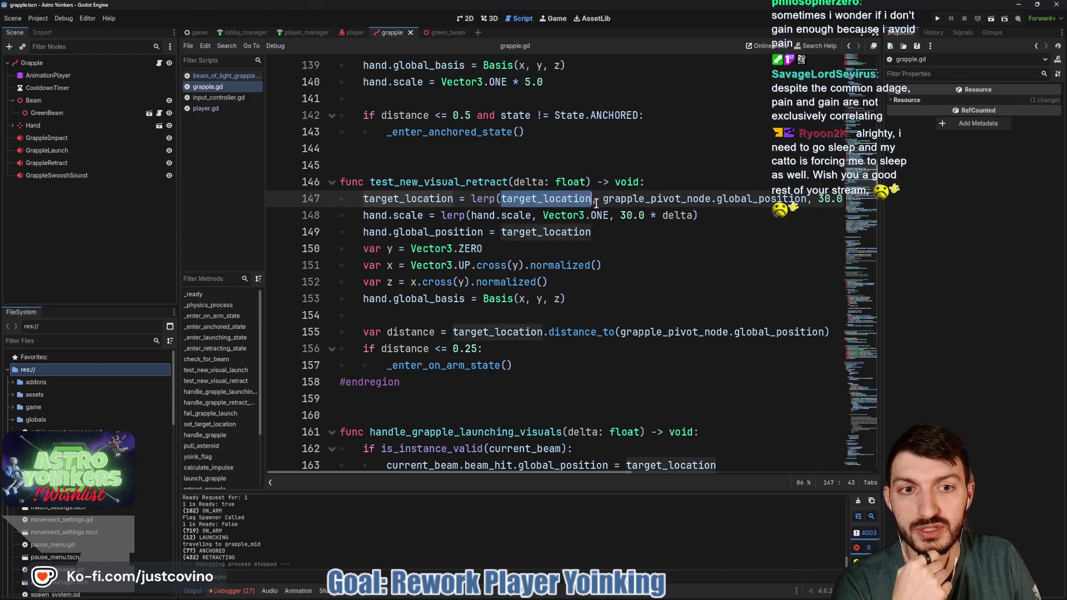
{"action": "left_click_drag", "start_coordinate": [757, 201], "coordinate": [717, 201]}
{"action": "key", "text": "BackSpace"}
{"action": "scroll", "coordinate": [717, 214], "scroll_direction": "right", "scroll_amount": 3}
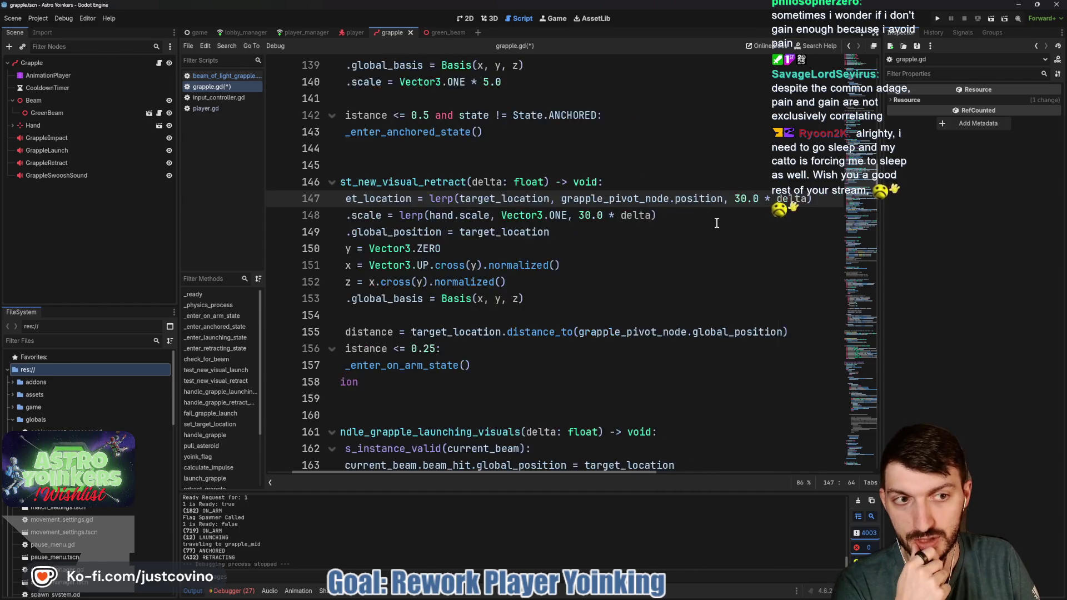
{"action": "scroll", "coordinate": [714, 227], "scroll_direction": "left", "scroll_amount": 3}
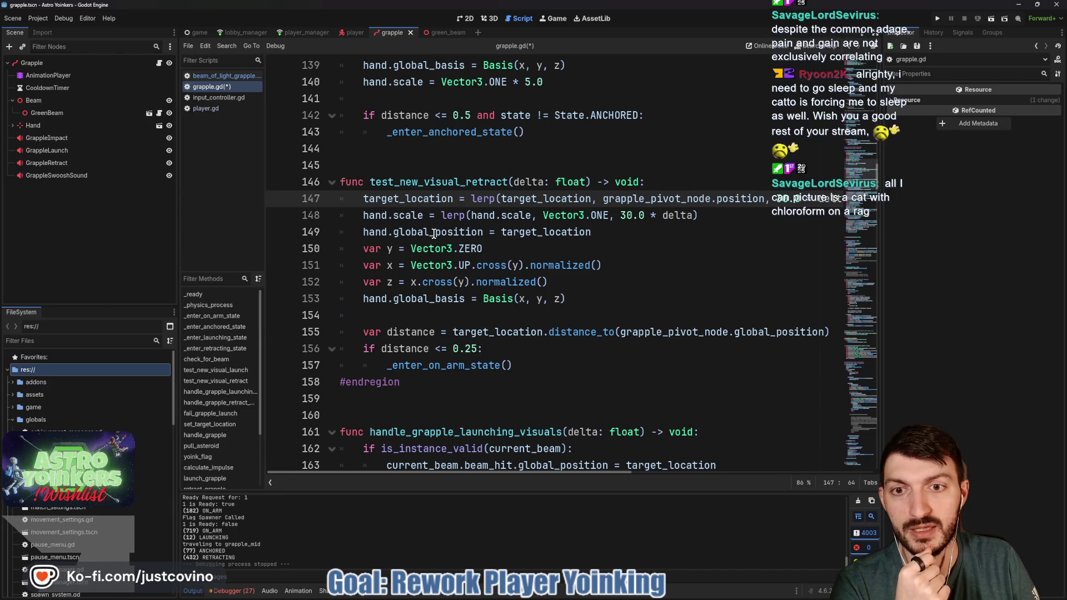
{"action": "left_click_drag", "start_coordinate": [435, 232], "coordinate": [393, 232]}
{"action": "key", "text": "BackSpace"}
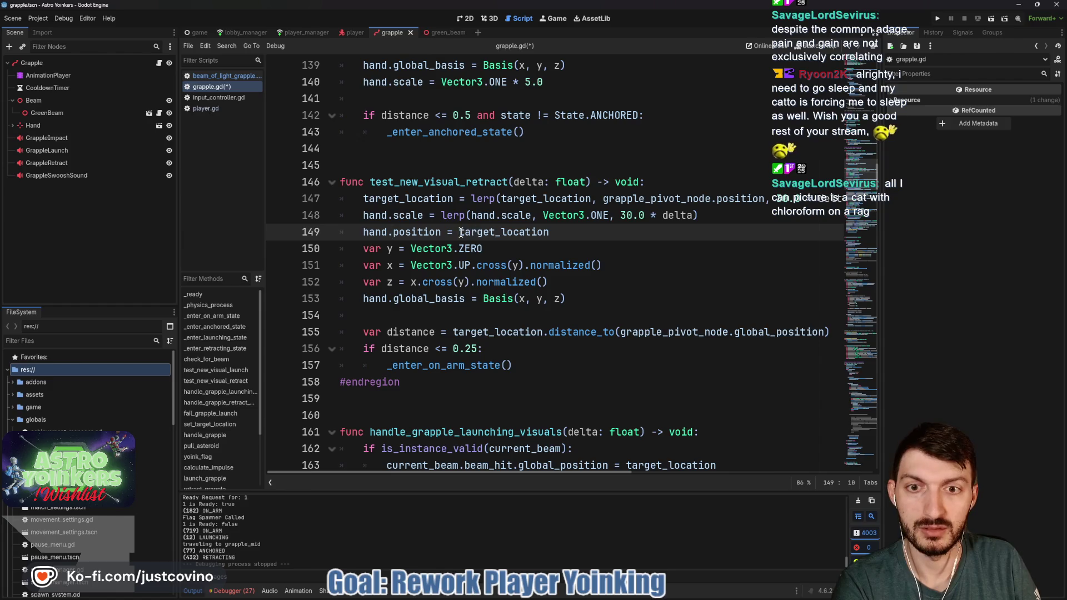
{"action": "left_click_drag", "start_coordinate": [460, 232], "coordinate": [549, 231]}
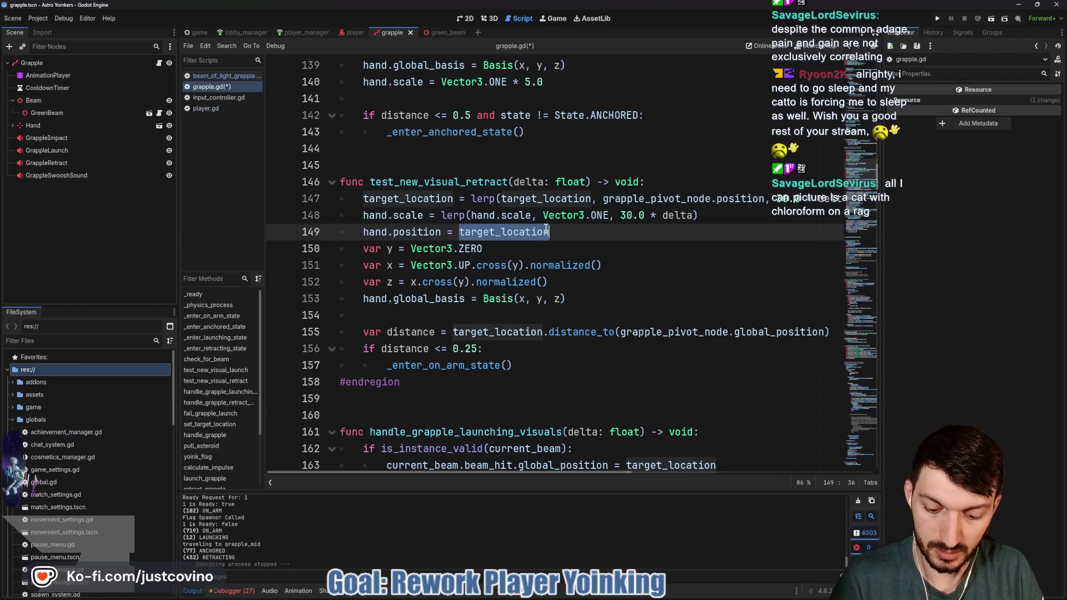
{"action": "type", "text": "("}
{"action": "left_click", "coordinate": [462, 231]}
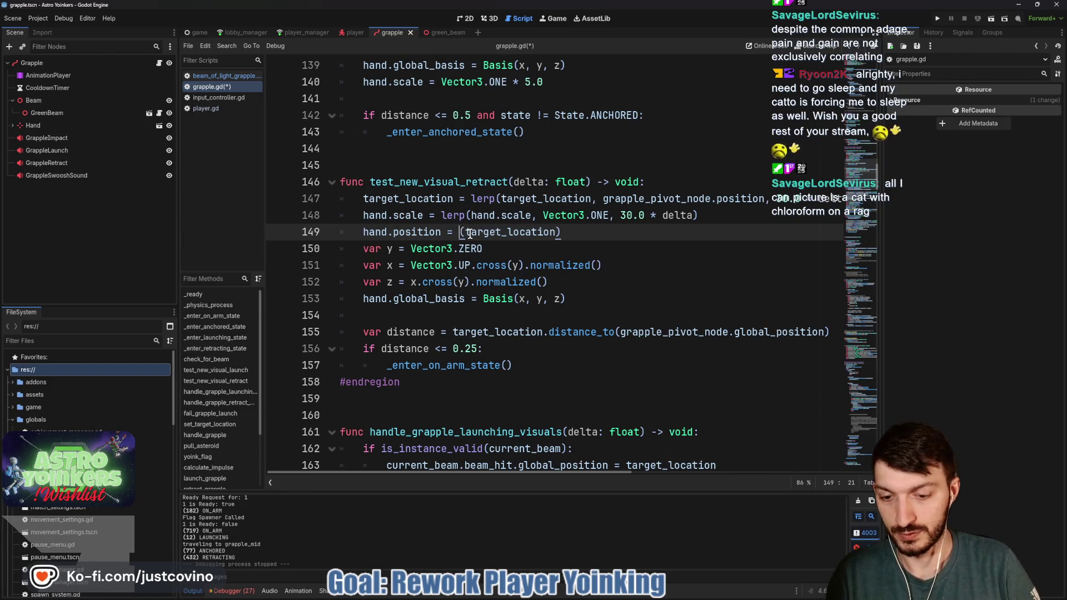
{"action": "type", "text": "to_local"}
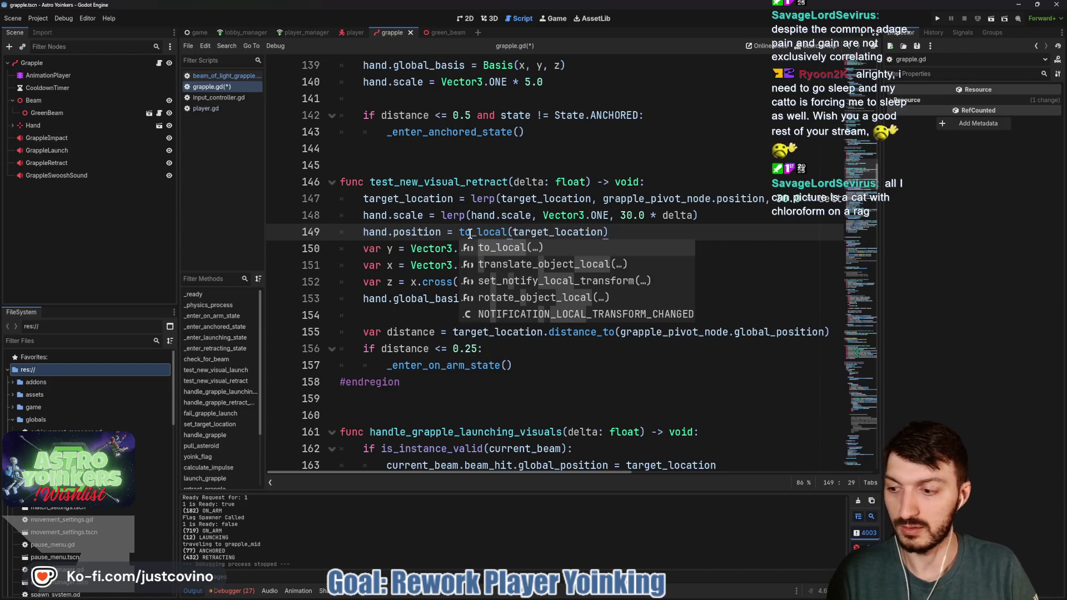
{"action": "left_click", "coordinate": [693, 233]}
{"action": "key", "text": "ctrl+s"}
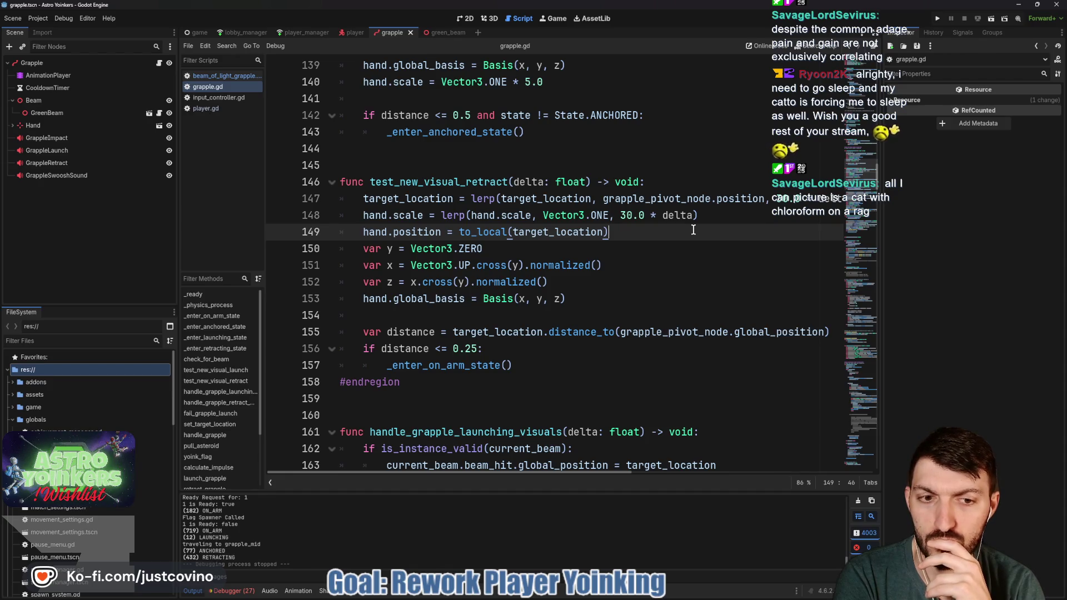
Step: Make line 155 compare grapple_pivot_node.position with to_local(target_location), save, and run the project
{"action": "left_click_drag", "start_coordinate": [782, 333], "coordinate": [734, 333]}
{"action": "key", "text": "BackSpace"}
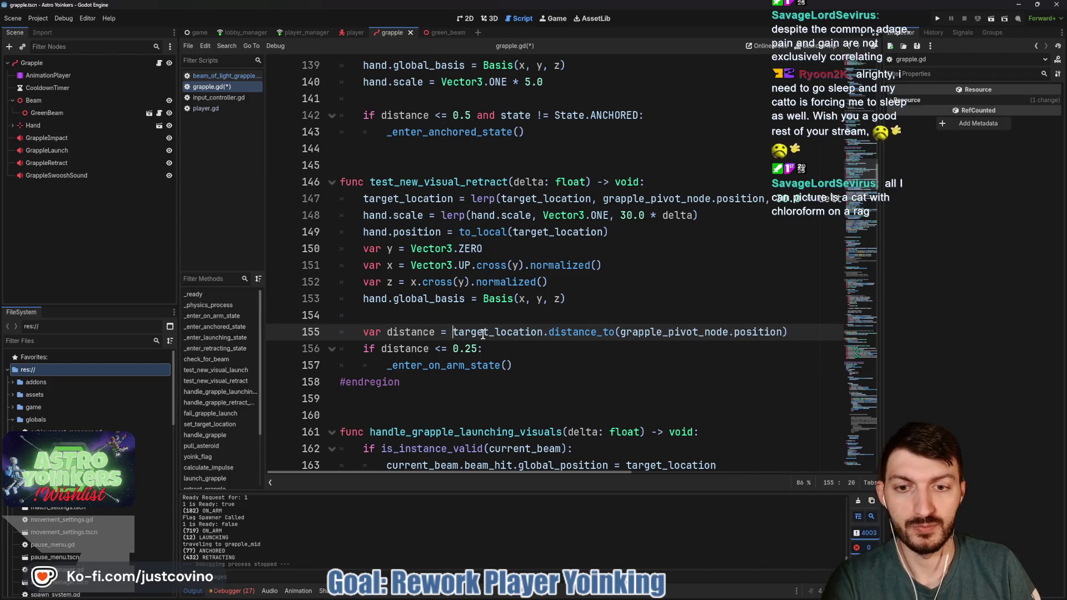
{"action": "type", "text": "to_loca"}
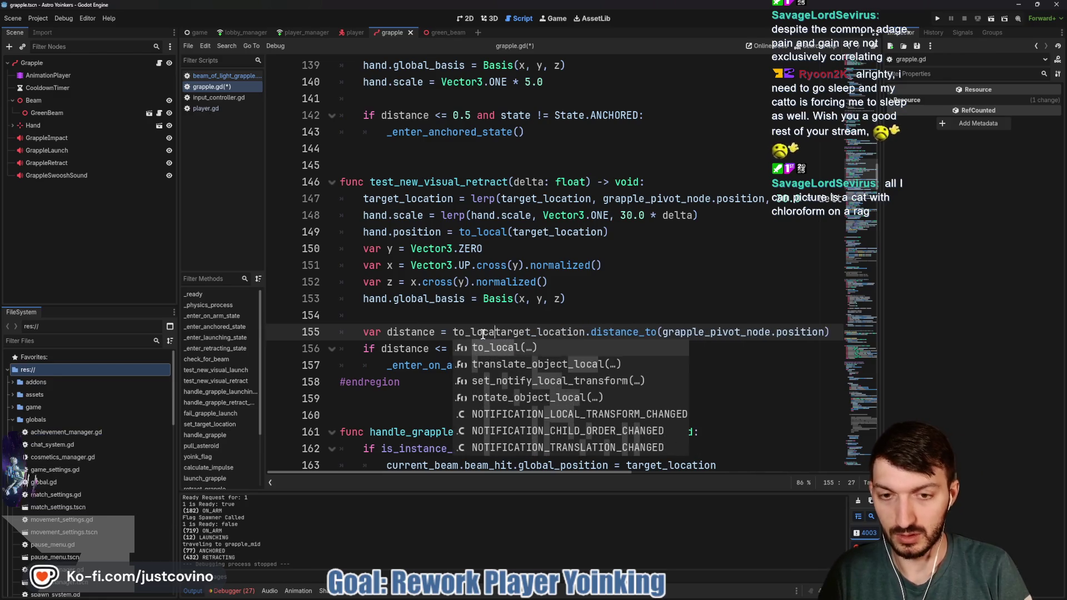
{"action": "type", "text": "l"}
{"action": "key", "text": "Return"}
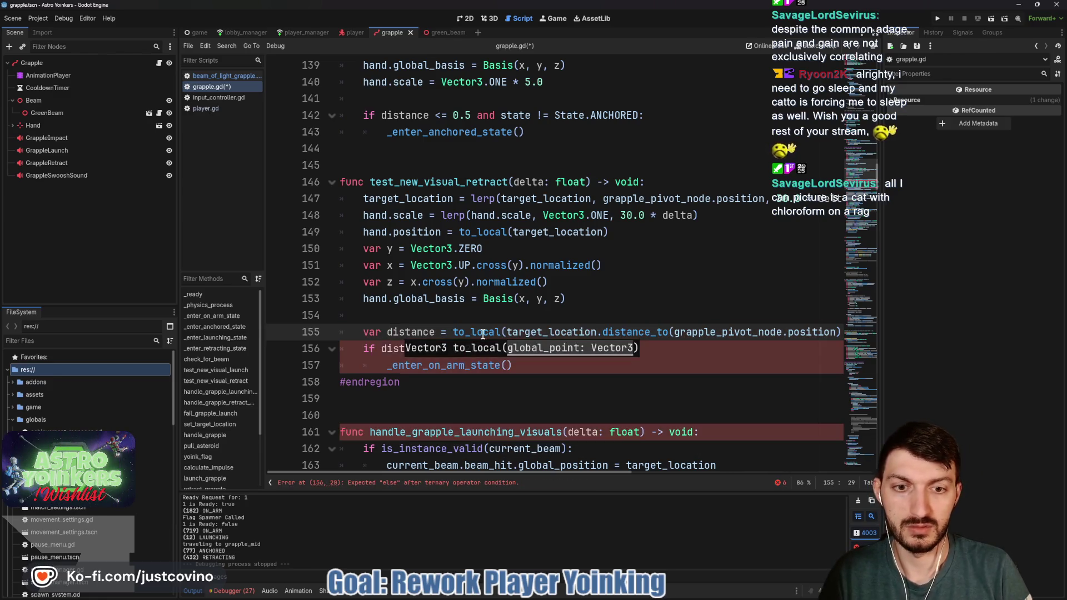
{"action": "left_click", "coordinate": [595, 333]}
{"action": "type", "text": ")"}
{"action": "key", "text": "Down"}
{"action": "key", "text": "ctrl+s"}
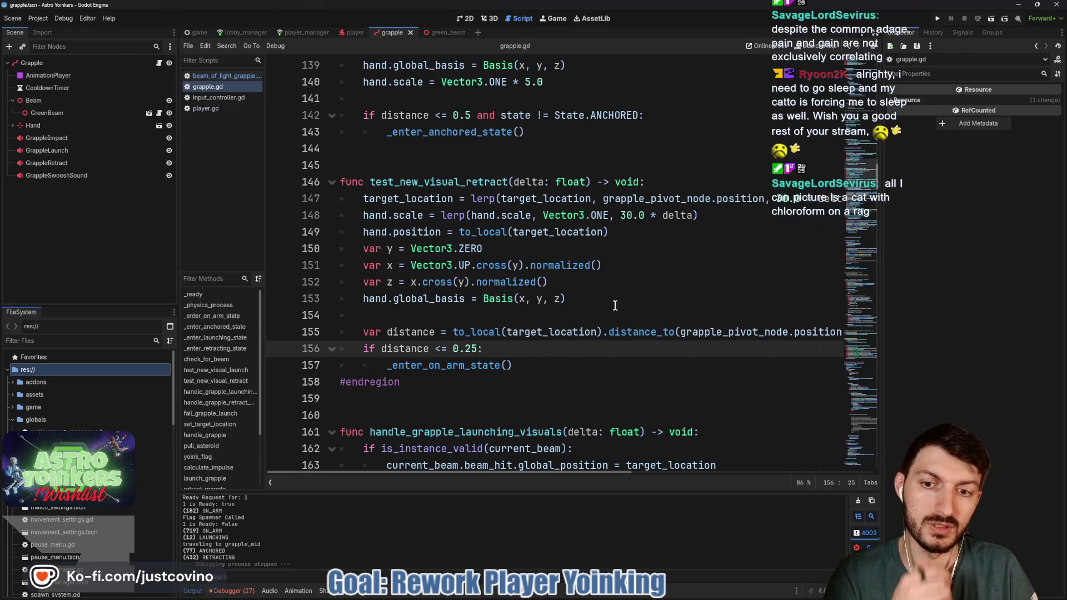
{"action": "left_click", "coordinate": [934, 18]}
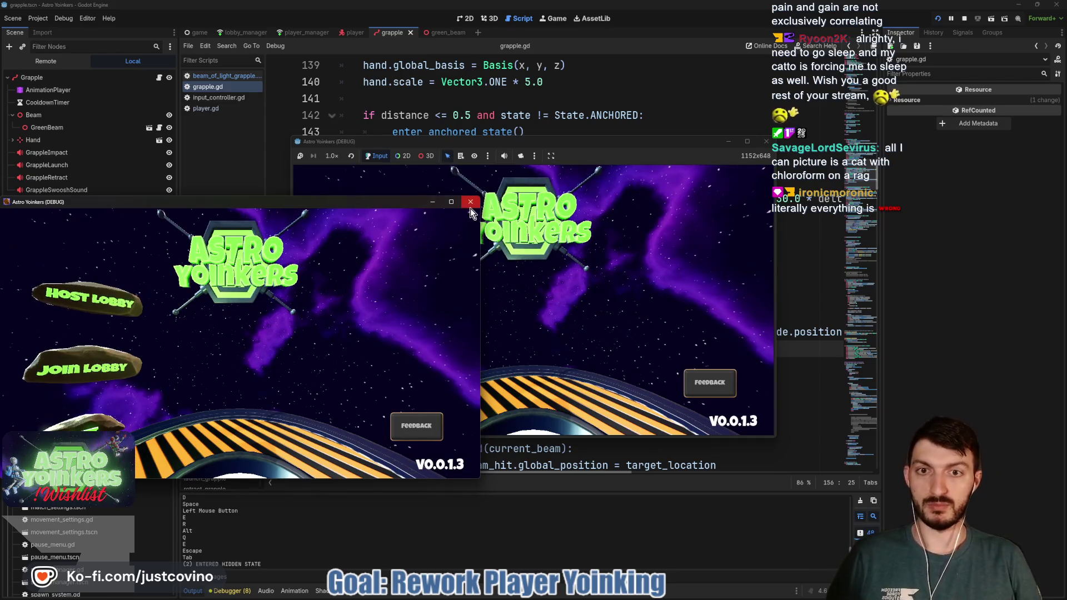
Step: Close the second game window, host a private lobby, fire the grapple once, then stop with F8
{"action": "left_click", "coordinate": [468, 205]}
{"action": "left_click", "coordinate": [375, 239]}
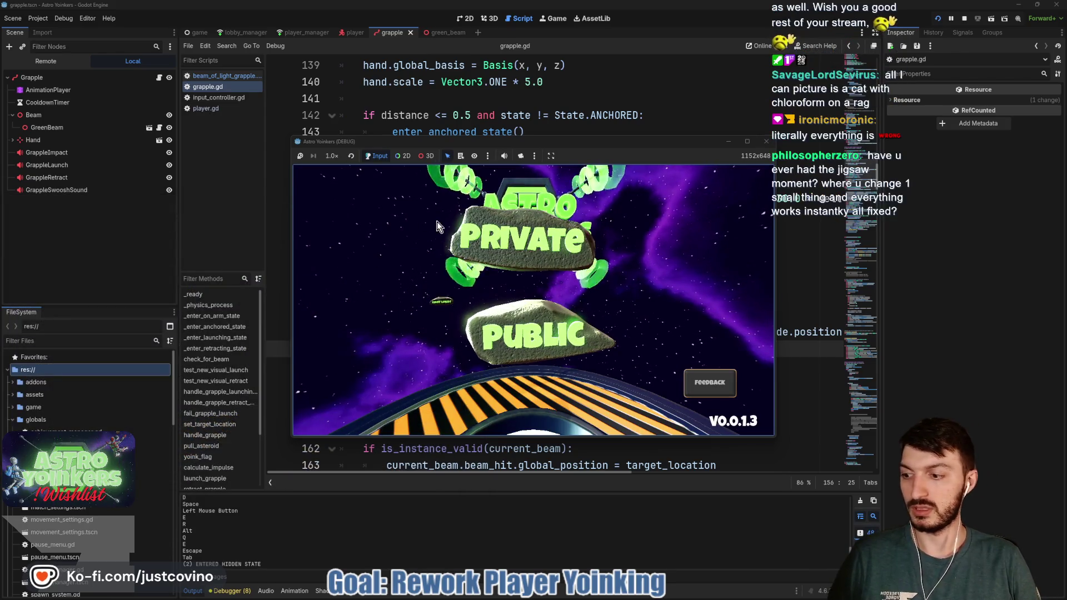
{"action": "left_click", "coordinate": [528, 232]}
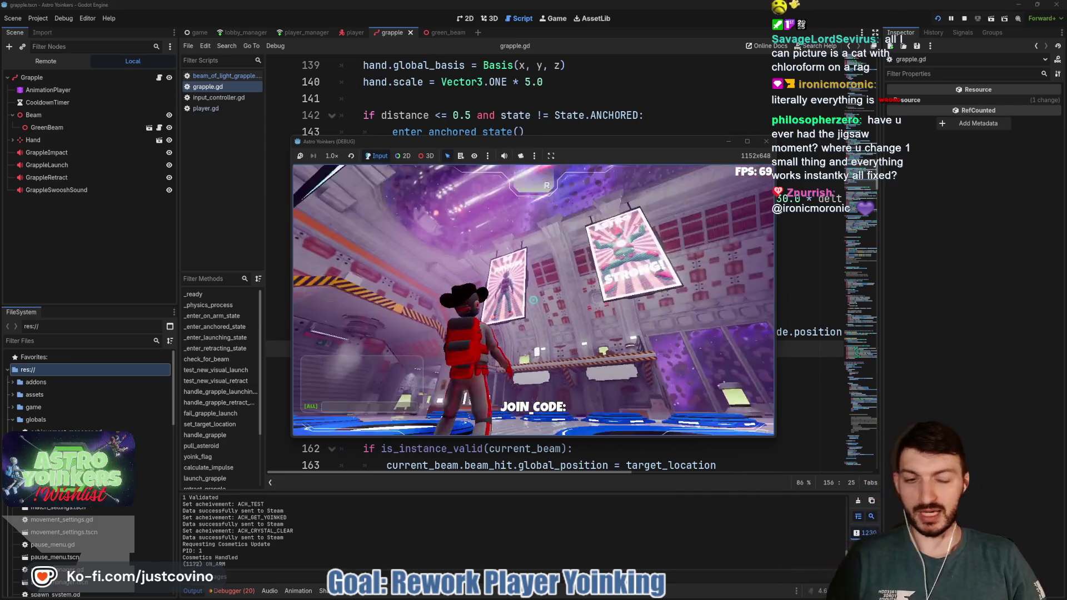
{"action": "left_click", "coordinate": [532, 300]}
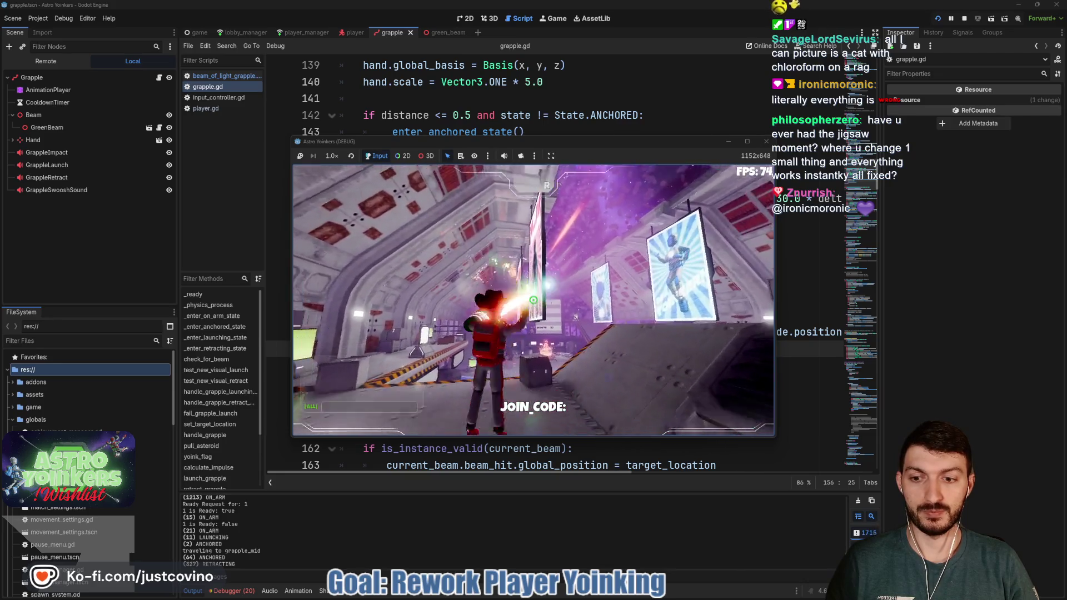
{"action": "key", "text": "F8"}
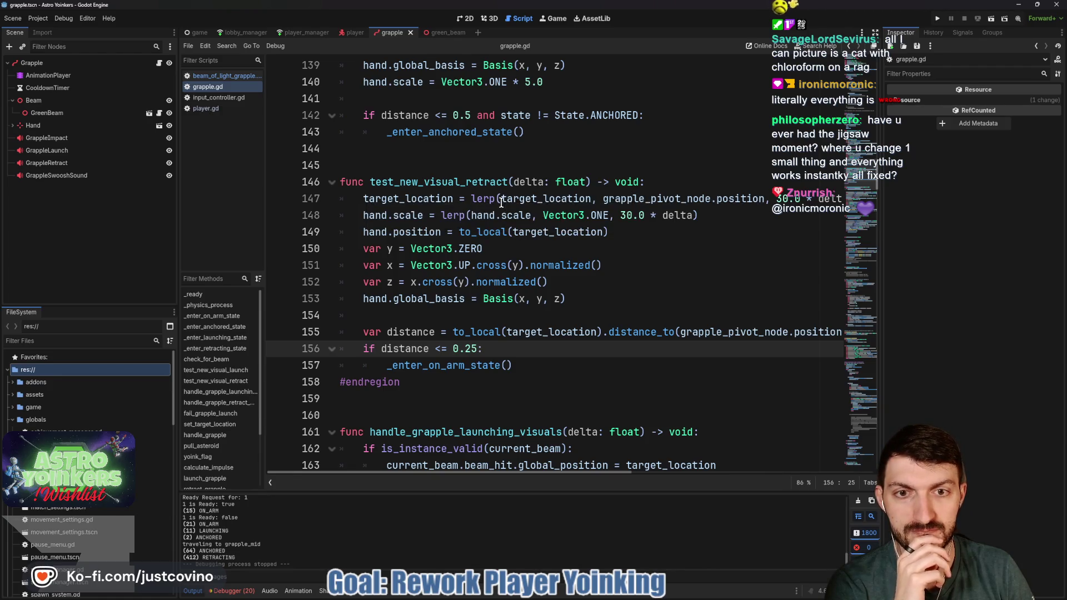
Step: Wrap line 147's lerp target_location in to_local(), then remove that wrapper again
{"action": "left_click", "coordinate": [502, 199]}
{"action": "left_click_drag", "start_coordinate": [501, 198], "coordinate": [591, 199]}
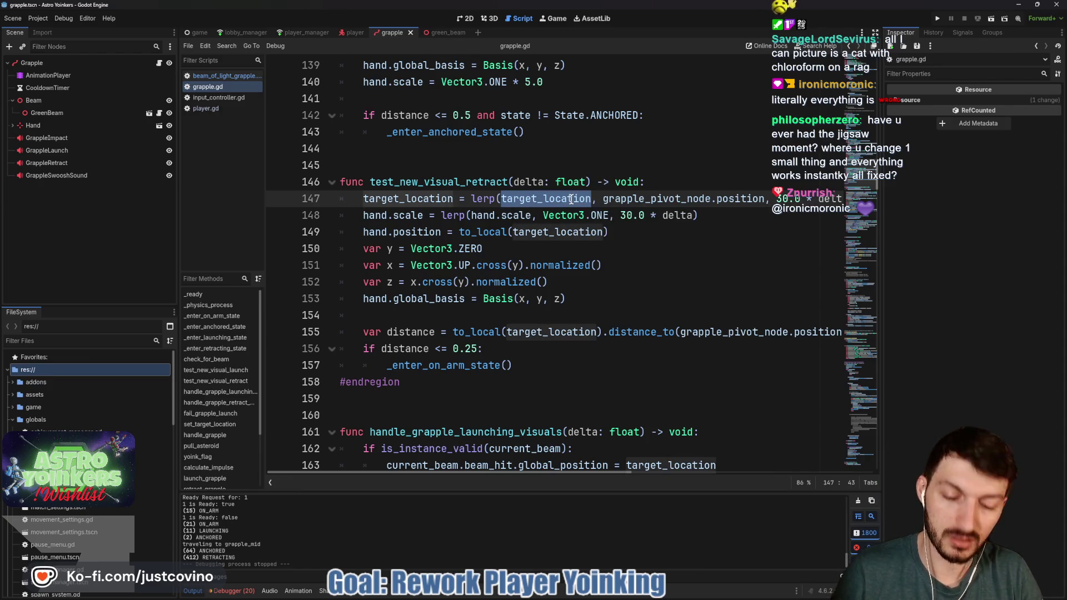
{"action": "type", "text": "("}
{"action": "left_click", "coordinate": [502, 198]}
{"action": "type", "text": "to_local(t"}
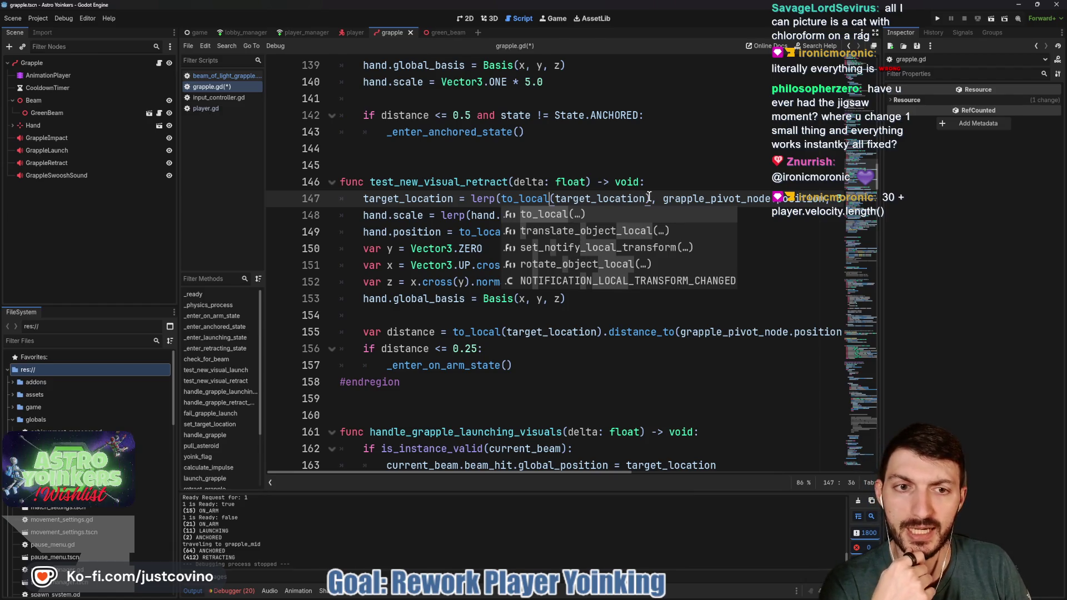
{"action": "left_click_drag", "start_coordinate": [649, 198], "coordinate": [499, 198]}
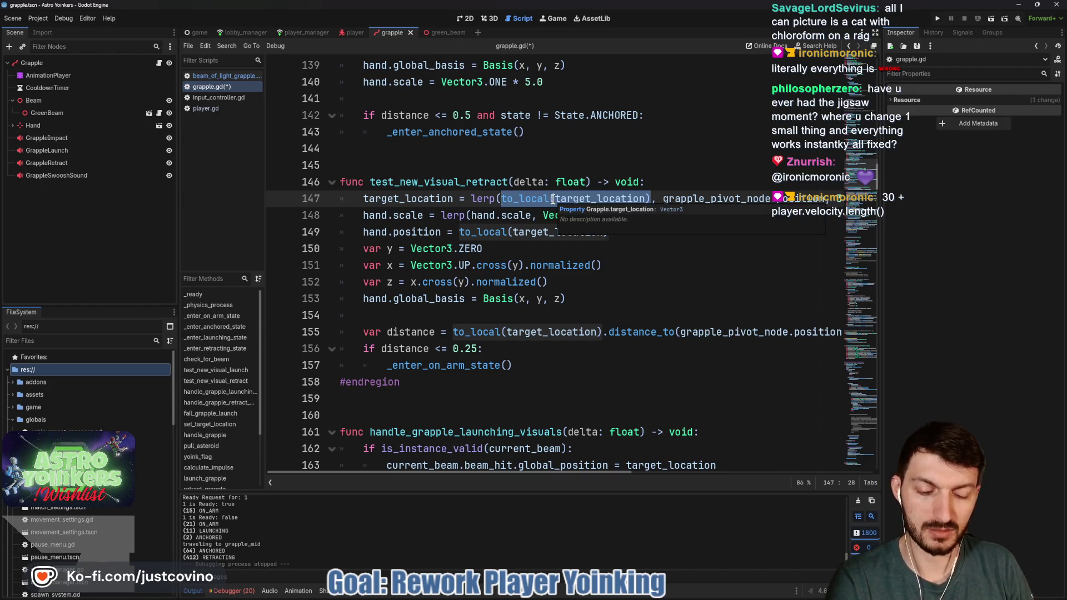
{"action": "left_click", "coordinate": [553, 198]}
{"action": "key", "text": "Delete"}
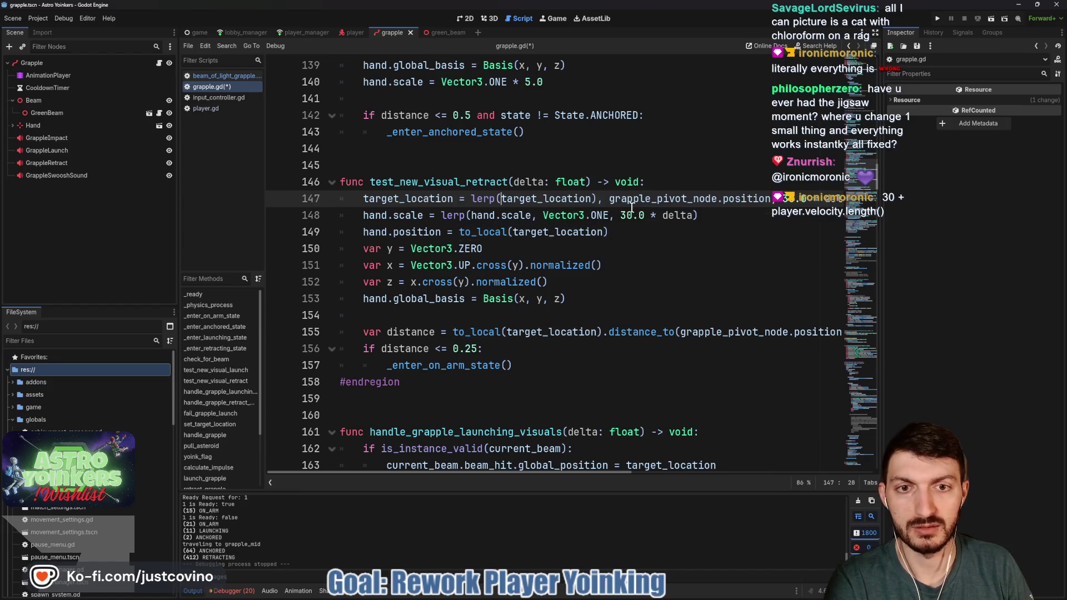
{"action": "key", "text": "ctrl+Right"}
{"action": "key", "text": "Delete"}
Step: Delete the to_local( prefix from lines 149 and 155 at once using Ctrl+D
{"action": "double_click", "coordinate": [492, 233]}
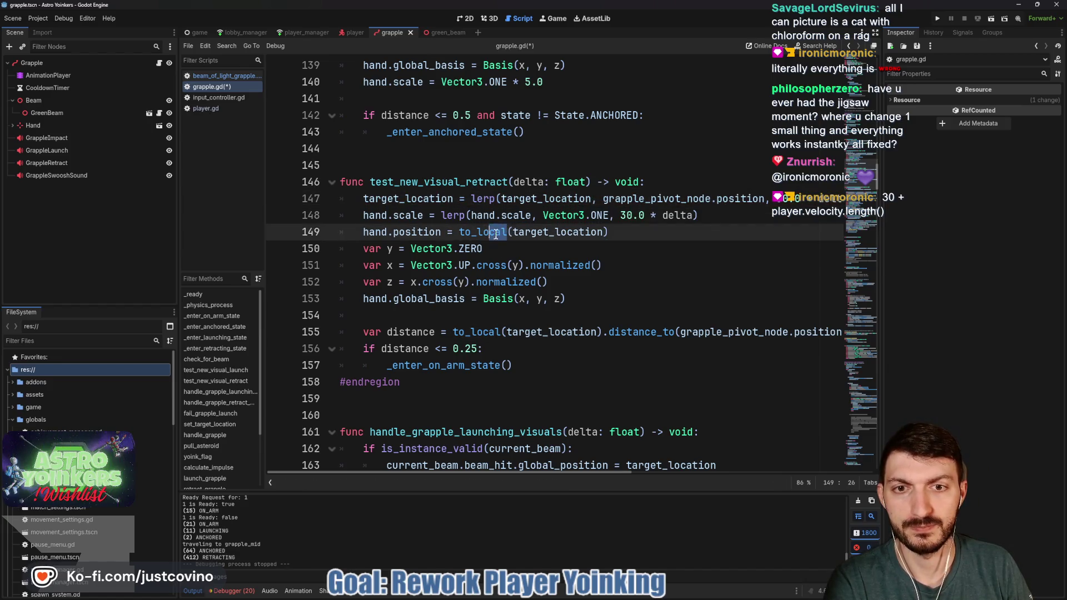
{"action": "key", "text": "ctrl+shift+Left"}
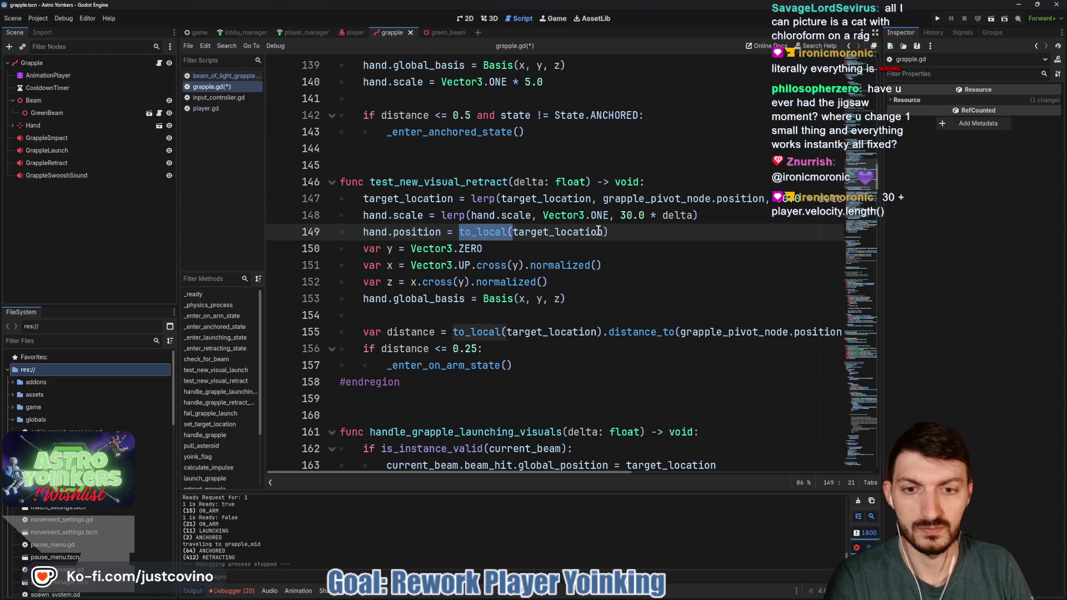
{"action": "key", "text": "ctrl+d"}
{"action": "key", "text": "Delete"}
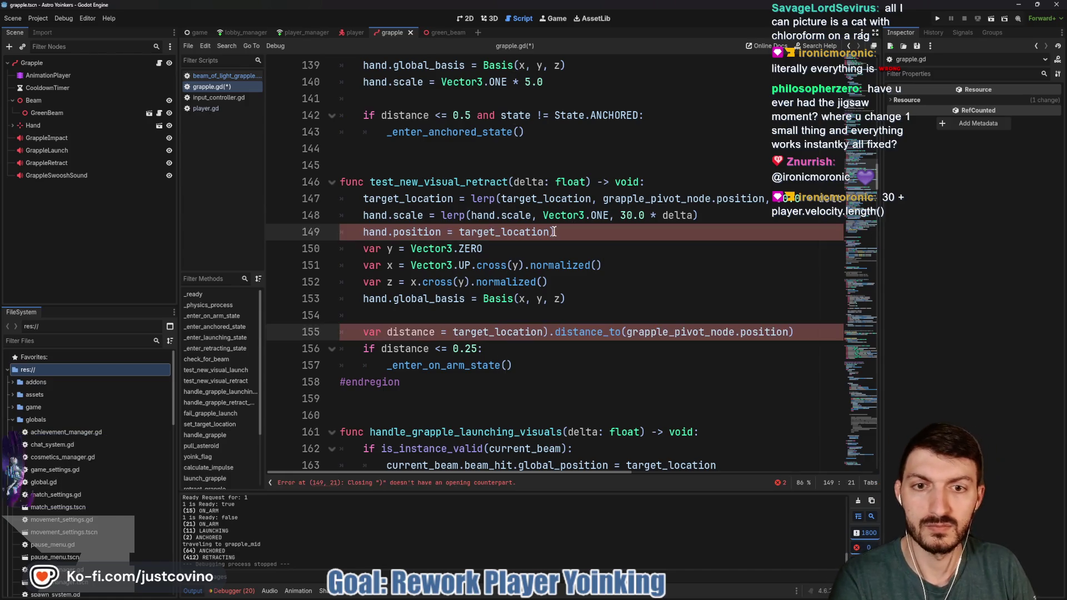
Step: Remove the stray parenthesis on line 155, switch its pivot to global_position, and save
{"action": "left_click", "coordinate": [552, 232]}
{"action": "left_click", "coordinate": [551, 332]}
{"action": "key", "text": "BackSpace"}
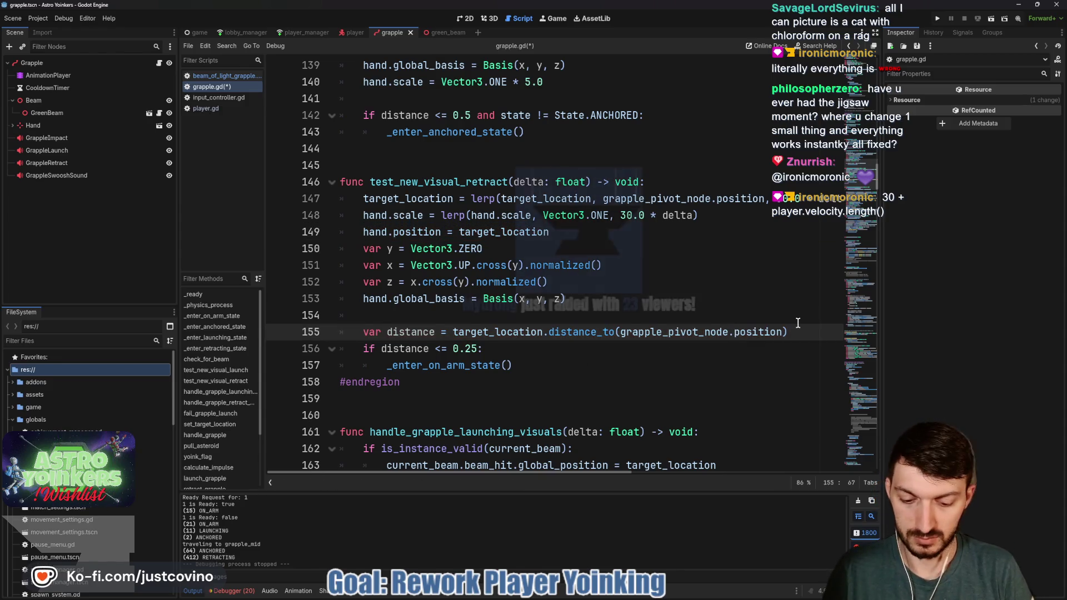
{"action": "type", "text": "glob"}
{"action": "type", "text": "al_"}
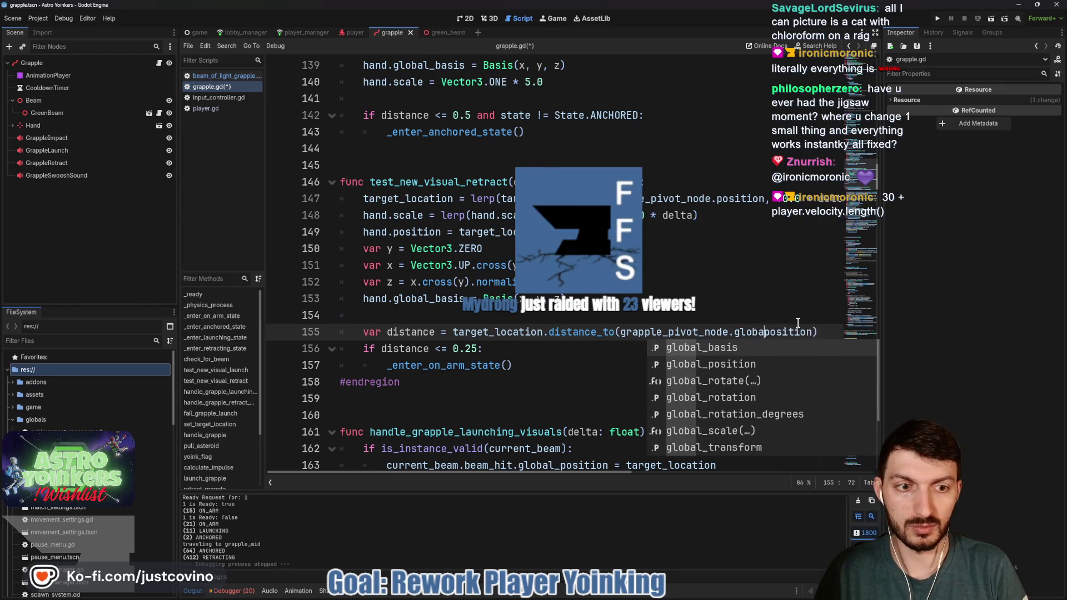
{"action": "left_click", "coordinate": [721, 311]}
{"action": "key", "text": "ctrl+s"}
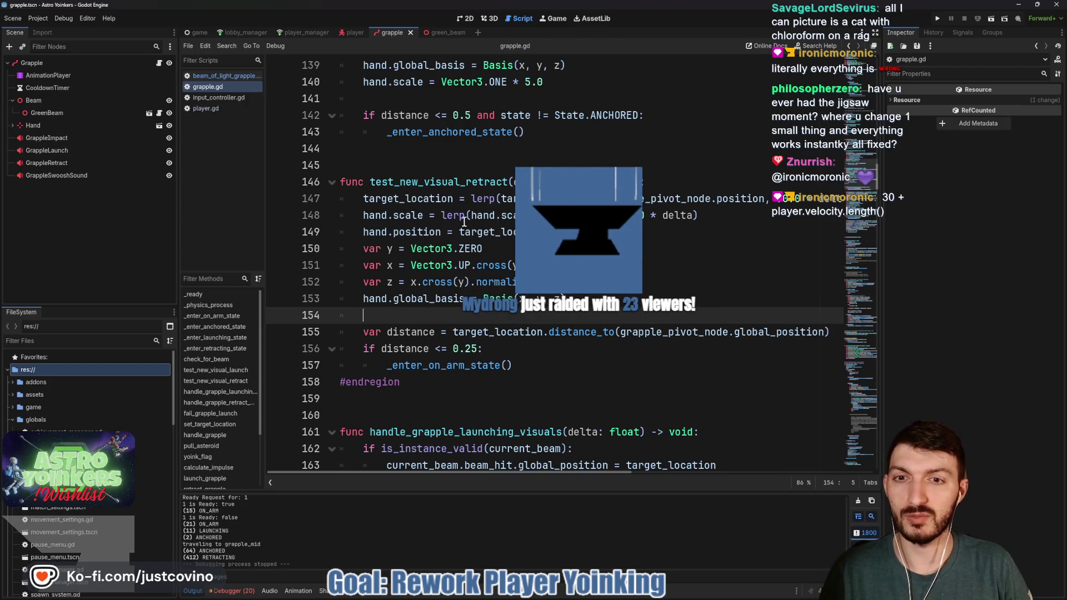
Step: Change the hand on line 149 to use global_position and save
{"action": "left_click", "coordinate": [393, 232]}
{"action": "type", "text": "global_"}
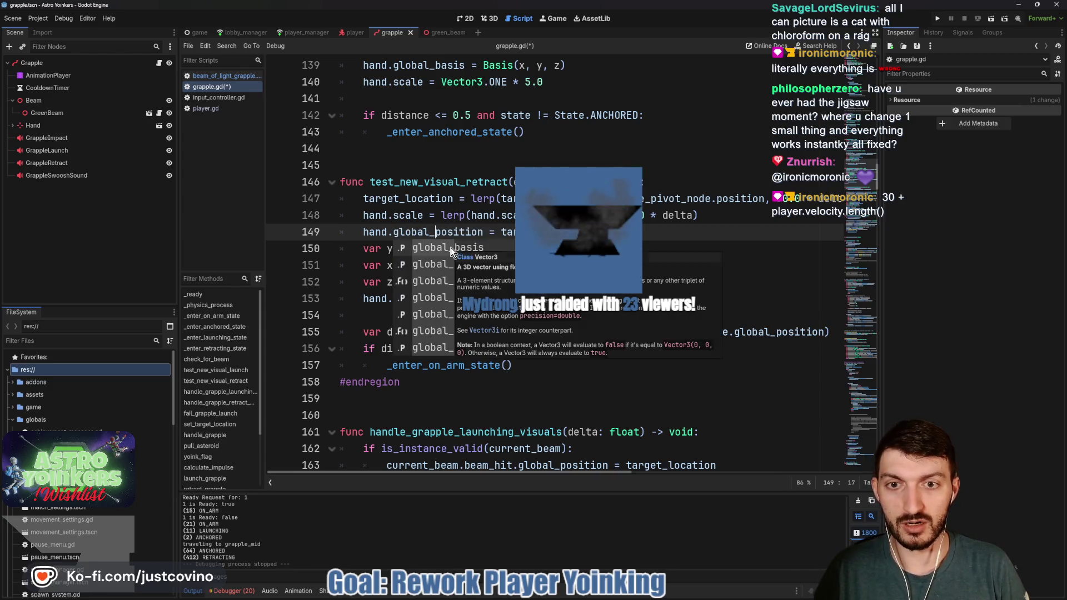
{"action": "key", "text": "Down"}
{"action": "key", "text": "Tab"}
{"action": "key", "text": "ctrl+s"}
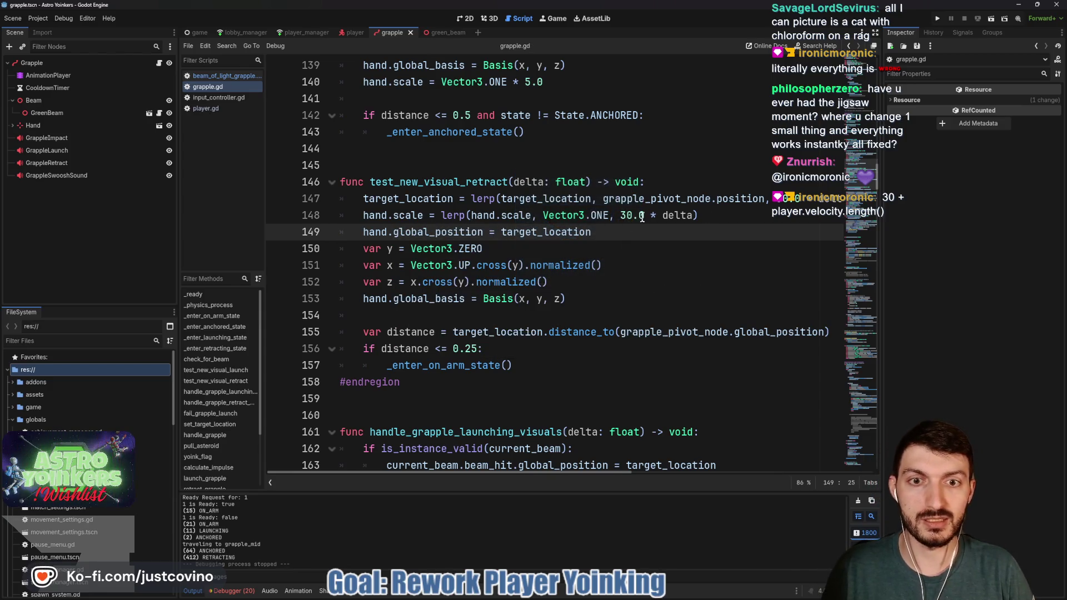
Step: Switch line 147's grapple pivot to global_position and save the script
{"action": "left_click", "coordinate": [716, 199]}
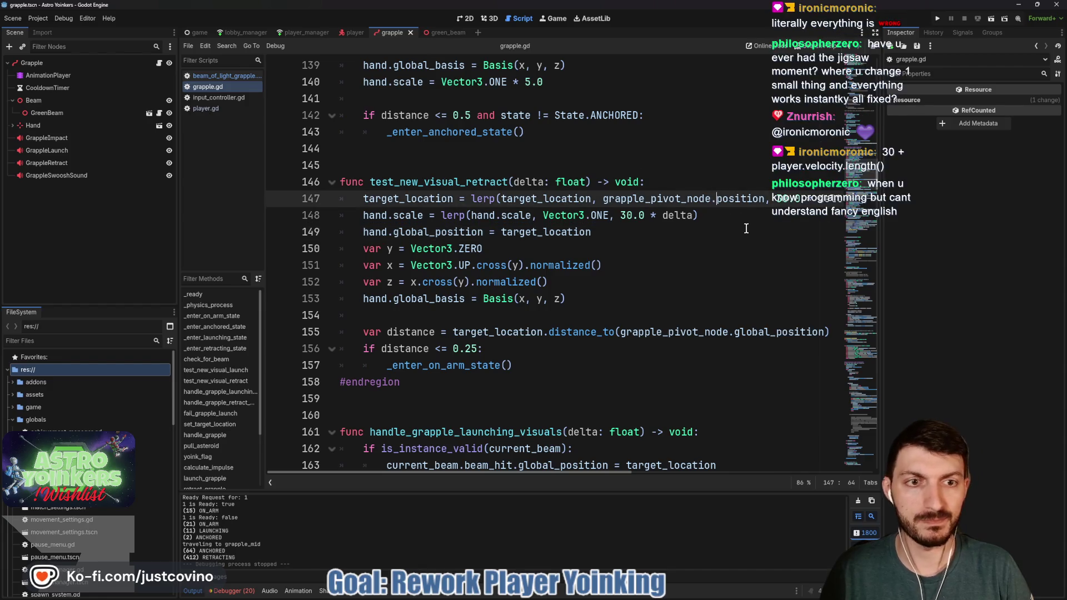
{"action": "type", "text": "global_"}
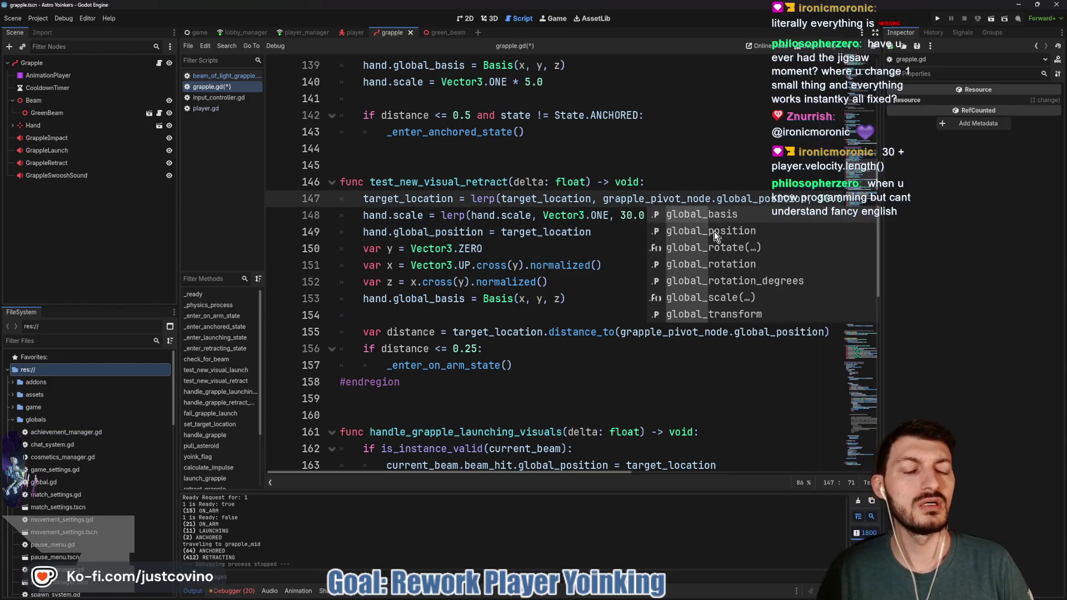
{"action": "left_click", "coordinate": [714, 230]}
{"action": "left_click", "coordinate": [597, 231]}
{"action": "key", "text": "ctrl+s"}
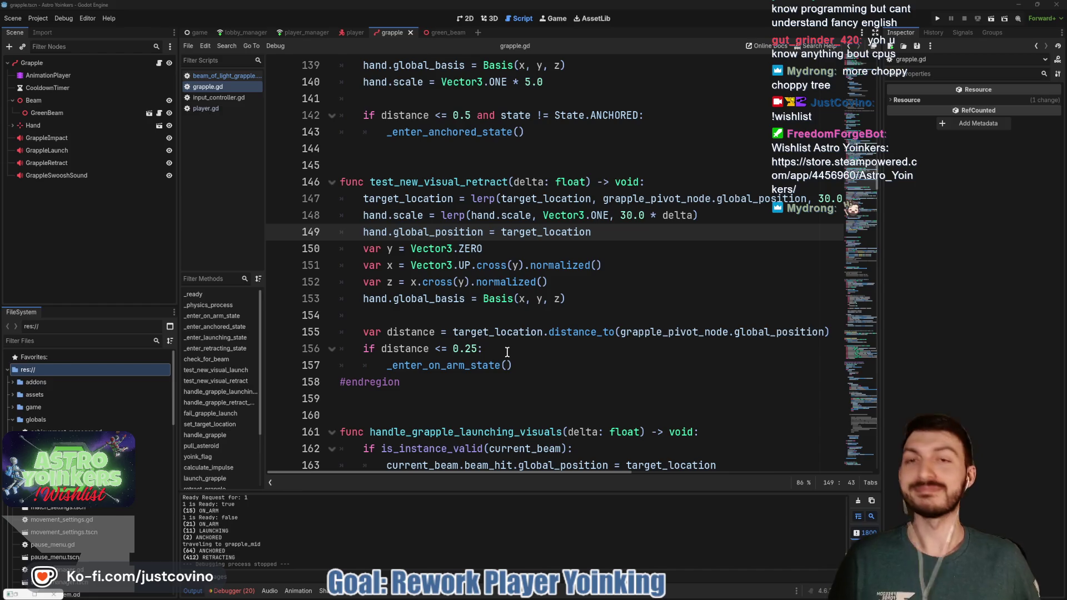
Step: Look over lines 150–153 of the edited retract function, then bring up Astro Yoinkers' Steam page
{"action": "scroll", "coordinate": [508, 352], "scroll_direction": "up", "scroll_amount": 5}
{"action": "scroll", "coordinate": [513, 305], "scroll_direction": "down", "scroll_amount": 4}
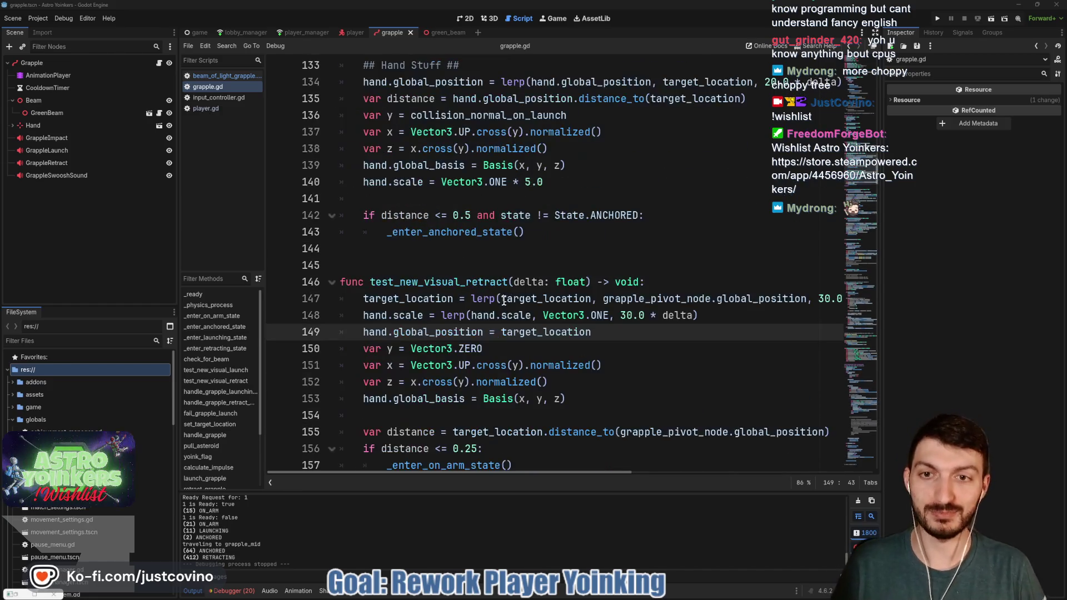
{"action": "left_click", "coordinate": [514, 300]}
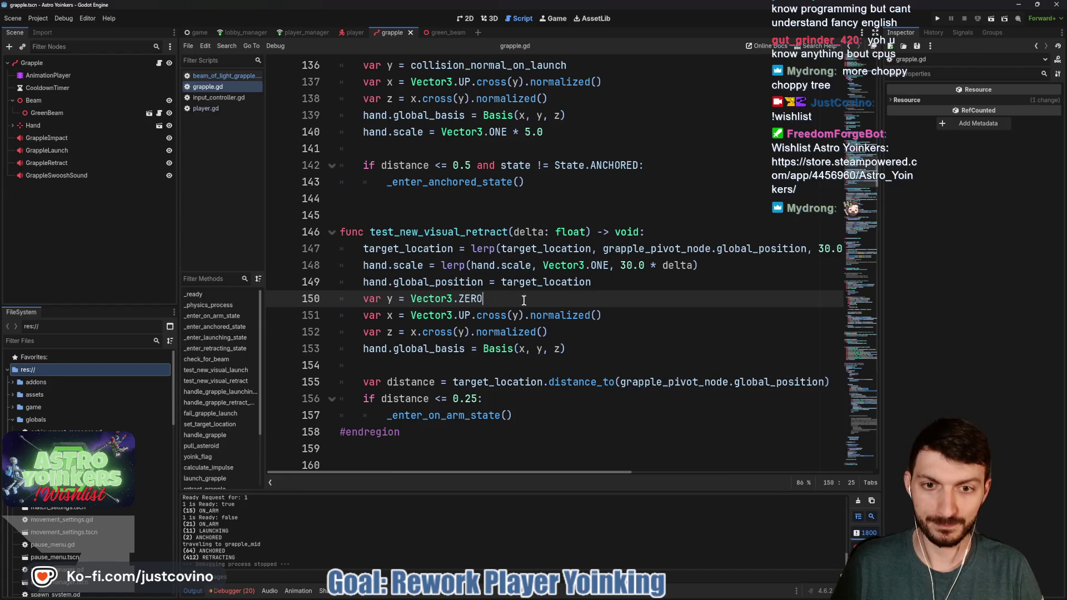
{"action": "scroll", "coordinate": [559, 303], "scroll_direction": "down", "scroll_amount": 1}
{"action": "left_click", "coordinate": [559, 300]}
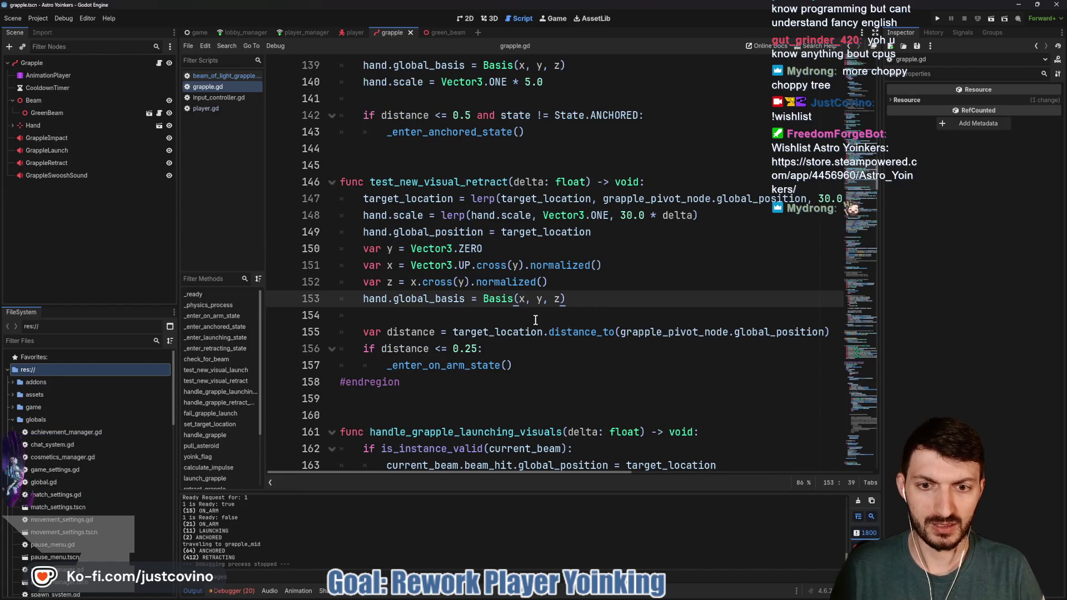
{"action": "scroll", "coordinate": [544, 301], "scroll_direction": "right", "scroll_amount": 3}
{"action": "mouse_move", "coordinate": [597, 596]}
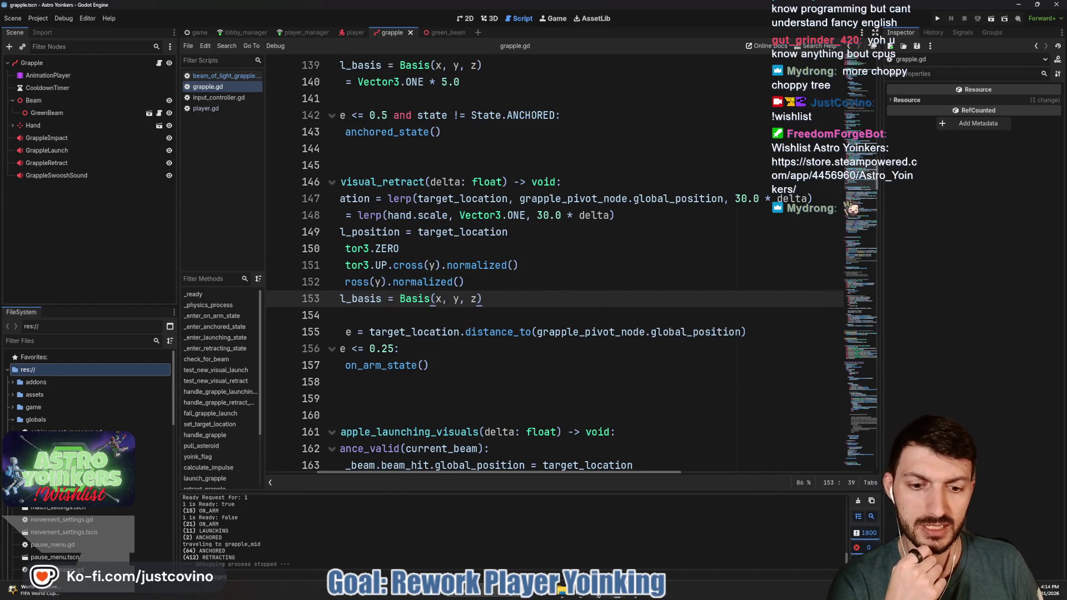
{"action": "left_click", "coordinate": [637, 596]}
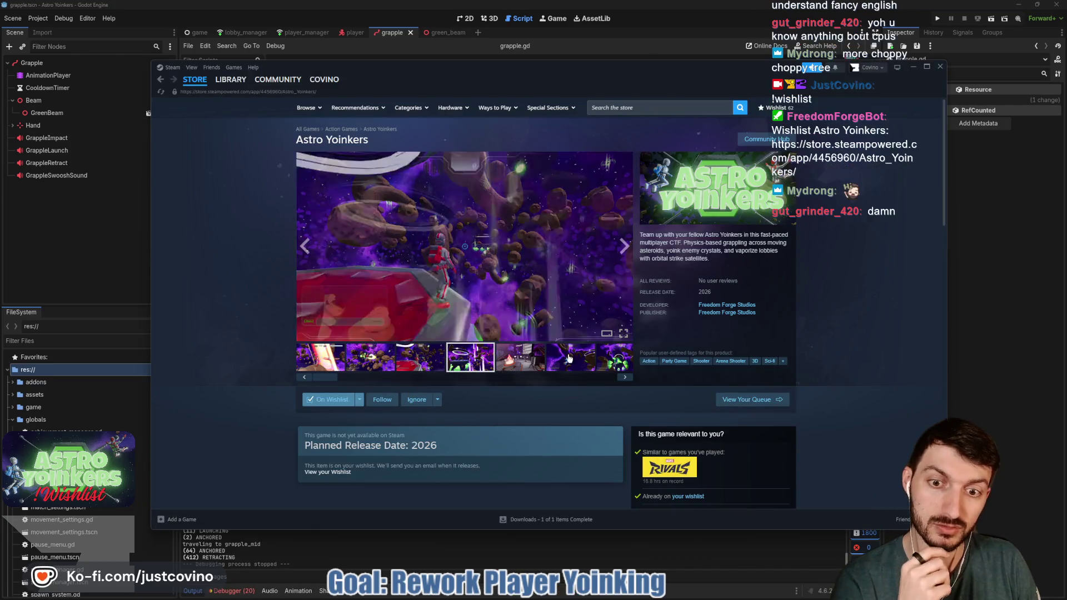
Step: Browse three screenshots on the Astro Yoinkers store page, then return to Godot's grapple.gd
{"action": "left_click", "coordinate": [501, 362]}
{"action": "left_click", "coordinate": [423, 361]}
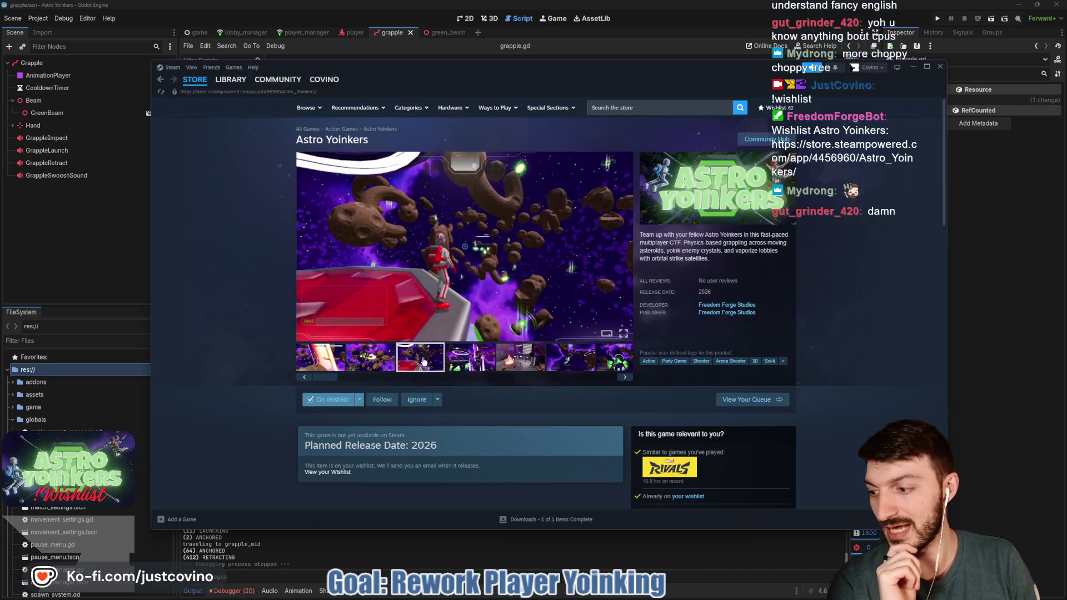
{"action": "left_click", "coordinate": [460, 362]}
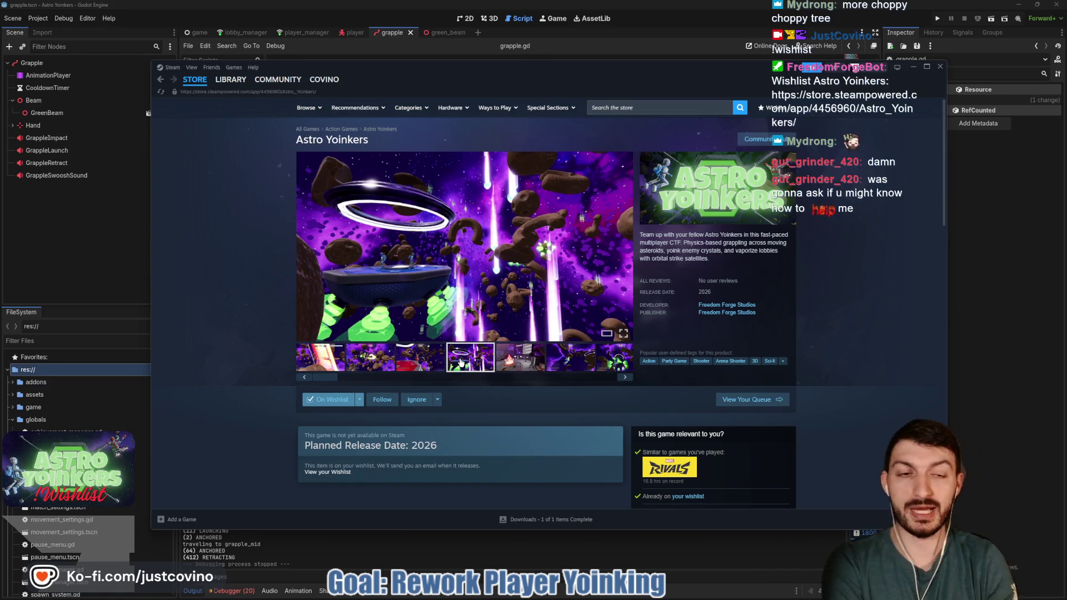
{"action": "left_click", "coordinate": [965, 300]}
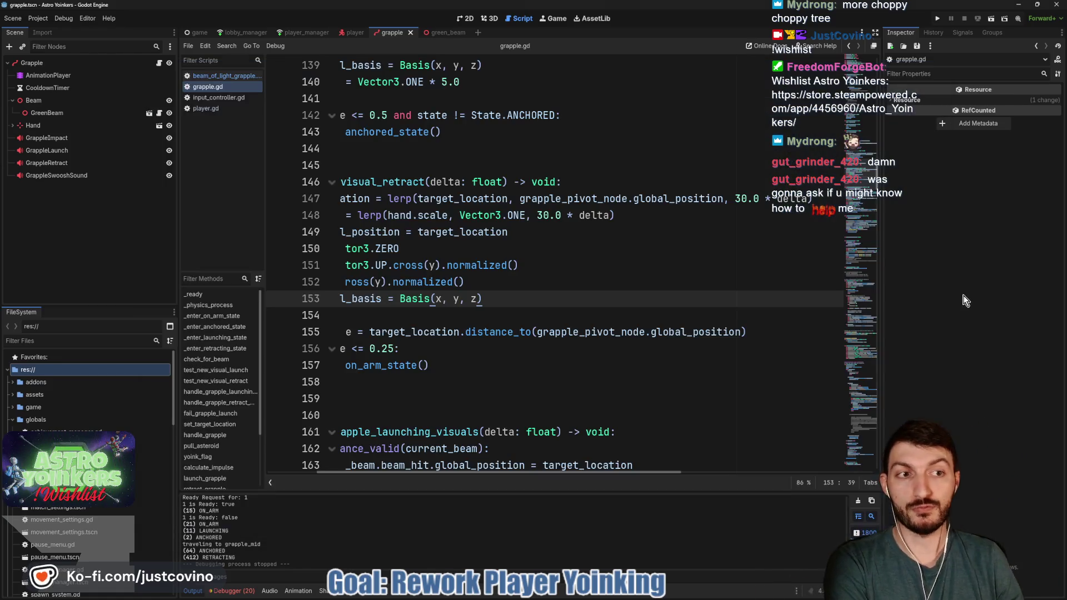
{"action": "left_click", "coordinate": [466, 316]}
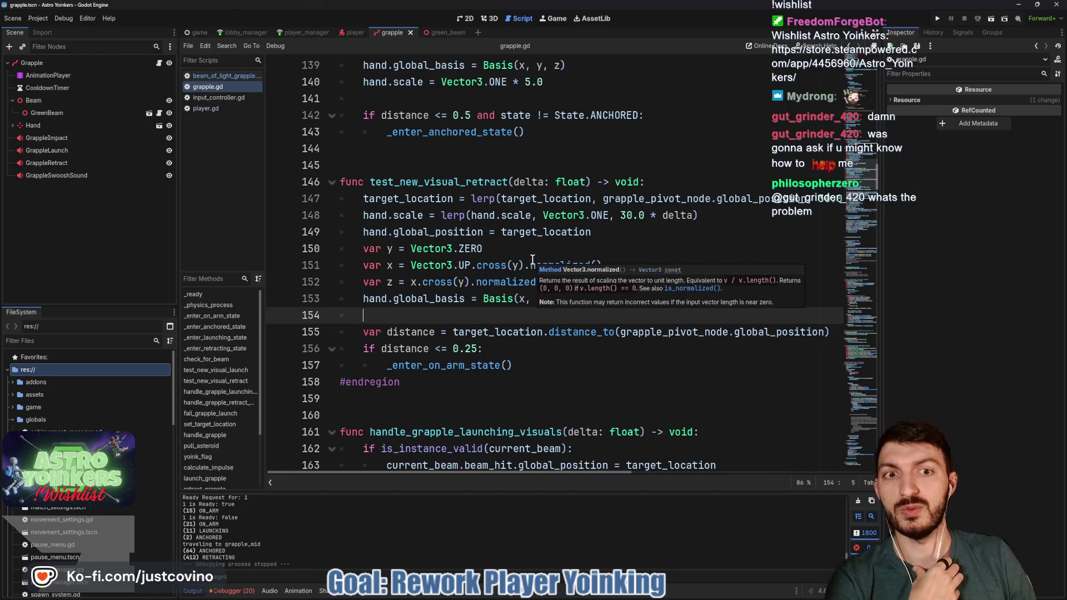
{"action": "scroll", "coordinate": [649, 257], "scroll_direction": "up", "scroll_amount": 2}
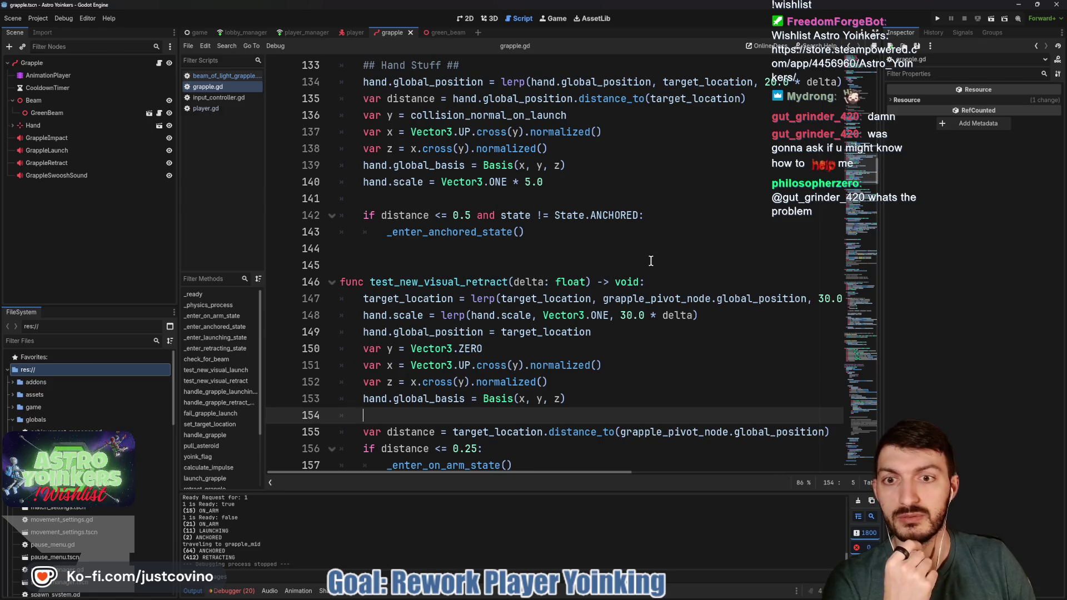
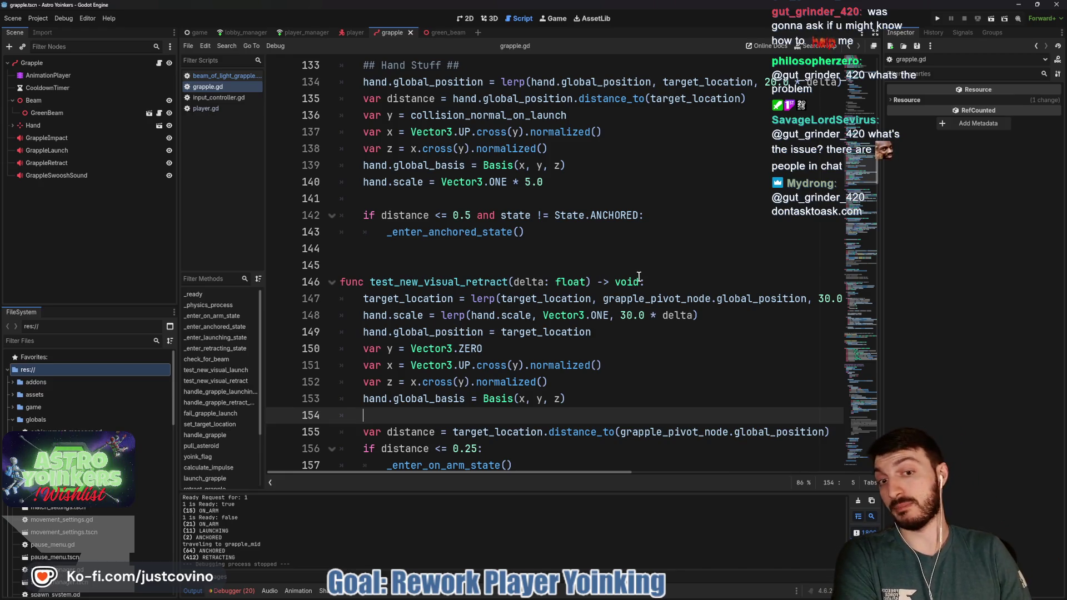
Step: Replace delta with player.velocity.length() in both retract lerp weights on lines 147–148, then run the game
{"action": "scroll", "coordinate": [619, 325], "scroll_direction": "down", "scroll_amount": 1}
{"action": "scroll", "coordinate": [678, 290], "scroll_direction": "right", "scroll_amount": 5}
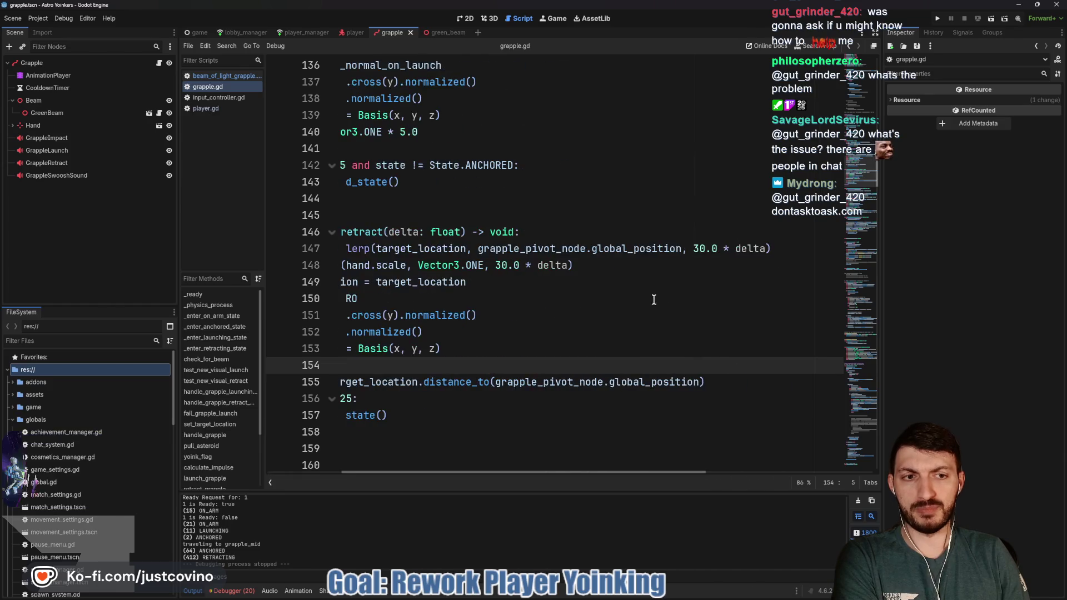
{"action": "left_click_drag", "start_coordinate": [732, 248], "coordinate": [765, 249]}
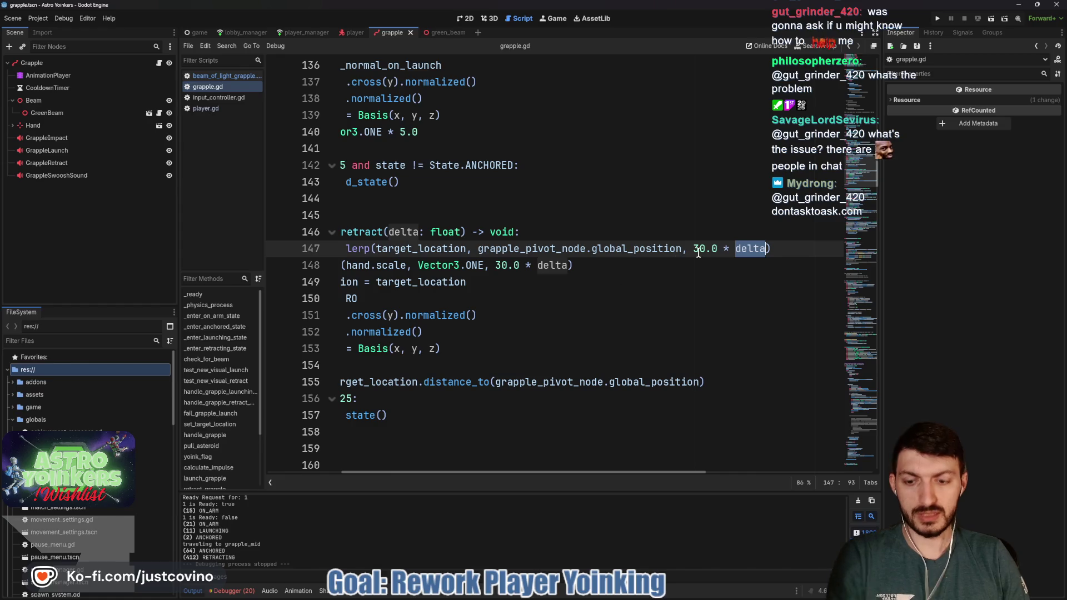
{"action": "key", "text": "ctrl+d"}
{"action": "type", "text": "player"}
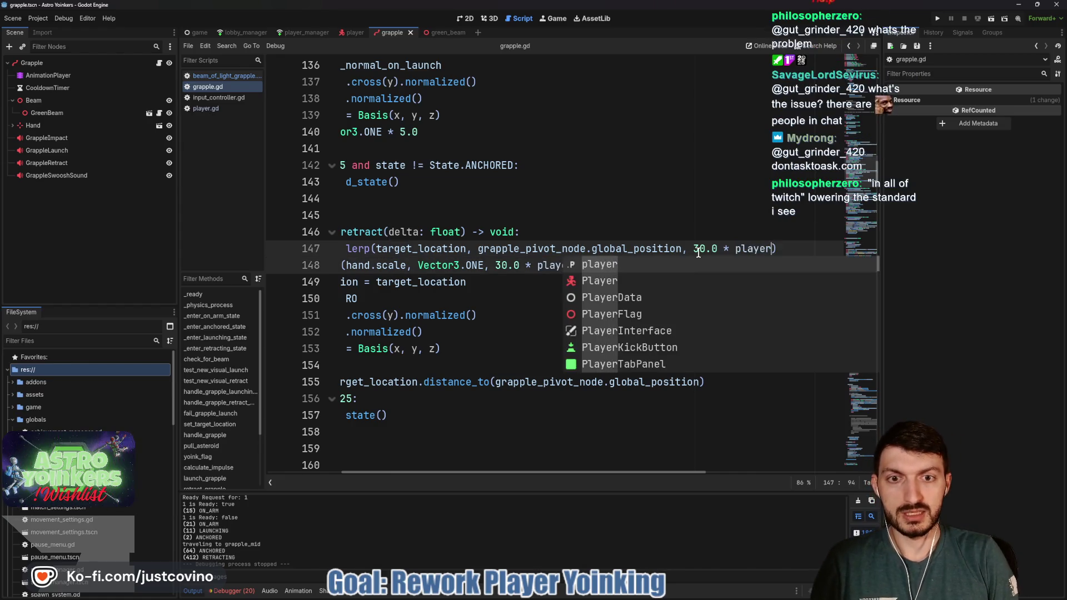
{"action": "type", "text": ".velocity"}
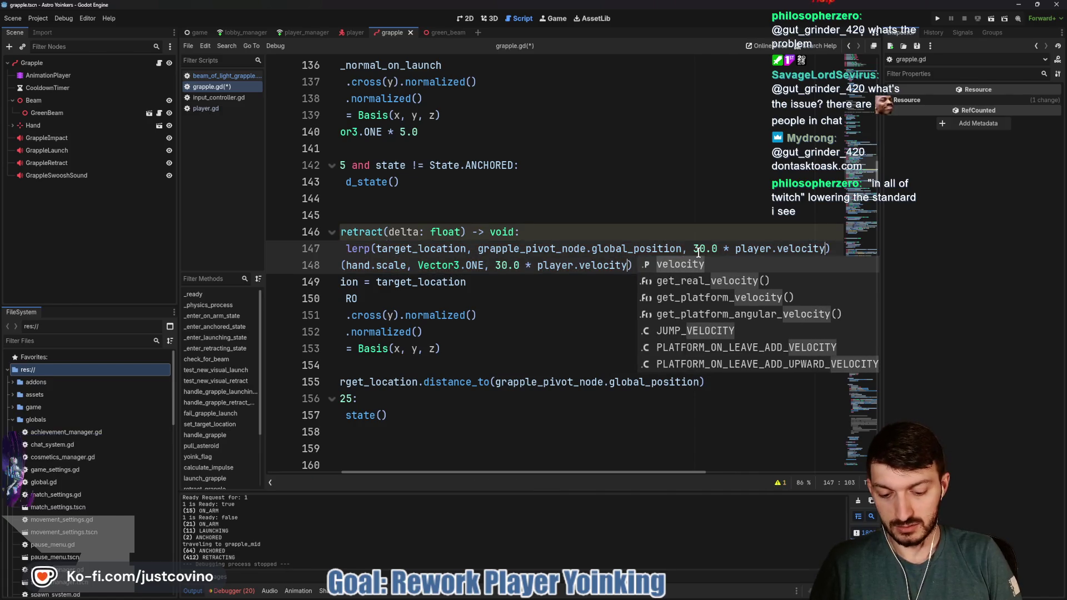
{"action": "type", "text": ".l"}
{"action": "key", "text": "Return"}
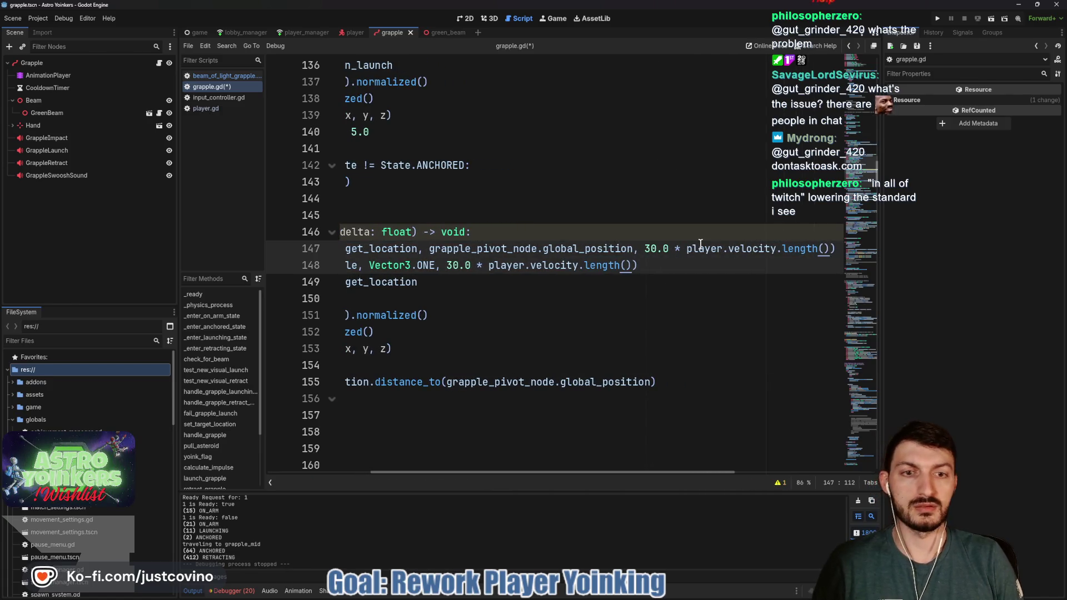
{"action": "left_click", "coordinate": [937, 19]}
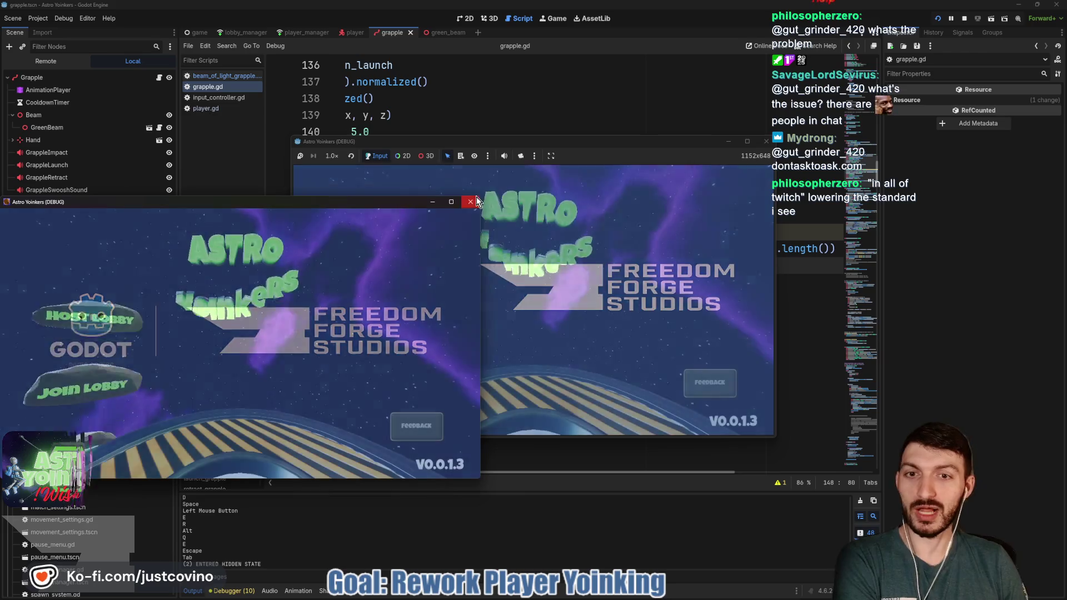
Step: Close the duplicate game window, jump toward the wall, fire the grapple, then stop the game with F8
{"action": "left_click", "coordinate": [477, 201]}
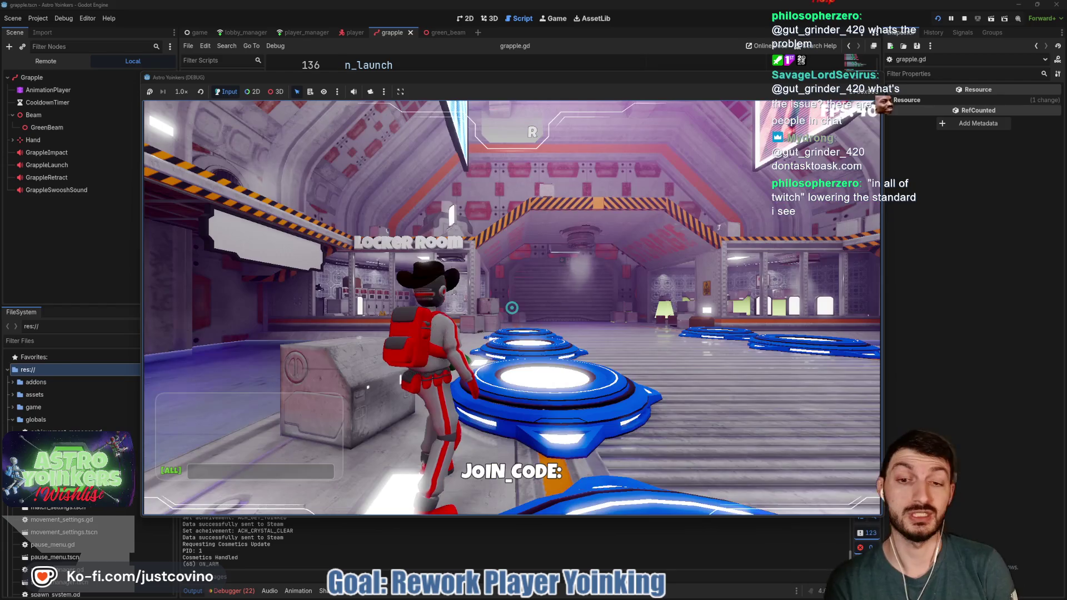
{"action": "key", "text": "d"}
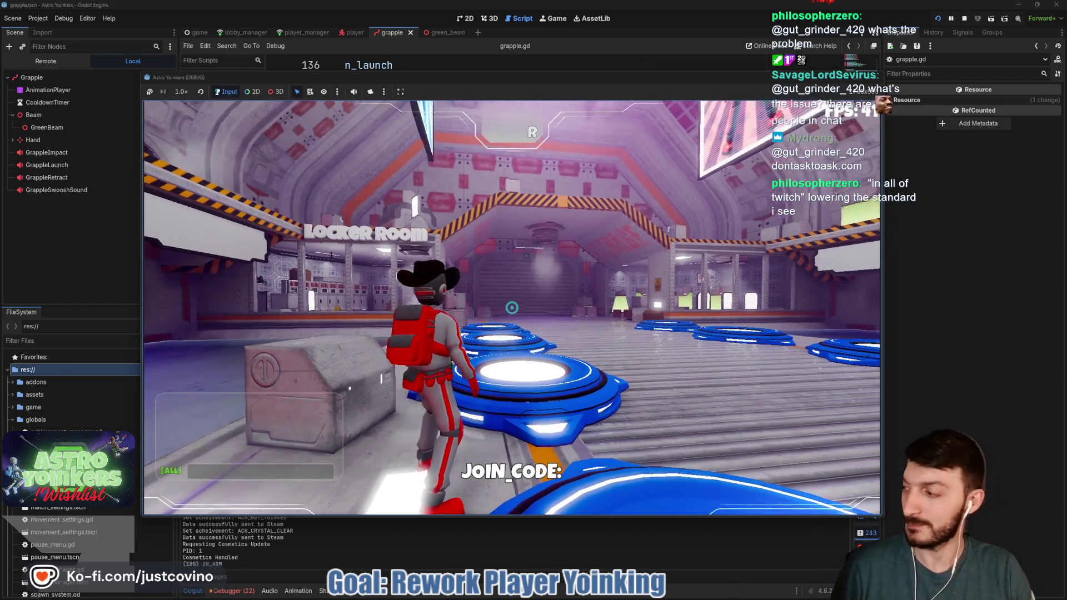
{"action": "key", "text": "w"}
{"action": "key", "text": "space"}
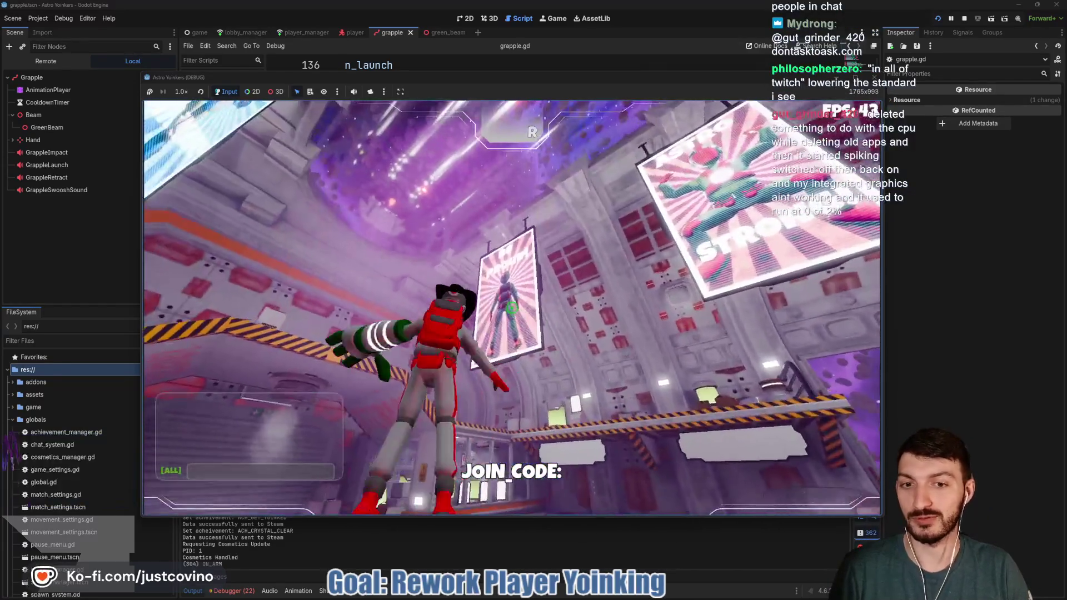
{"action": "left_click", "coordinate": [511, 307]}
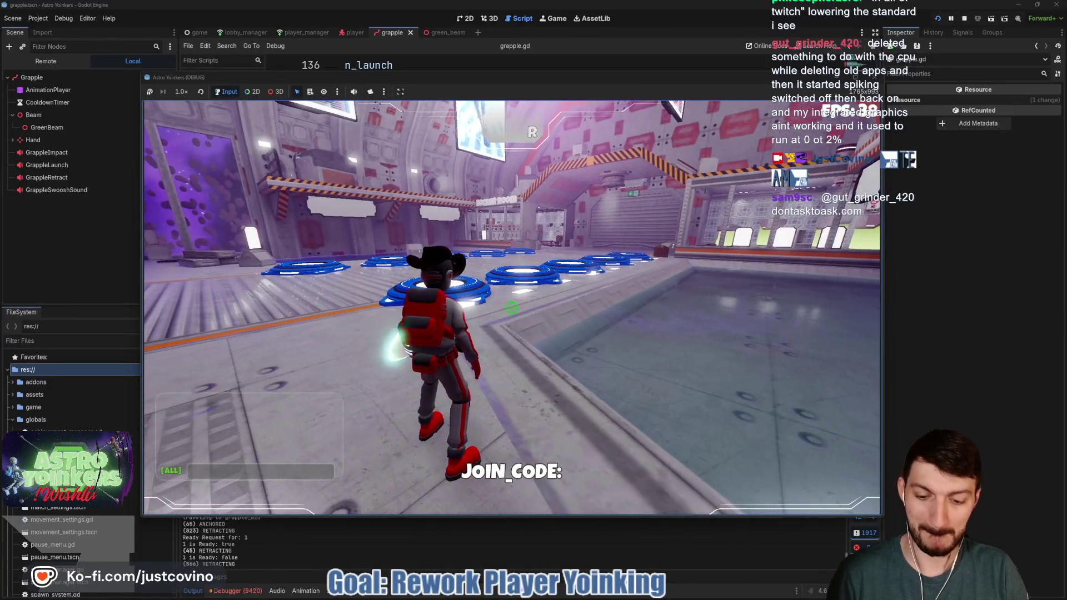
{"action": "key", "text": "F8"}
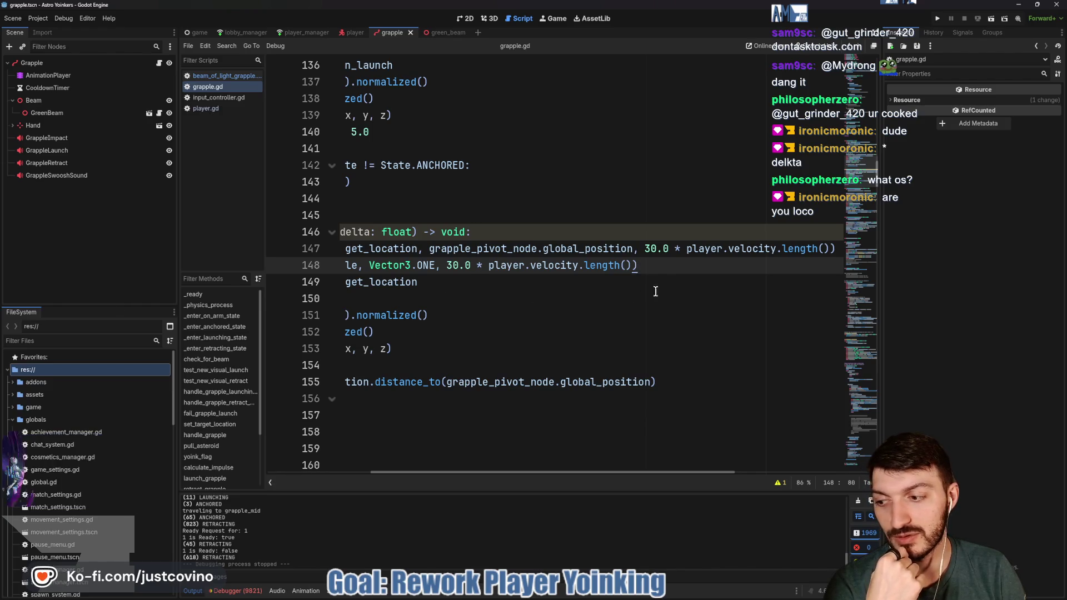
Step: Append * delta to the retract lerp weight on line 147
{"action": "left_click", "coordinate": [832, 249]}
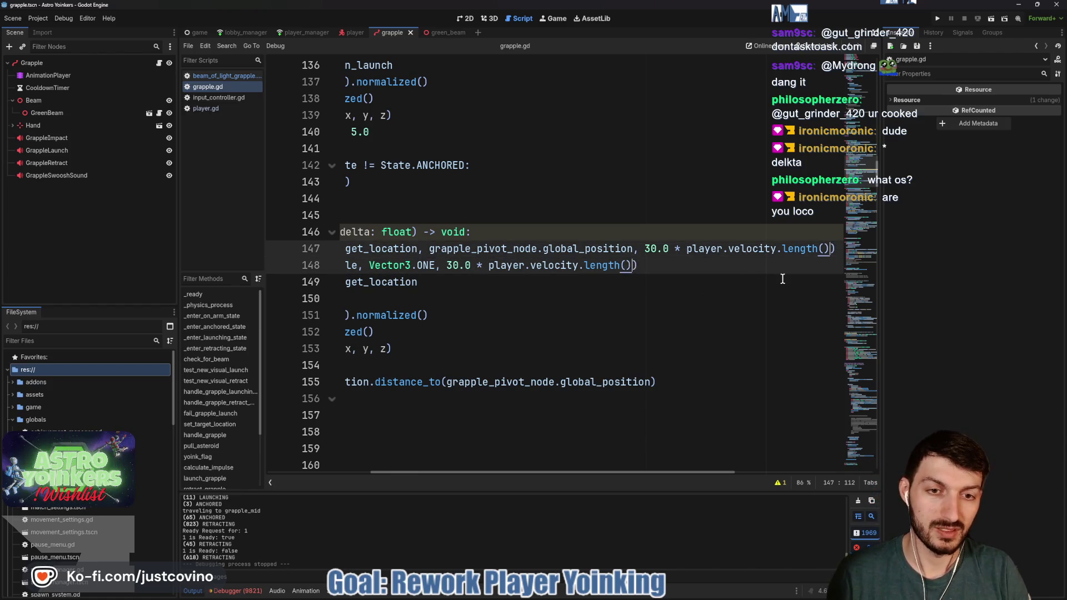
{"action": "type", "text": "* delta"}
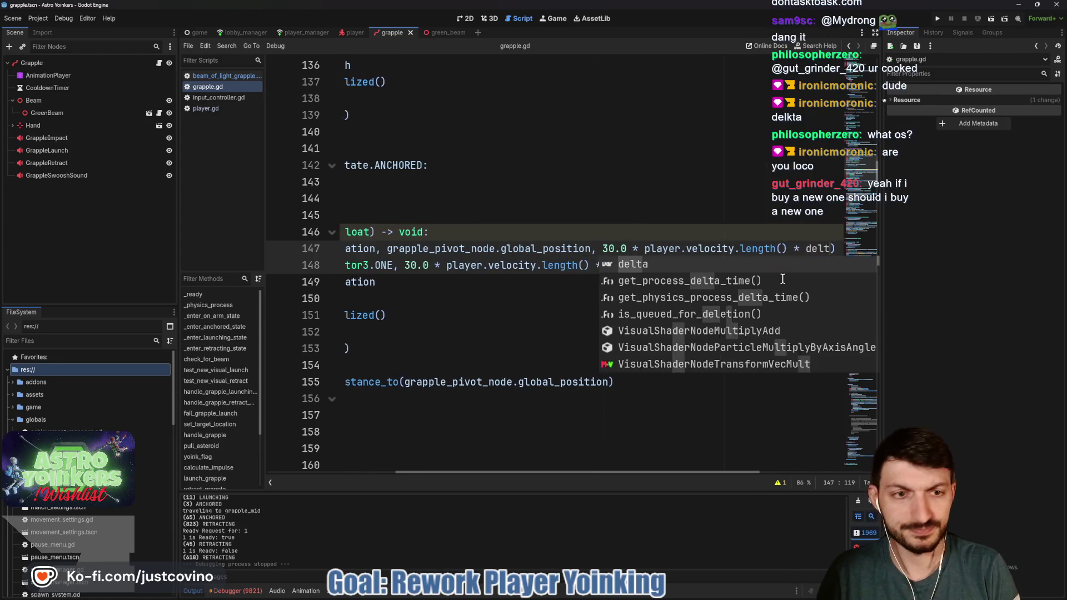
{"action": "left_click", "coordinate": [787, 242]}
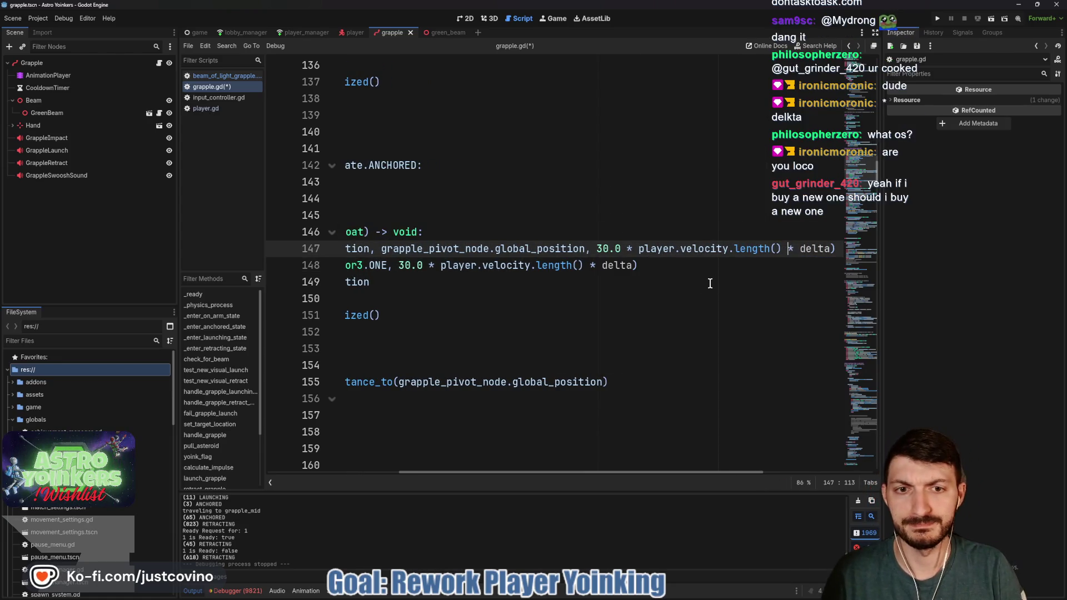
{"action": "scroll", "coordinate": [710, 283], "scroll_direction": "left", "scroll_amount": 4}
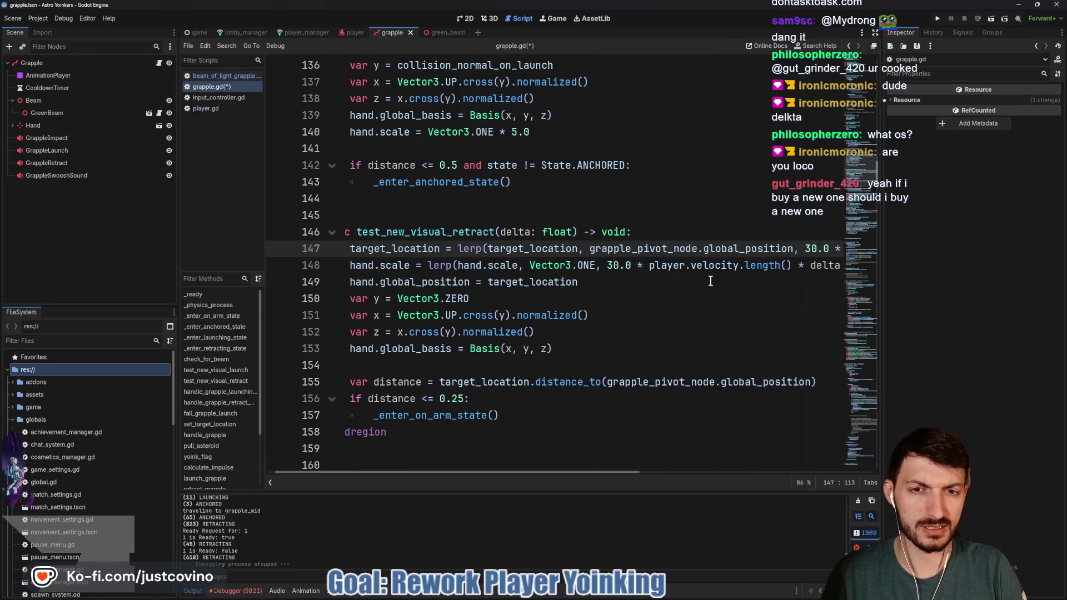
{"action": "scroll", "coordinate": [710, 281], "scroll_direction": "right", "scroll_amount": 3}
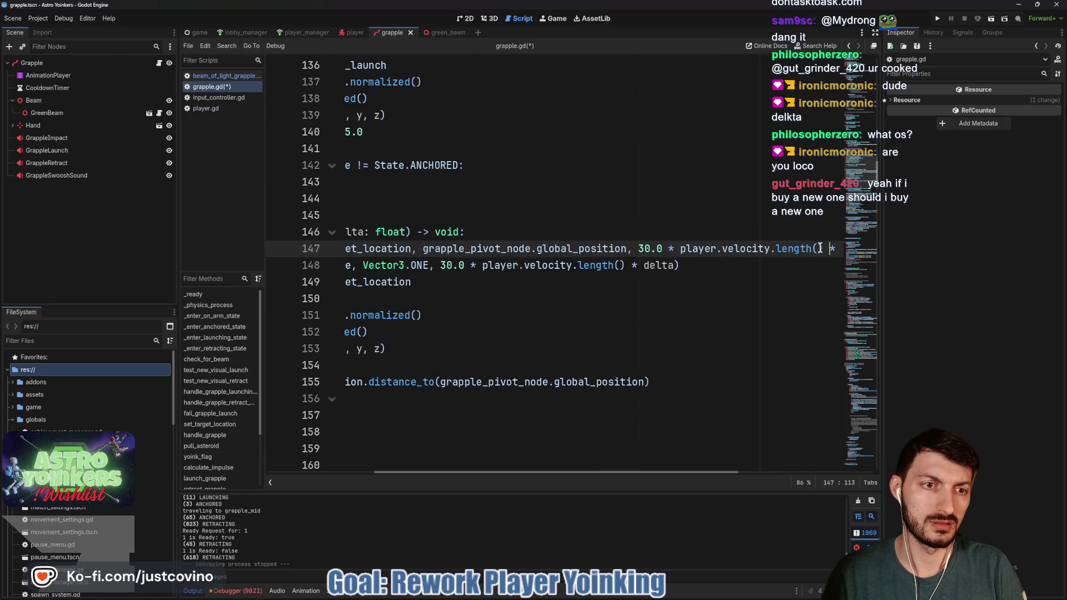
Step: Wrap 30.0 * player.velocity.length() in parentheses and run the game again
{"action": "mouse_move", "coordinate": [766, 253]}
{"action": "left_mouse_down"}
{"action": "mouse_move", "coordinate": [598, 251]}
{"action": "mouse_move", "coordinate": [638, 252]}
{"action": "left_mouse_up"}
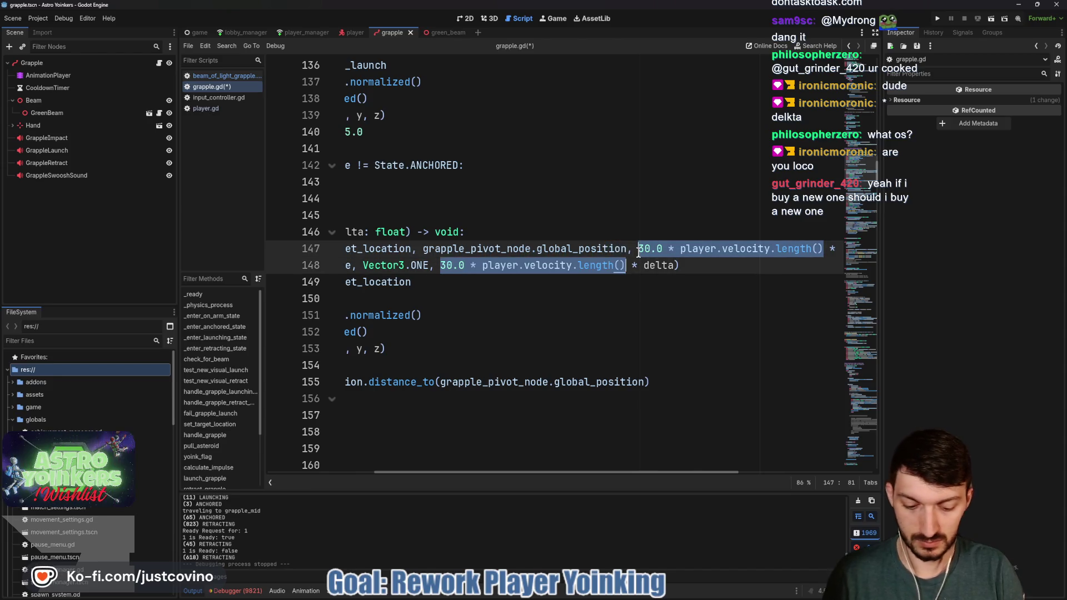
{"action": "type", "text": "("}
{"action": "left_click", "coordinate": [712, 271]}
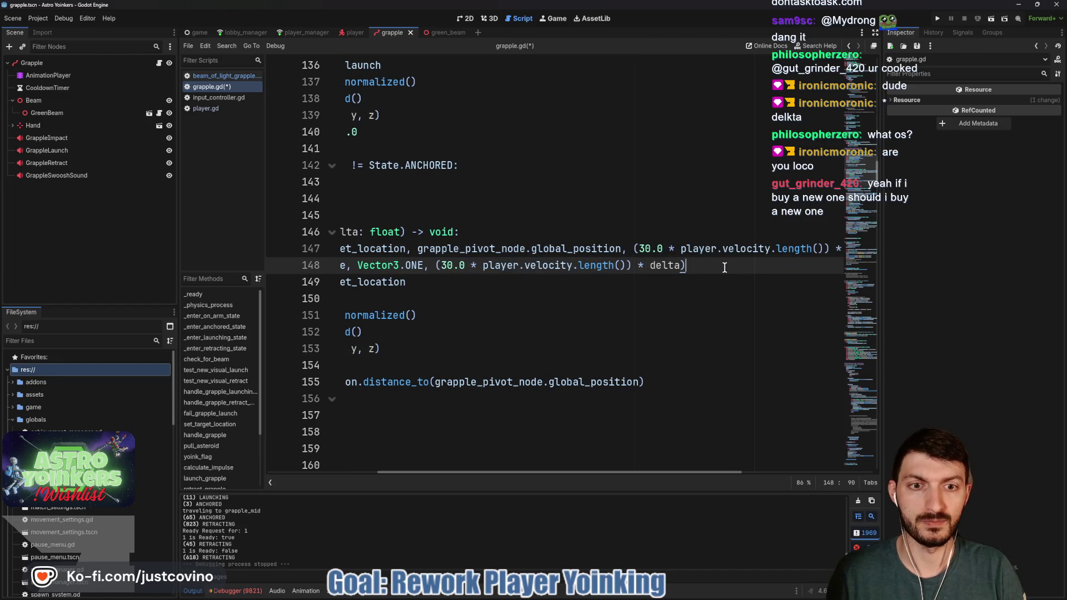
{"action": "scroll", "coordinate": [709, 273], "scroll_direction": "left", "scroll_amount": 3}
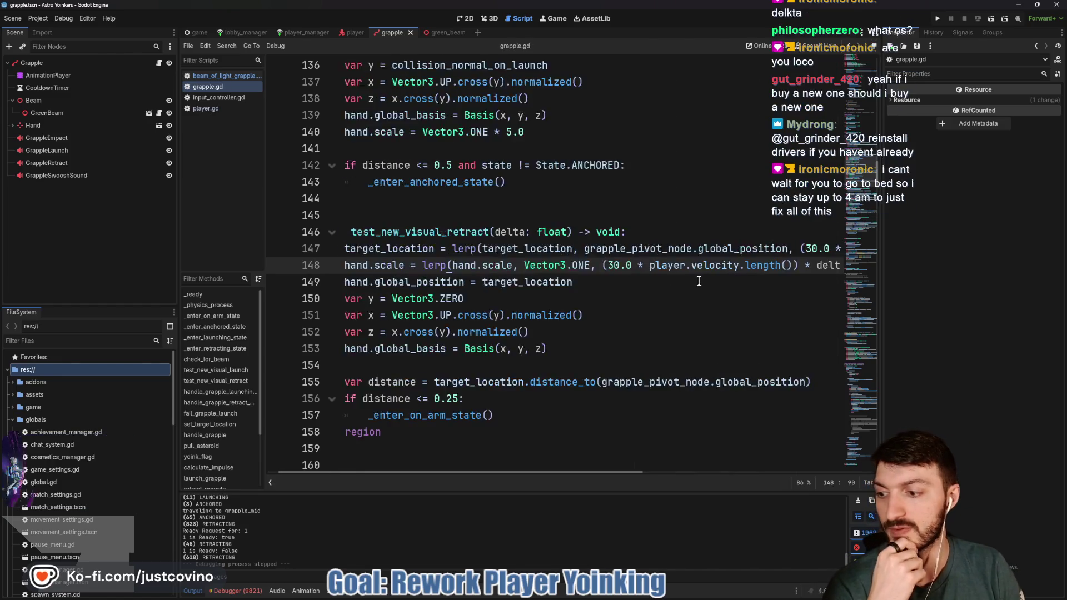
{"action": "left_click", "coordinate": [660, 293]}
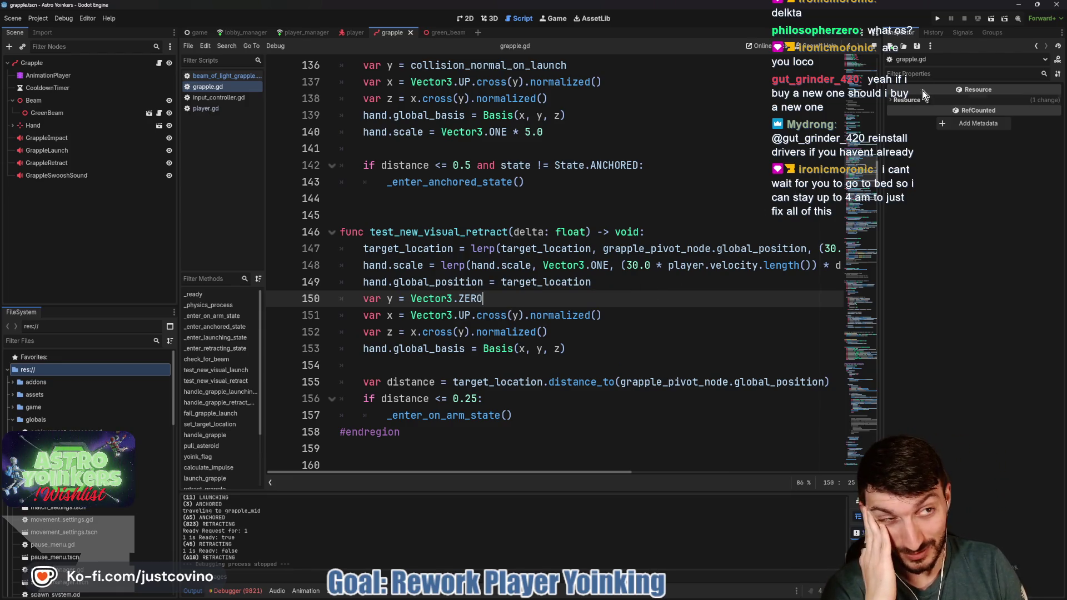
{"action": "left_click", "coordinate": [937, 19]}
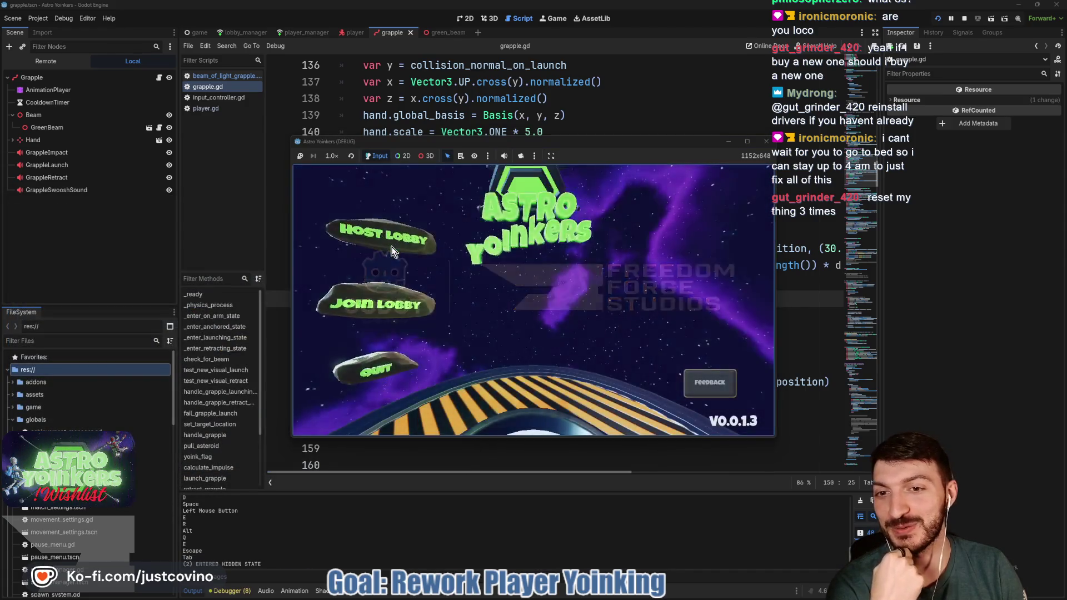
Step: Host a lobby, fire the grapple upward, stop the game, and view the debugger's Errors list
{"action": "left_click", "coordinate": [381, 240]}
{"action": "left_click", "coordinate": [540, 252]}
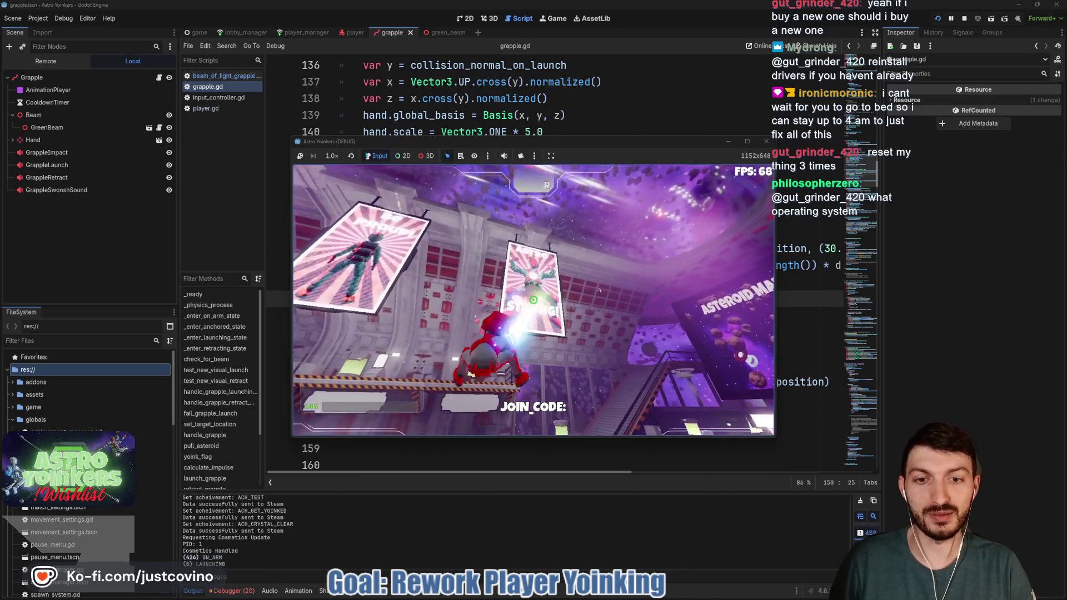
{"action": "left_click", "coordinate": [533, 300]}
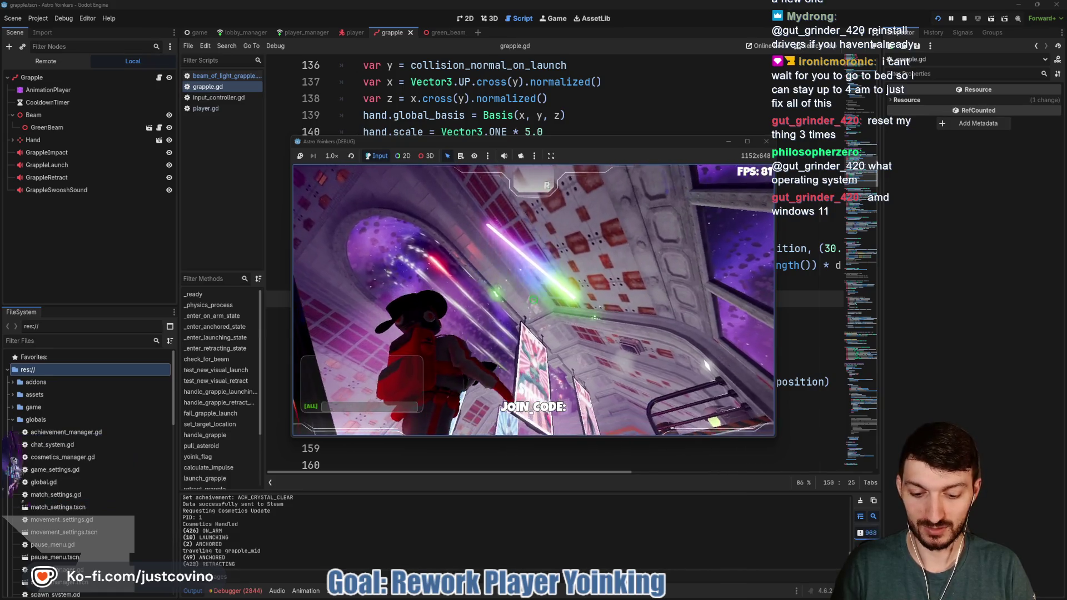
{"action": "key", "text": "F8"}
{"action": "left_click", "coordinate": [235, 591]}
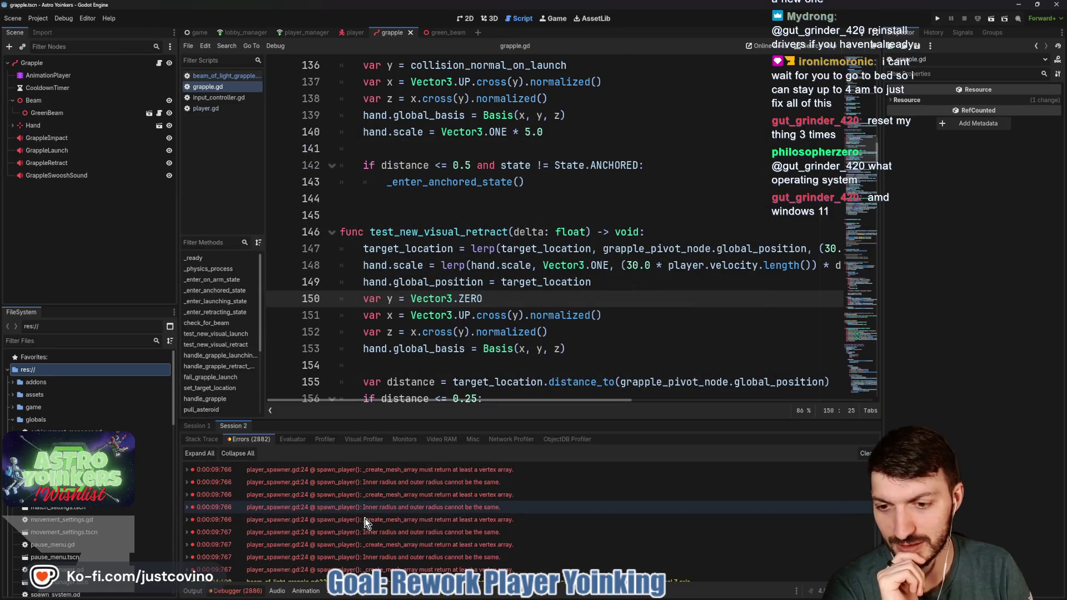
Step: Inspect a transform error, clear the Errors list, and hide the debugger panel
{"action": "scroll", "coordinate": [365, 517], "scroll_direction": "down", "scroll_amount": 10}
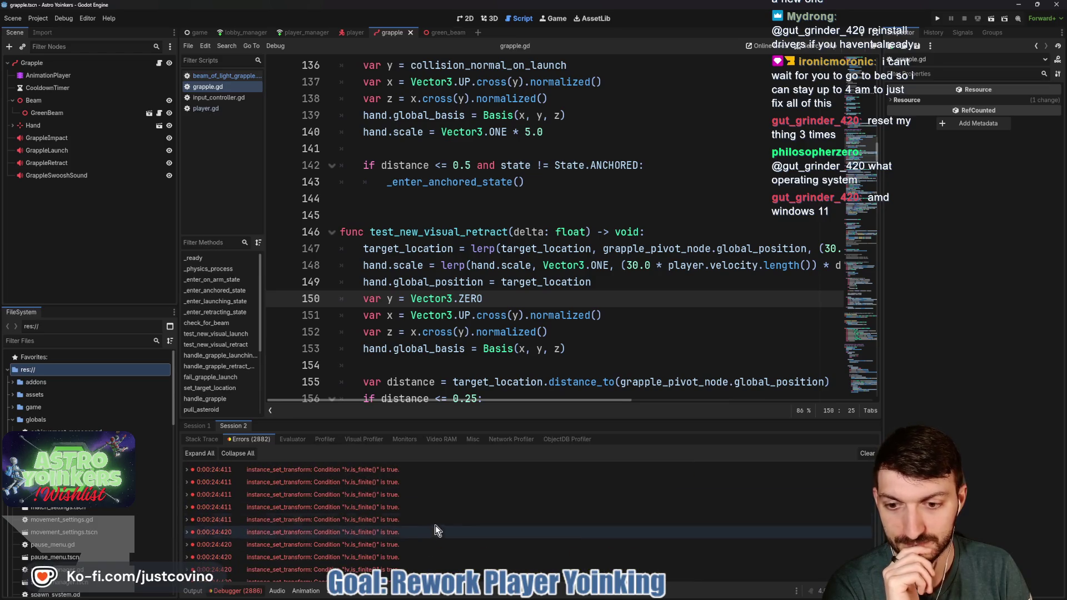
{"action": "left_click", "coordinate": [412, 507]}
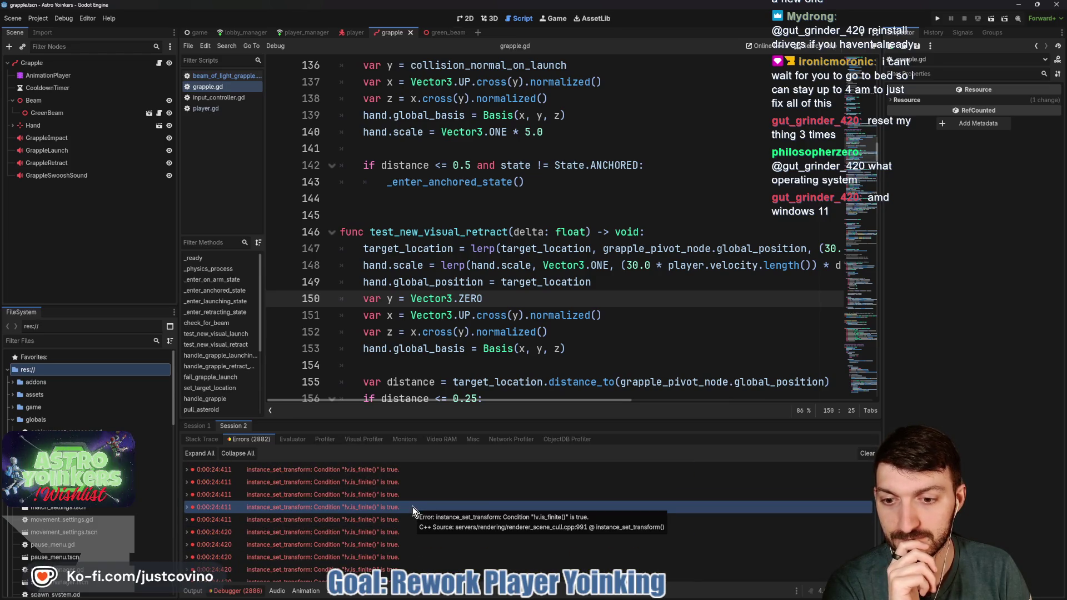
{"action": "left_click", "coordinate": [867, 454]}
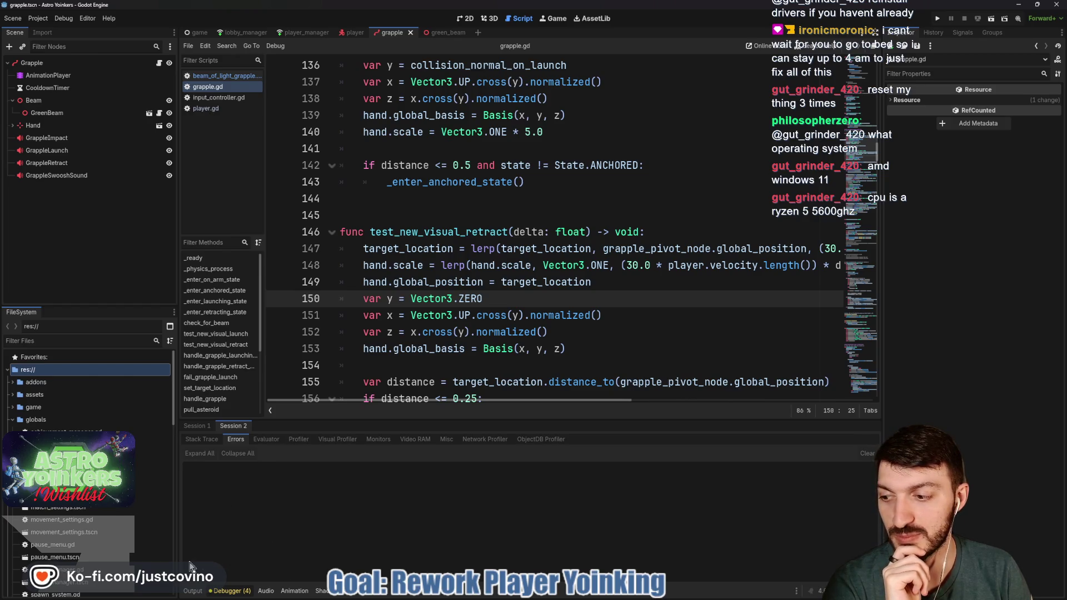
{"action": "left_click", "coordinate": [229, 591]}
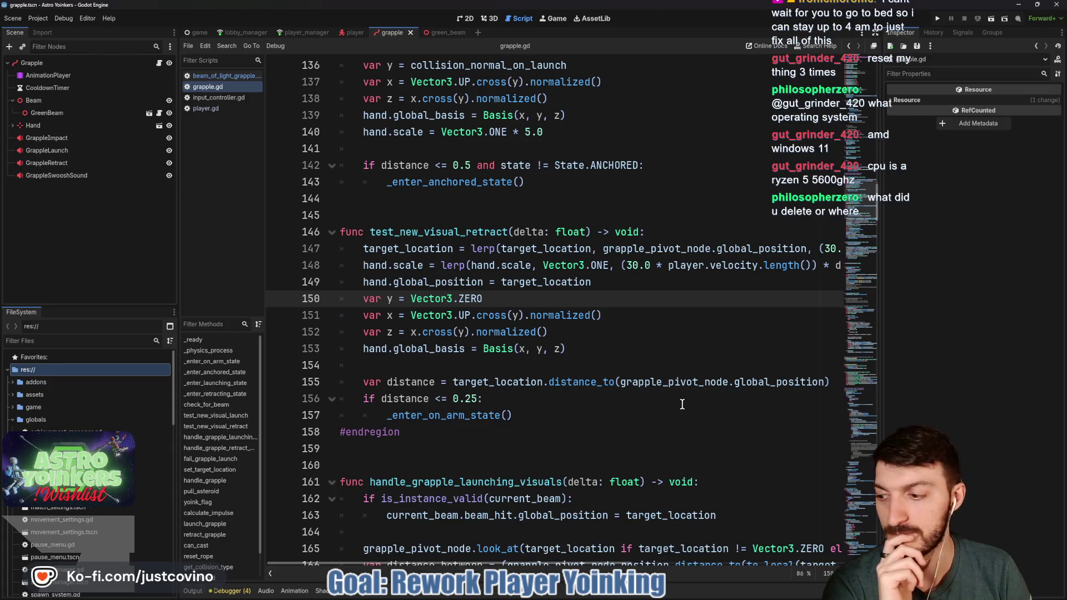
{"action": "scroll", "coordinate": [682, 403], "scroll_direction": "up", "scroll_amount": 2}
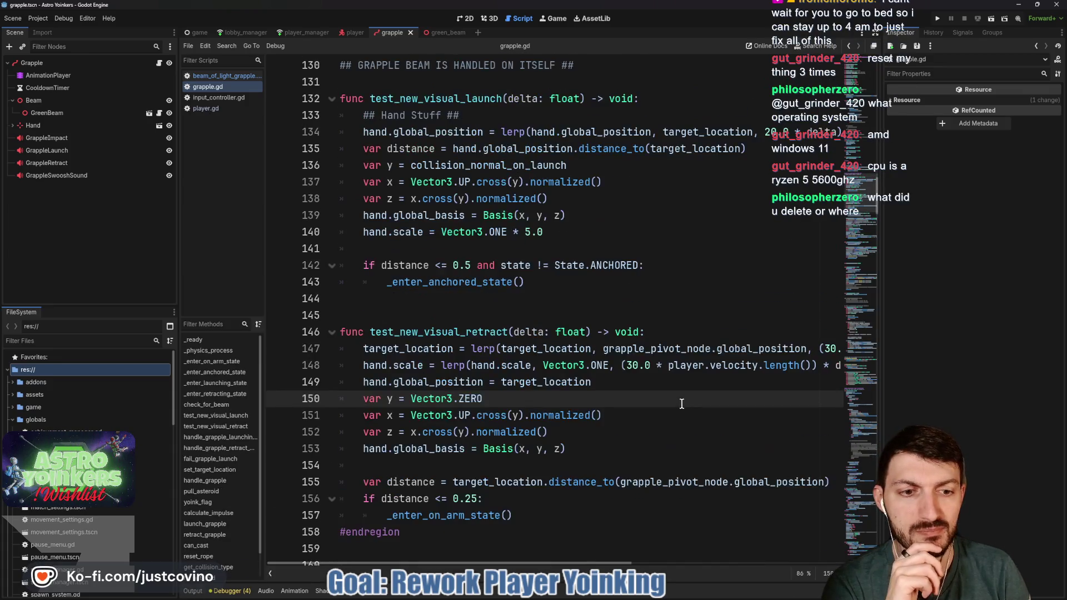
{"action": "scroll", "coordinate": [683, 404], "scroll_direction": "right", "scroll_amount": 3}
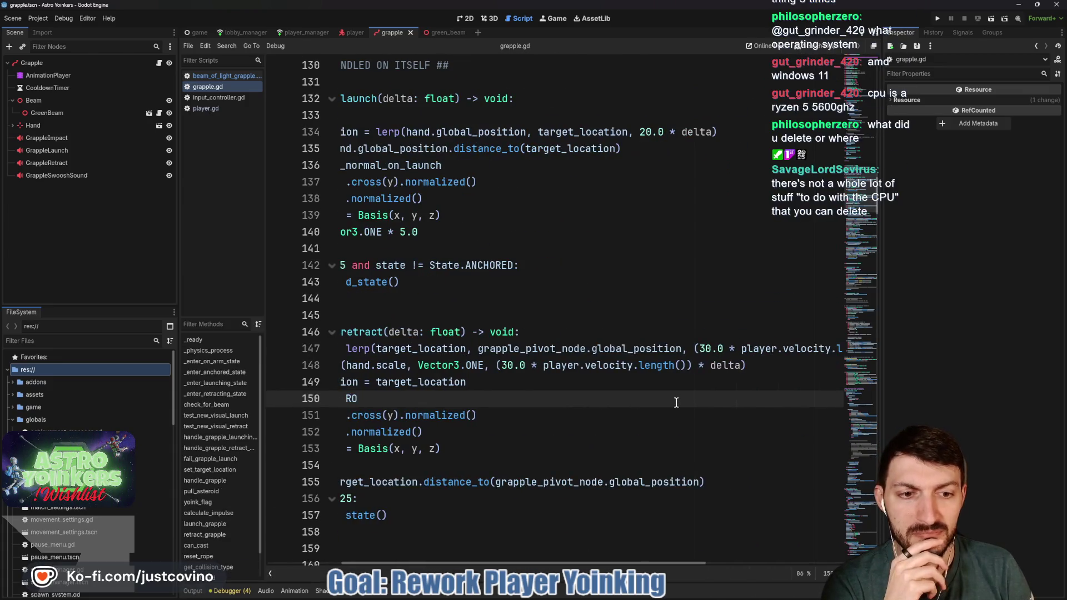
{"action": "left_click", "coordinate": [688, 365]}
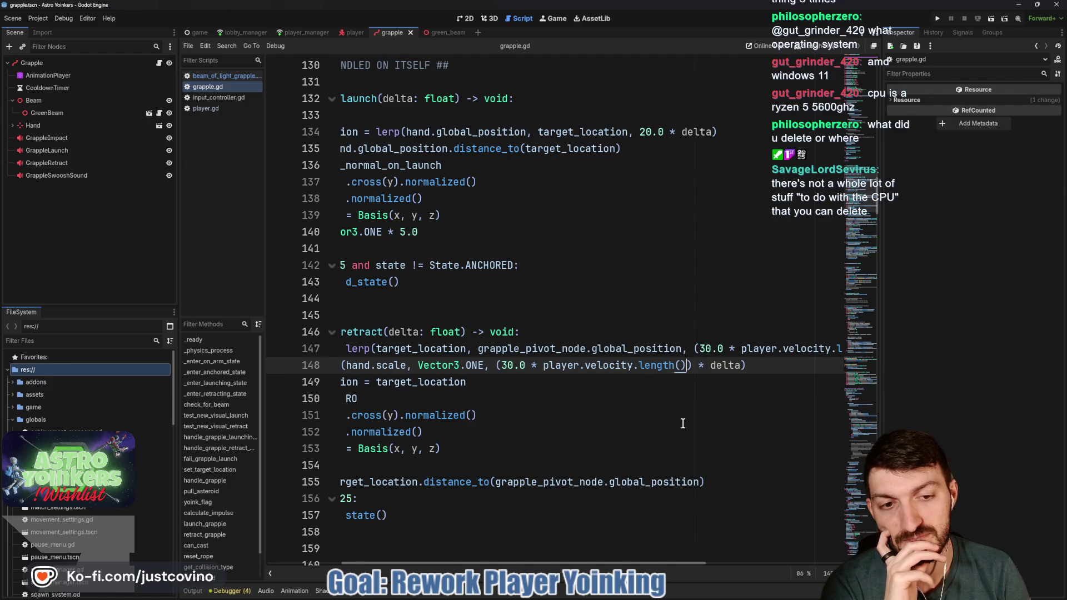
{"action": "scroll", "coordinate": [730, 383], "scroll_direction": "right", "scroll_amount": 5}
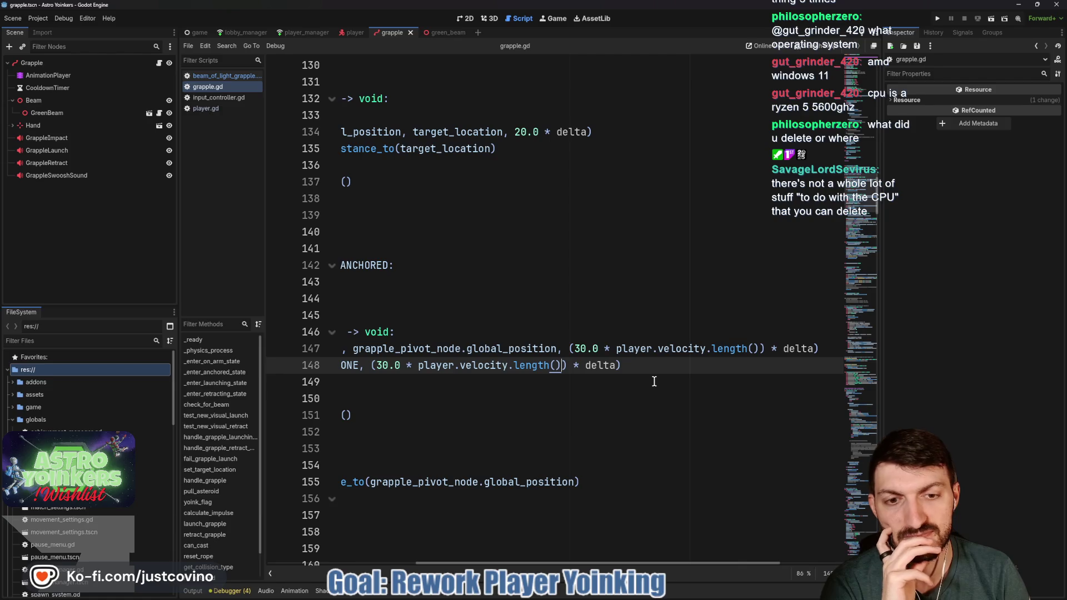
{"action": "scroll", "coordinate": [654, 382], "scroll_direction": "left", "scroll_amount": 10}
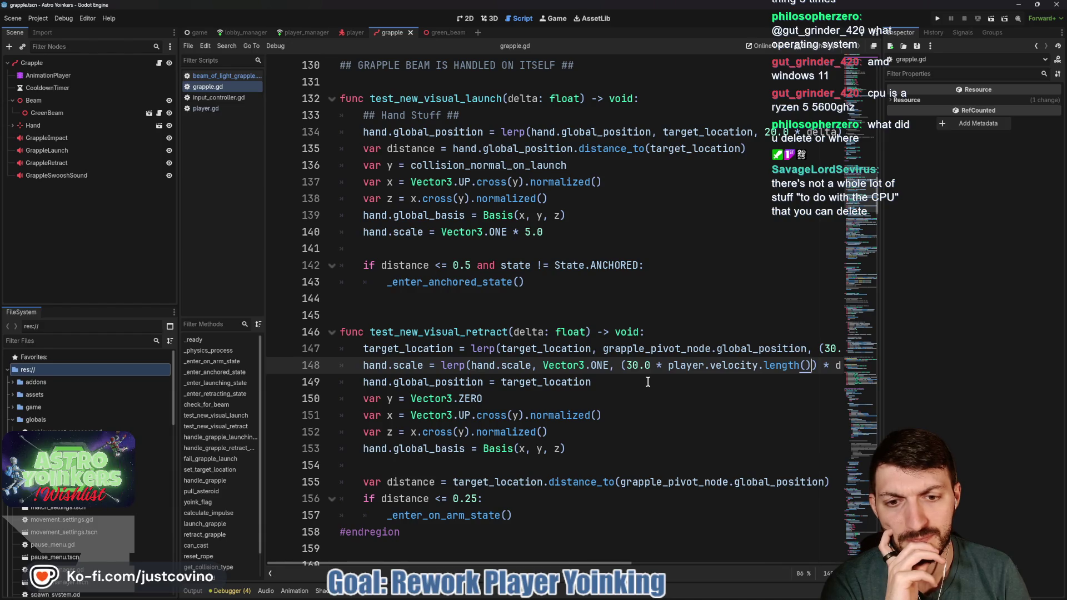
{"action": "scroll", "coordinate": [648, 381], "scroll_direction": "down", "scroll_amount": 2}
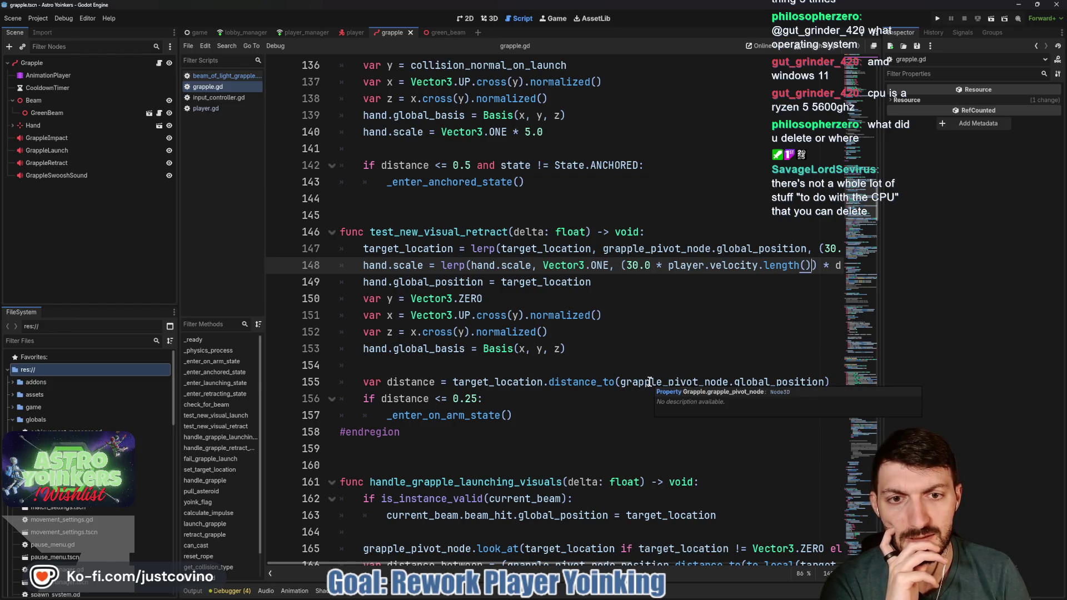
{"action": "scroll", "coordinate": [649, 382], "scroll_direction": "up", "scroll_amount": 1}
{"action": "scroll", "coordinate": [650, 381], "scroll_direction": "right", "scroll_amount": 3}
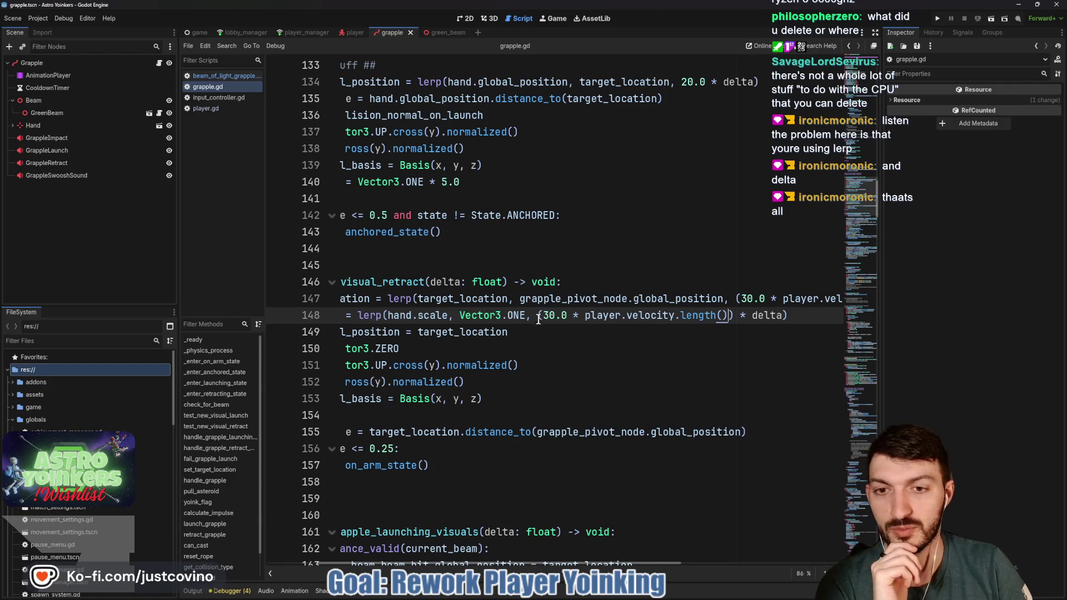
{"action": "scroll", "coordinate": [538, 316], "scroll_direction": "left", "scroll_amount": 3}
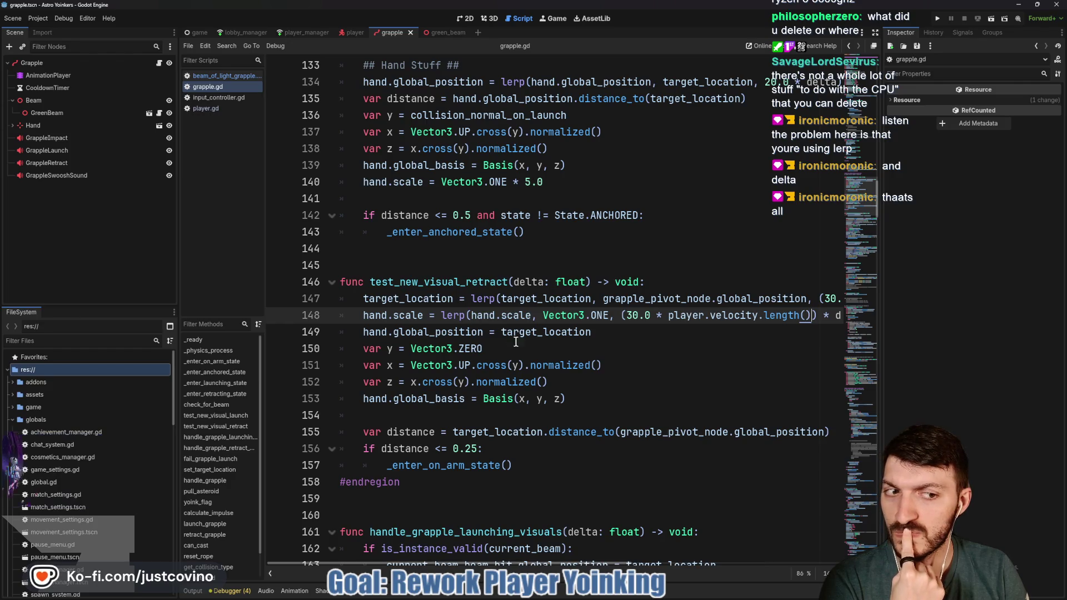
{"action": "scroll", "coordinate": [557, 349], "scroll_direction": "right", "scroll_amount": 3}
{"action": "scroll", "coordinate": [550, 347], "scroll_direction": "left", "scroll_amount": 3}
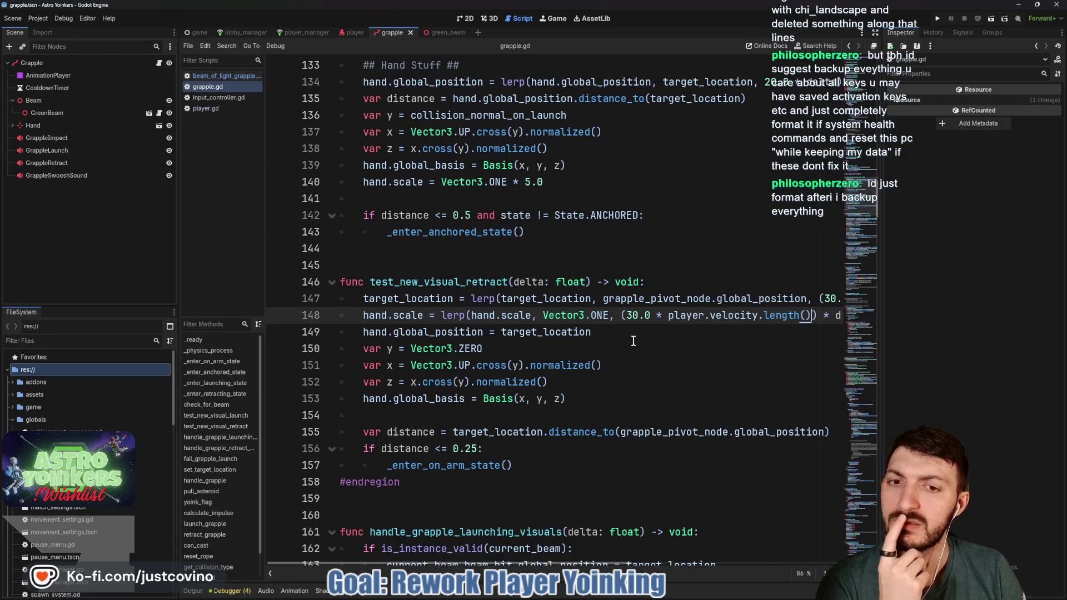
{"action": "scroll", "coordinate": [634, 341], "scroll_direction": "right", "scroll_amount": 3}
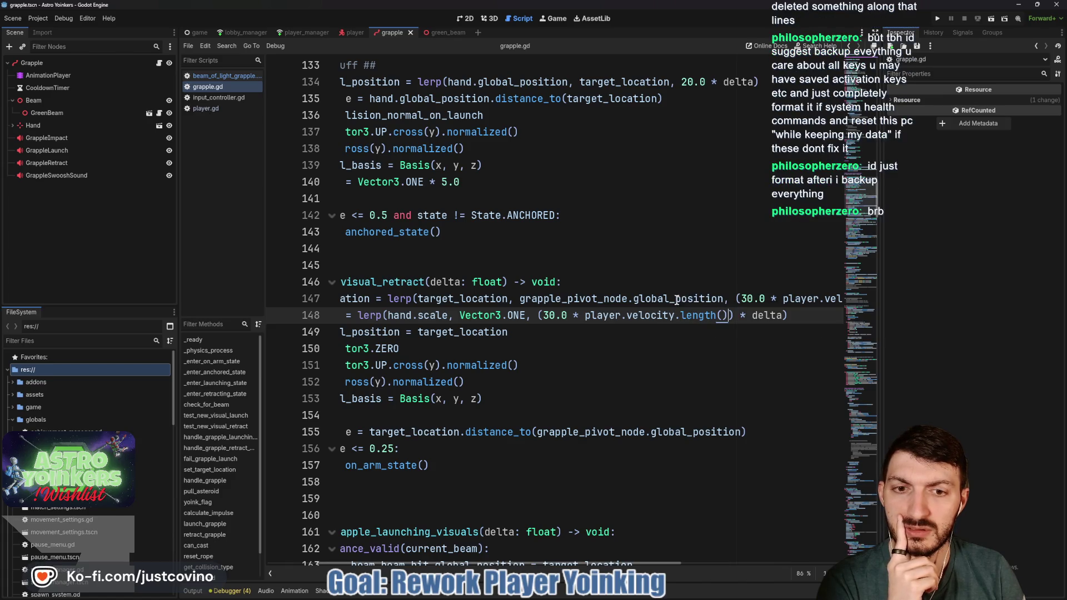
{"action": "scroll", "coordinate": [664, 302], "scroll_direction": "left", "scroll_amount": 3}
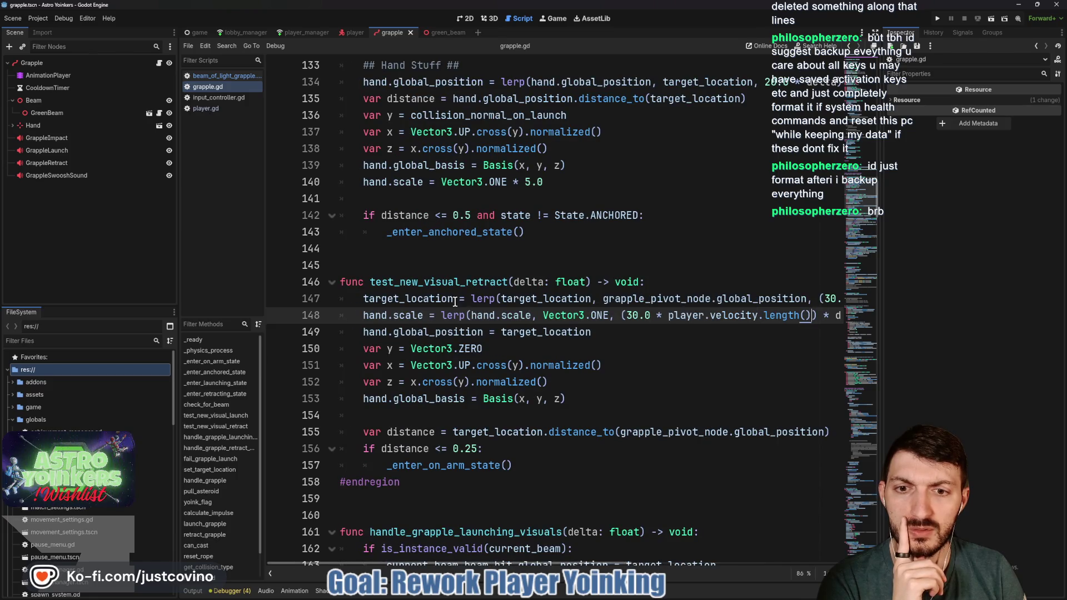
{"action": "scroll", "coordinate": [627, 301], "scroll_direction": "right", "scroll_amount": 2}
{"action": "scroll", "coordinate": [628, 300], "scroll_direction": "left", "scroll_amount": 2}
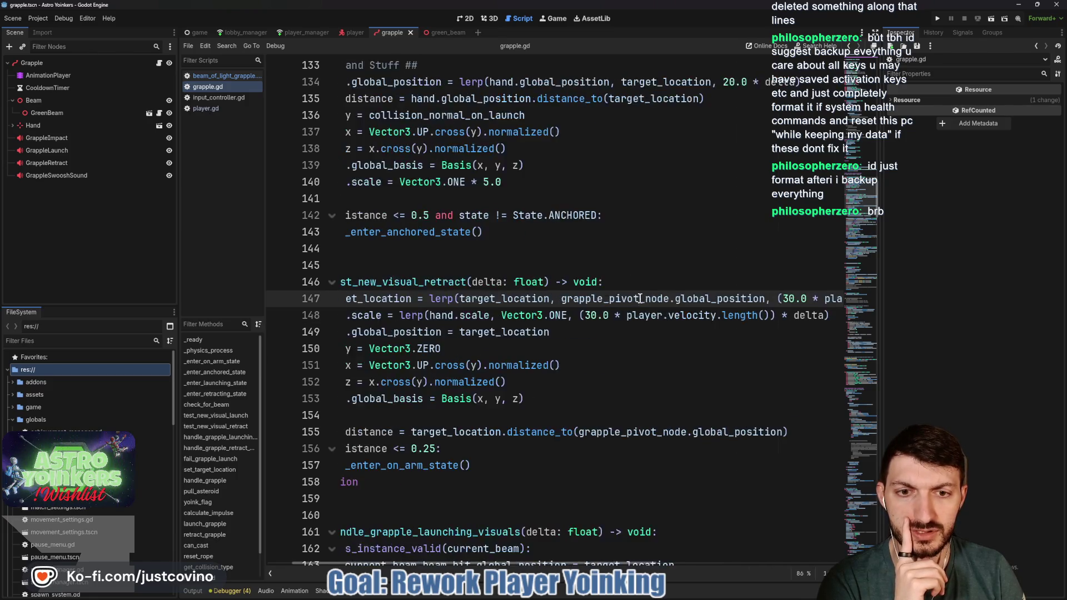
{"action": "double_click", "coordinate": [547, 300]}
{"action": "scroll", "coordinate": [547, 301], "scroll_direction": "right", "scroll_amount": 3}
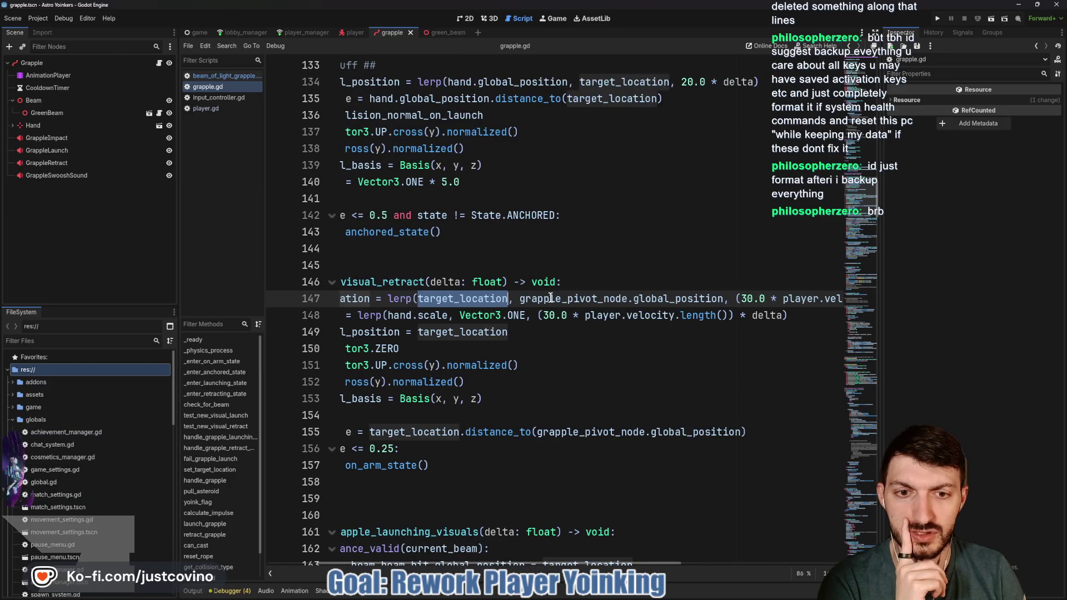
{"action": "double_click", "coordinate": [530, 299]}
{"action": "scroll", "coordinate": [695, 298], "scroll_direction": "right", "scroll_amount": 5}
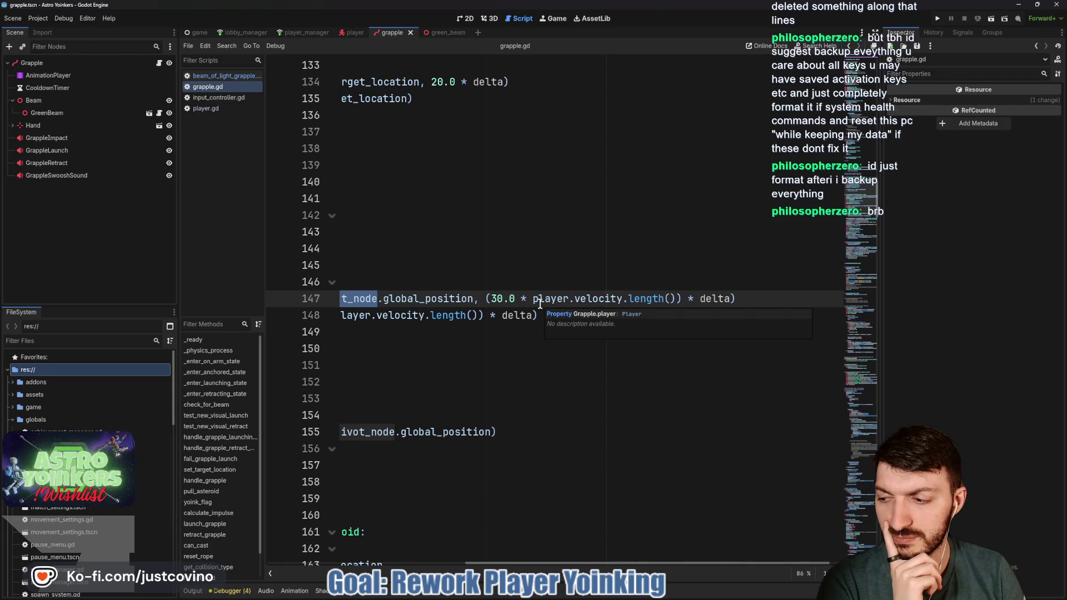
{"action": "left_click_drag", "start_coordinate": [491, 299], "coordinate": [675, 296]}
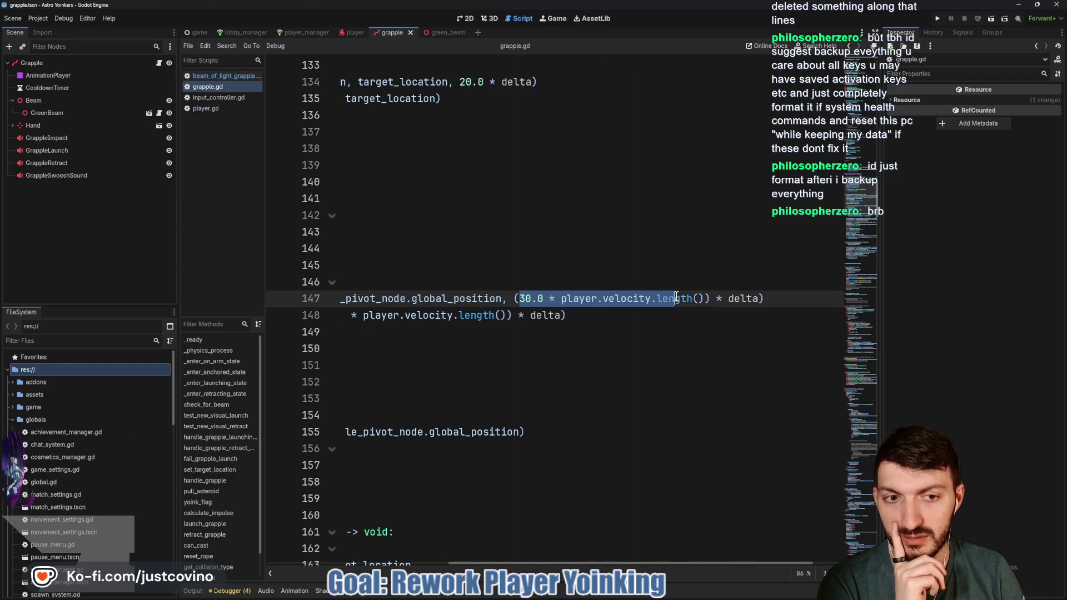
{"action": "scroll", "coordinate": [682, 299], "scroll_direction": "left", "scroll_amount": 3}
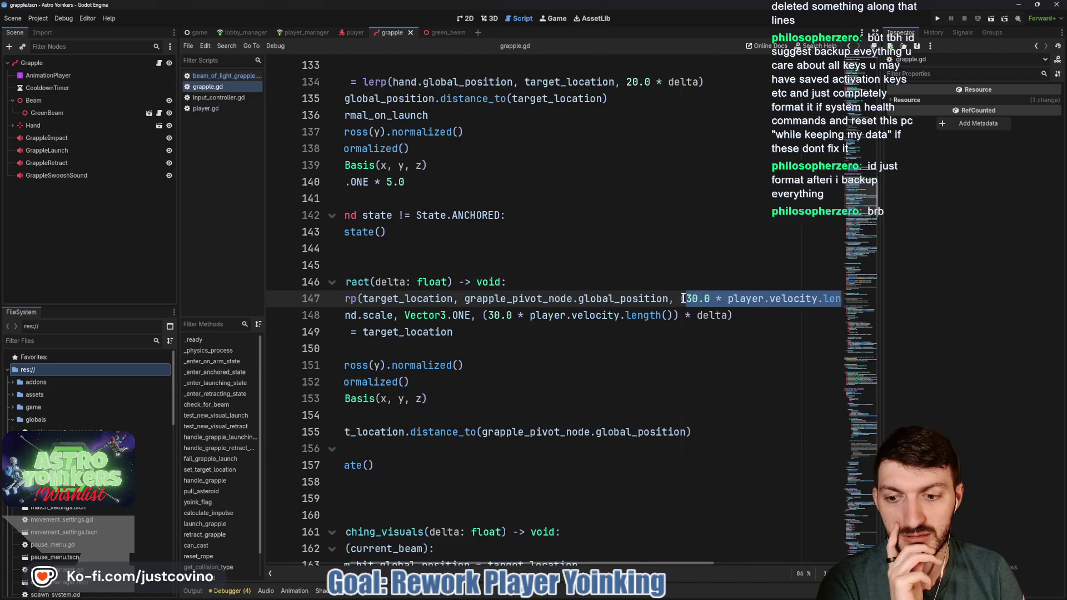
{"action": "key", "text": "F5"}
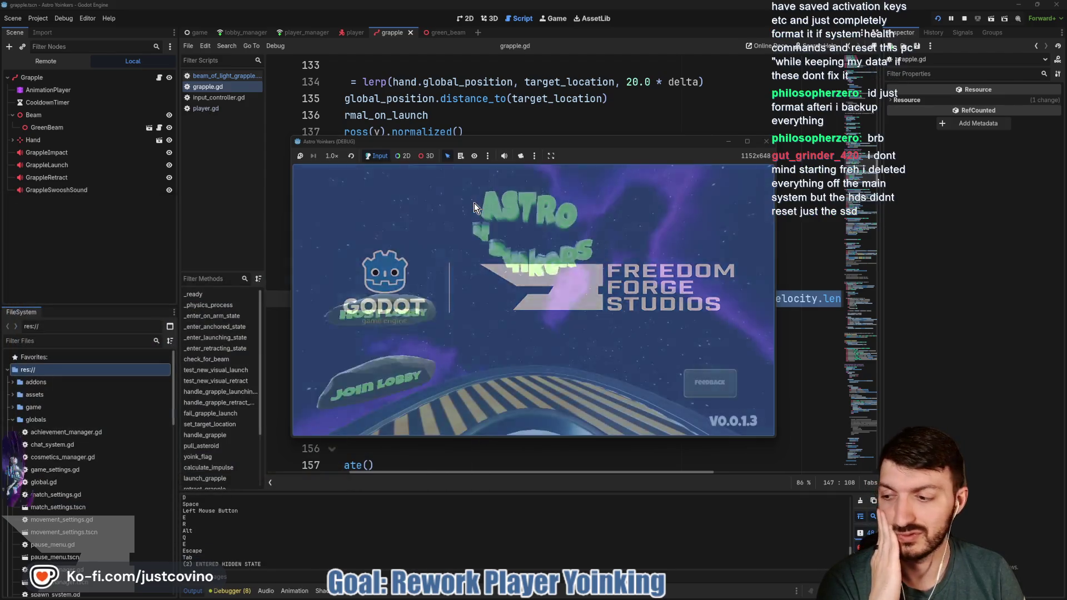
Step: Host a private lobby, fire the grapple beam, stop the game, and view the debugger errors
{"action": "left_click", "coordinate": [361, 248]}
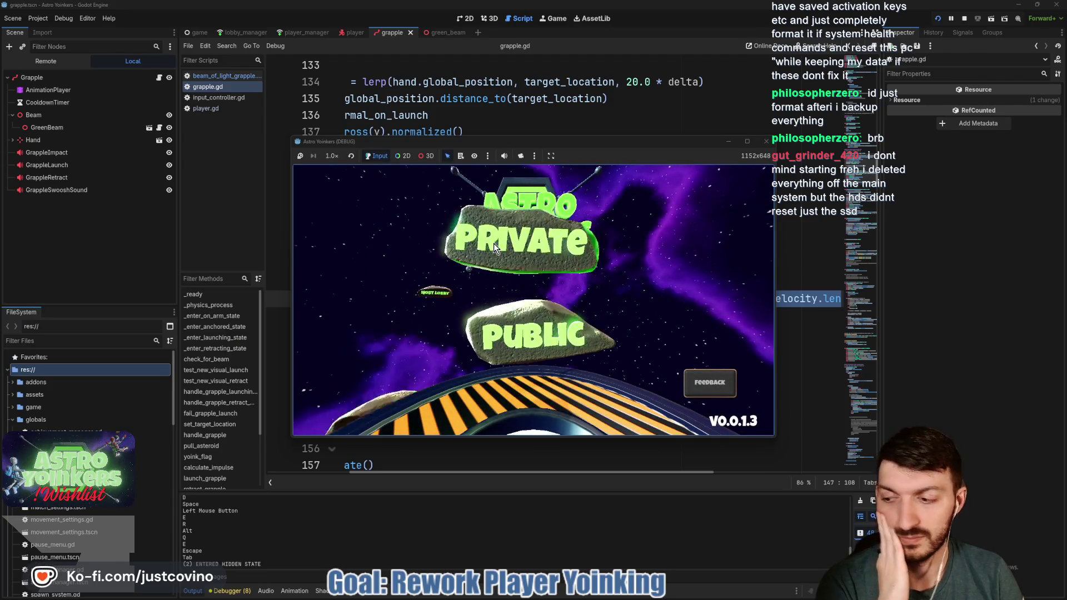
{"action": "left_click", "coordinate": [494, 248]}
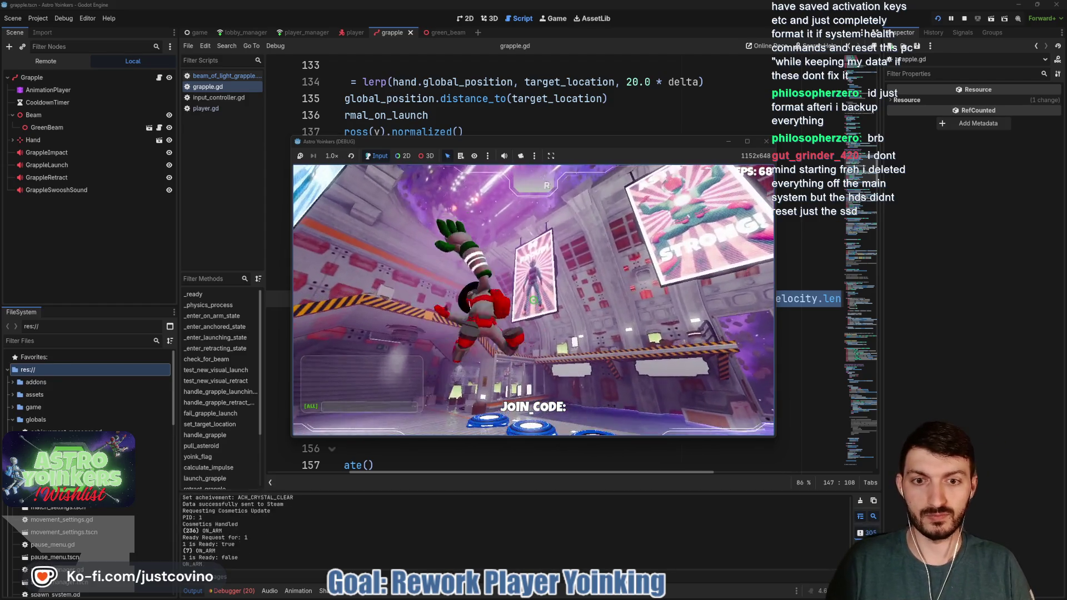
{"action": "left_click", "coordinate": [534, 300]}
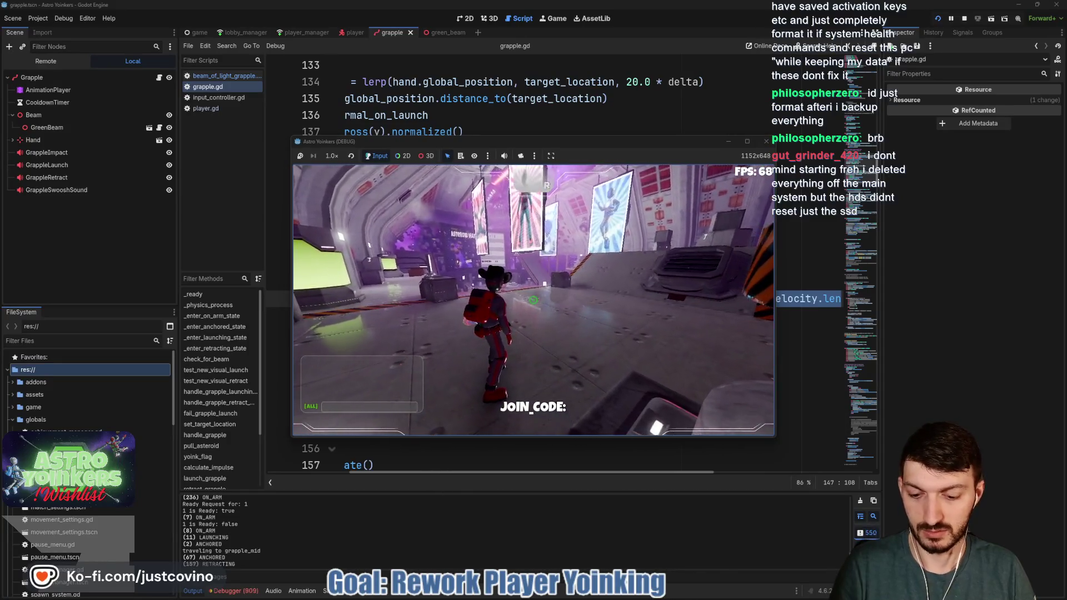
{"action": "key", "text": "F8"}
{"action": "left_click", "coordinate": [240, 591]}
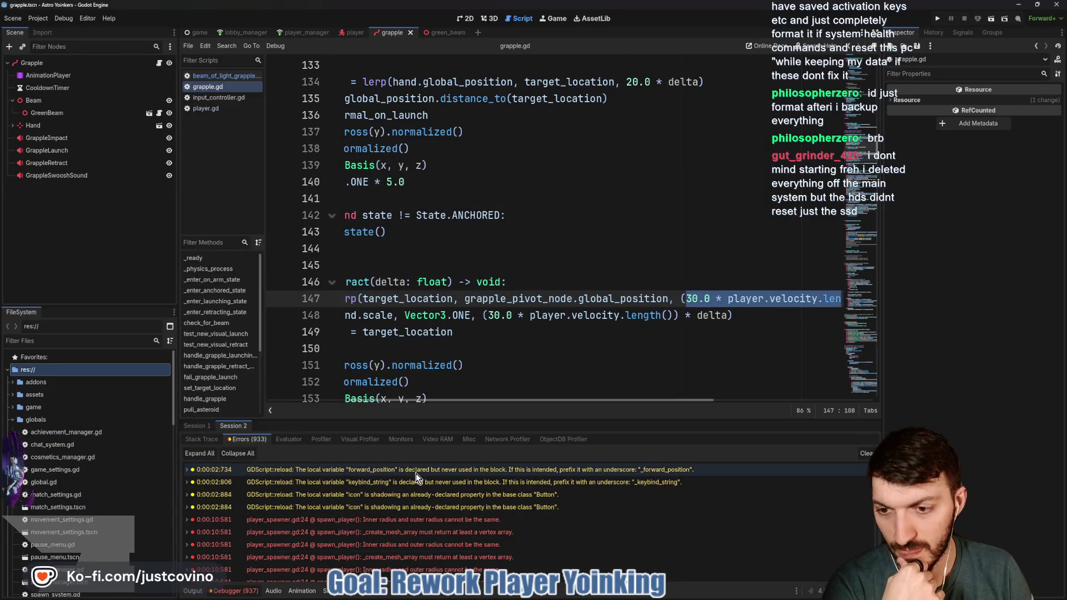
Step: Enlarge the debugger to inspect instance_set_transform errors, then switch to the green_beam script
{"action": "left_click_drag", "start_coordinate": [447, 401], "coordinate": [458, 114]}
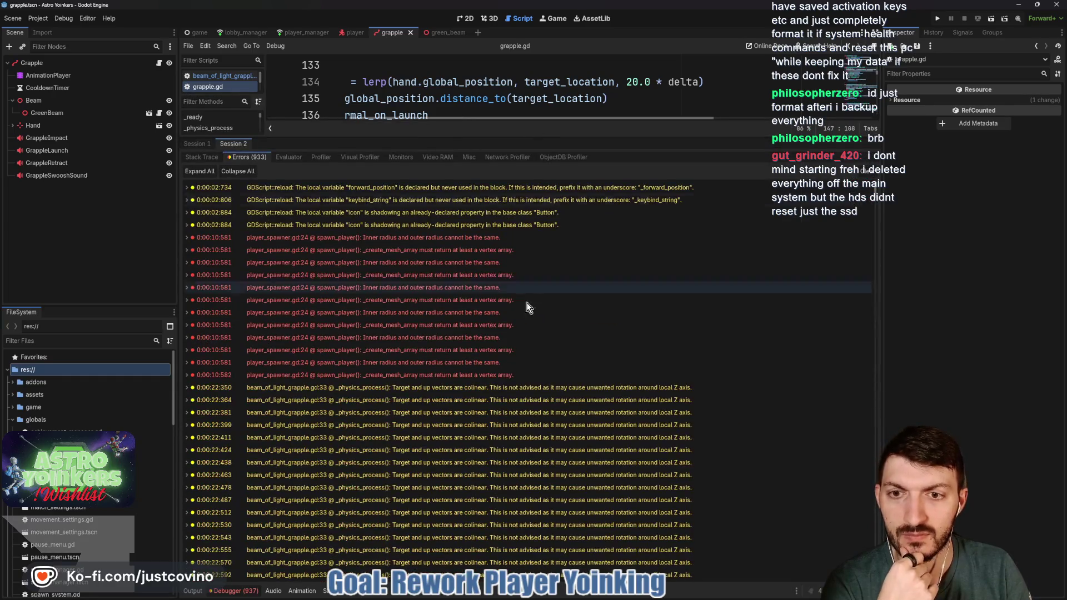
{"action": "scroll", "coordinate": [520, 306], "scroll_direction": "down", "scroll_amount": 5}
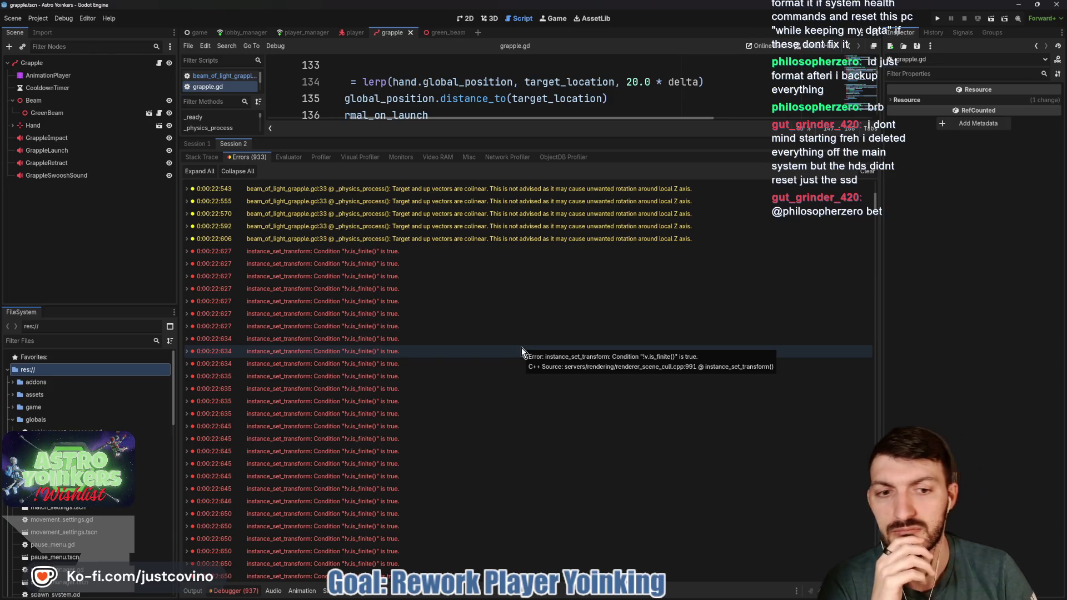
{"action": "left_click", "coordinate": [521, 348]}
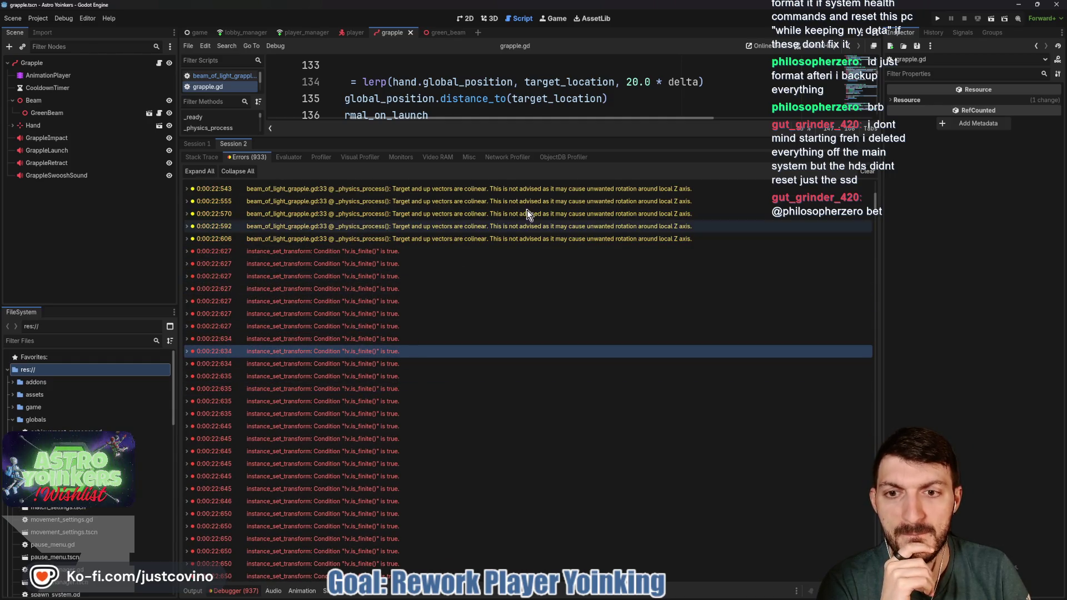
{"action": "left_click_drag", "start_coordinate": [573, 138], "coordinate": [562, 388]}
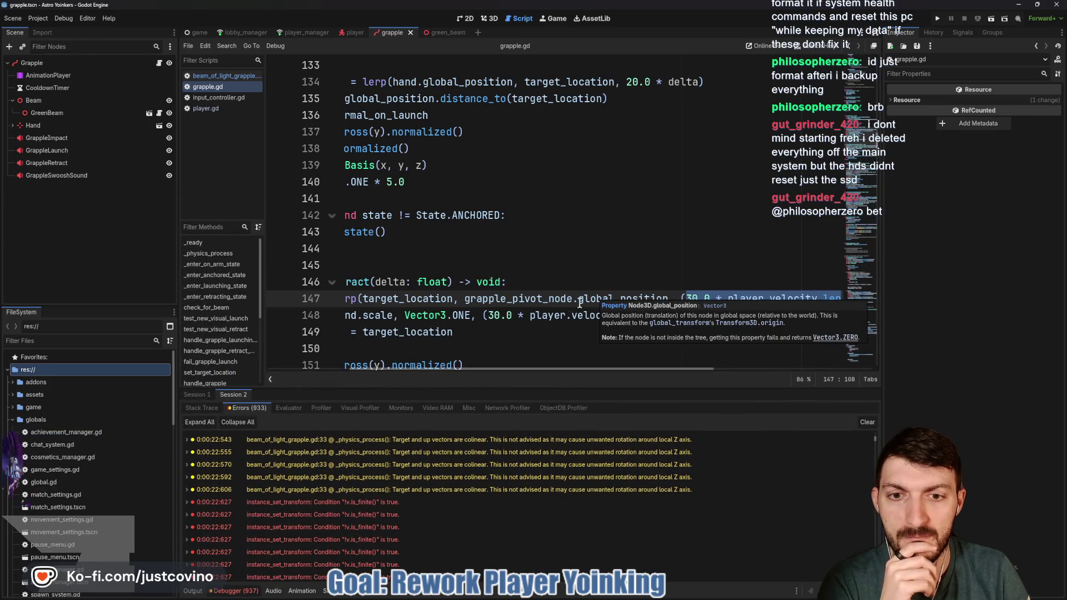
{"action": "left_click", "coordinate": [404, 509]}
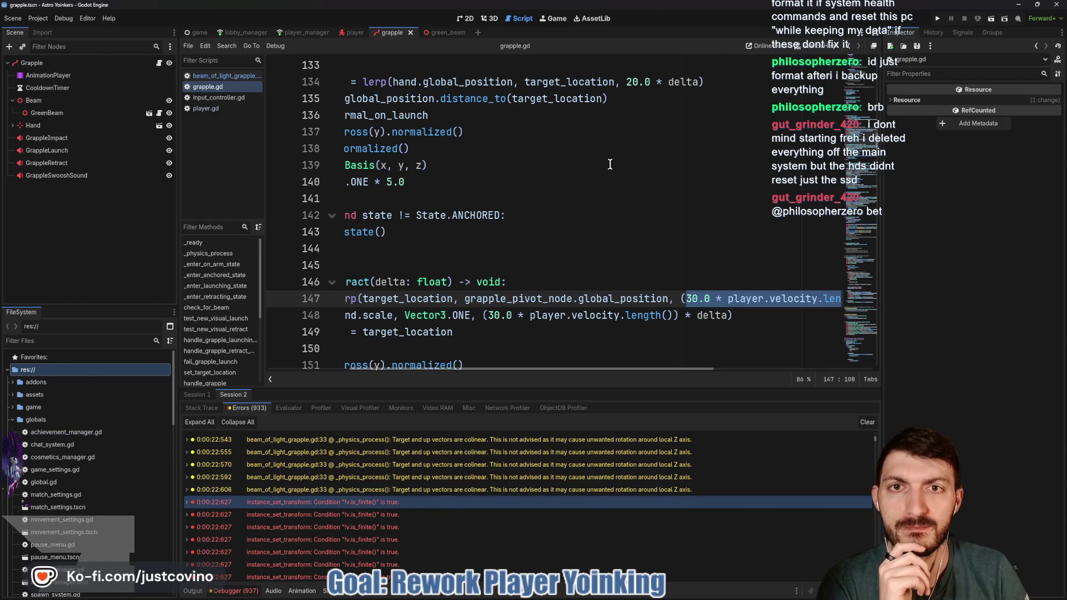
{"action": "left_click", "coordinate": [459, 31]}
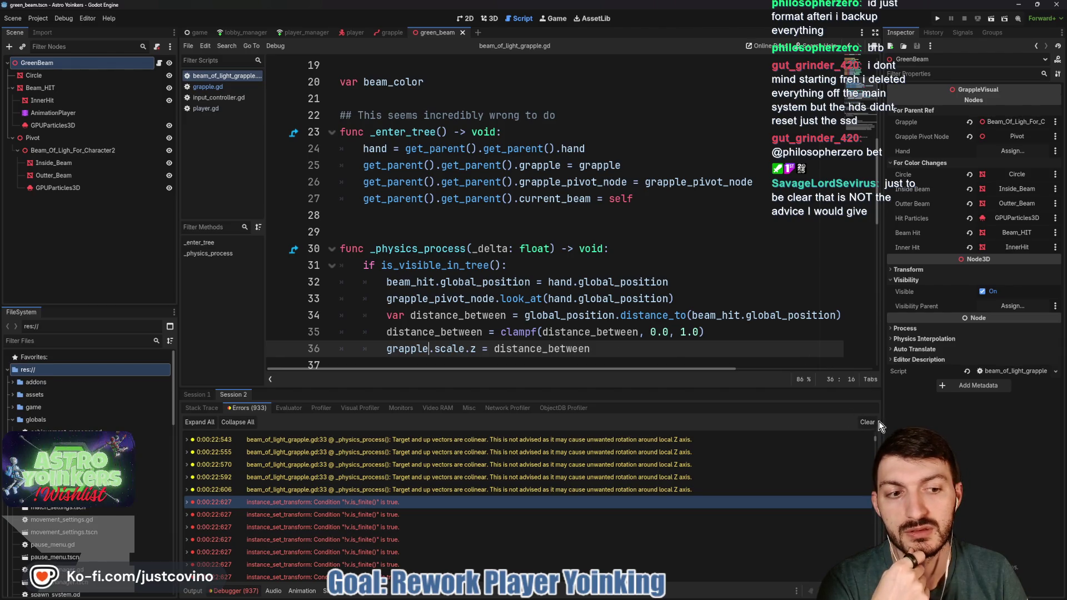
Step: Clear the debugger errors, hide the bottom panel, and go back to grapple.gd
{"action": "key", "text": "F5"}
{"action": "key", "text": "ctrl+j"}
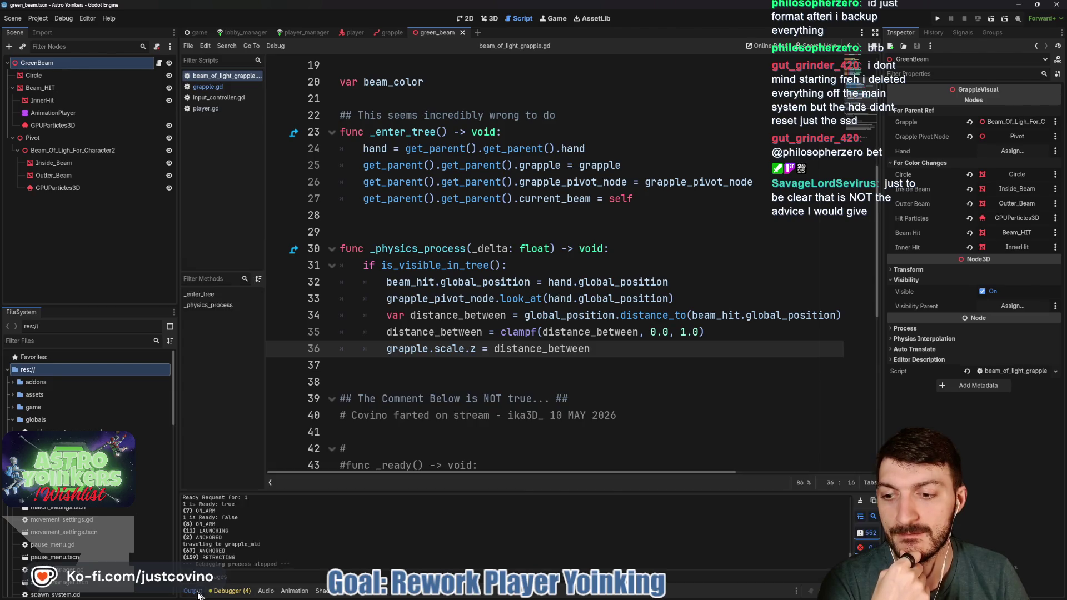
{"action": "left_click", "coordinate": [508, 370]}
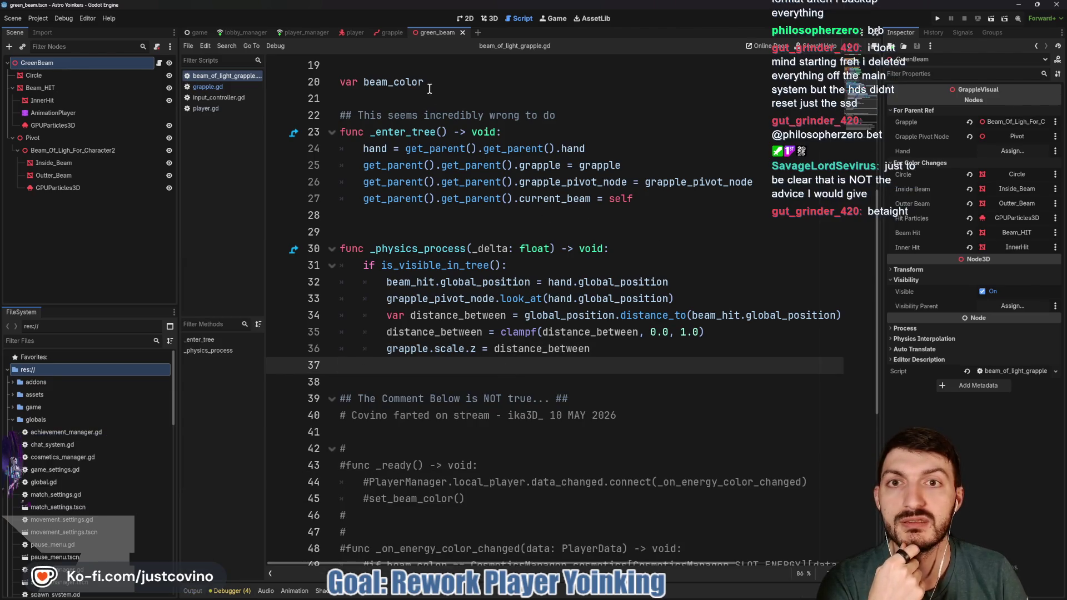
{"action": "left_click", "coordinate": [389, 32]}
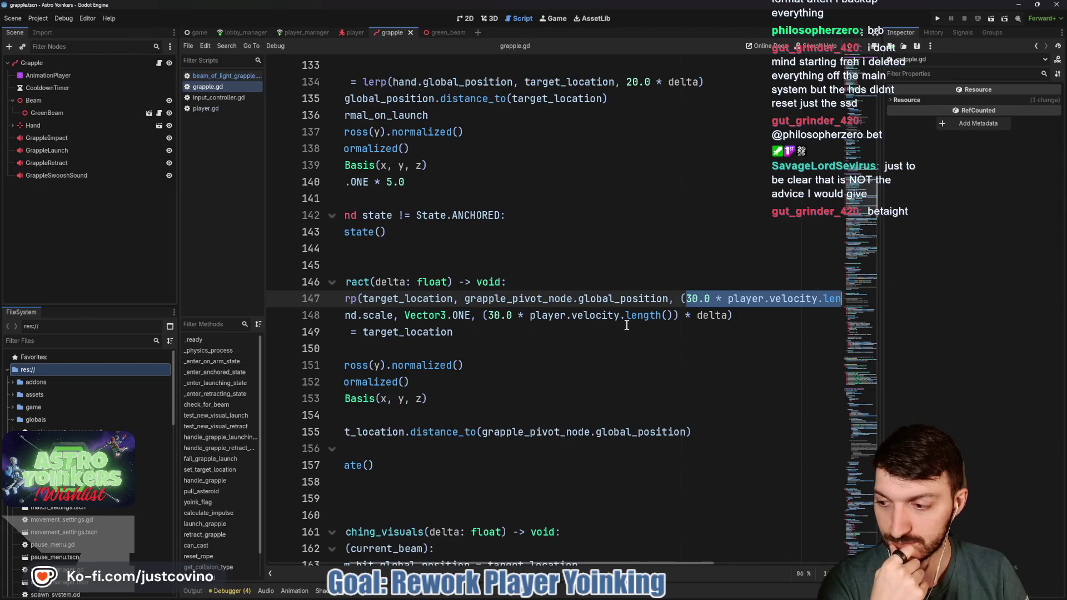
Step: Delete the extra parentheses around 30.0 * player.velocity.length() on lines 147 and 148
{"action": "scroll", "coordinate": [740, 315], "scroll_direction": "right", "scroll_amount": 3}
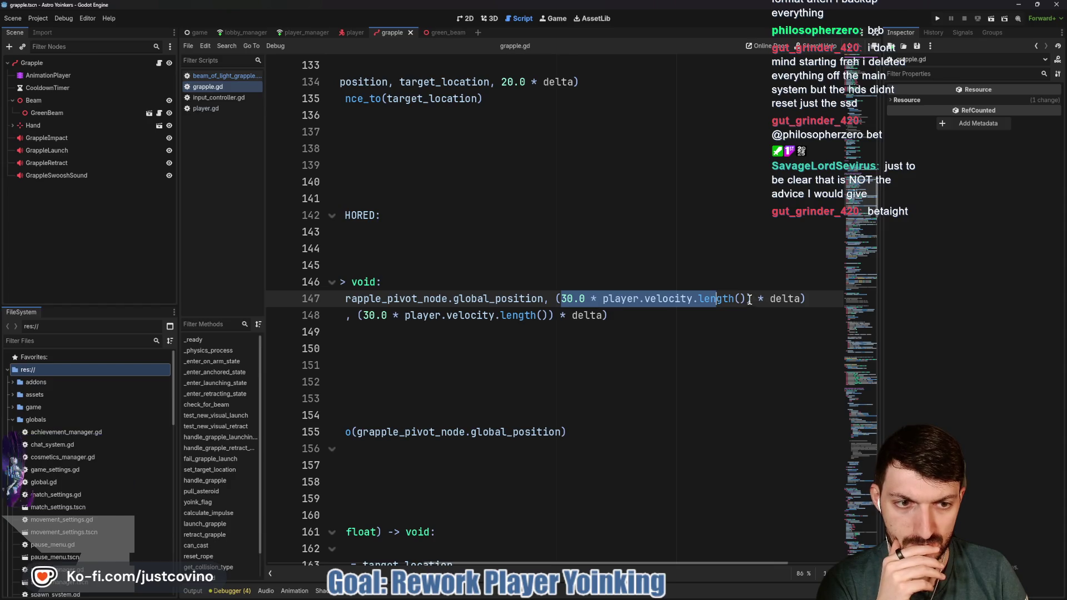
{"action": "mouse_move", "coordinate": [680, 300]}
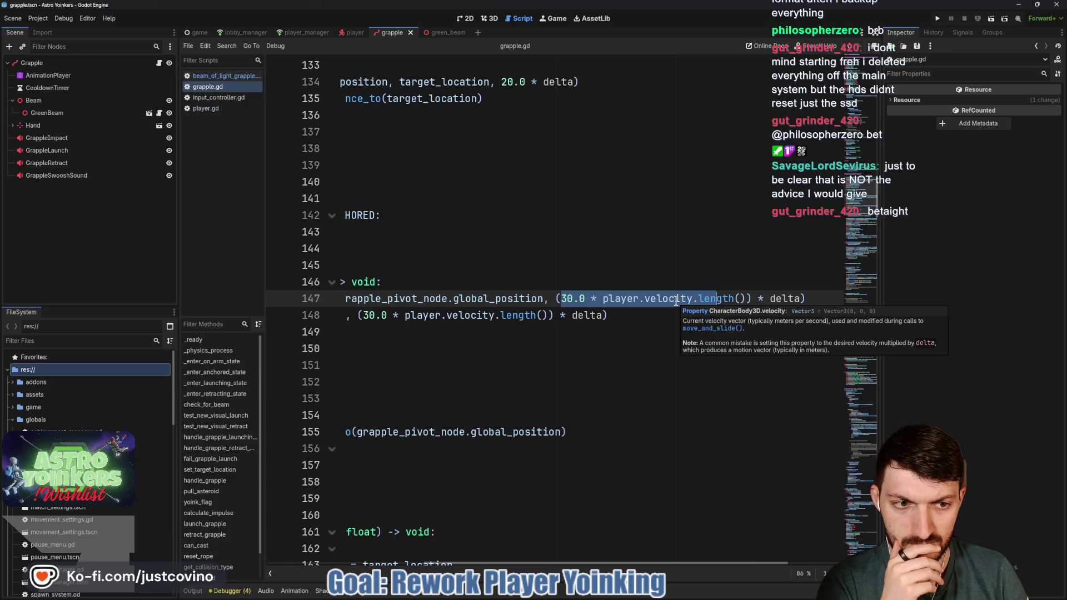
{"action": "scroll", "coordinate": [584, 315], "scroll_direction": "left", "scroll_amount": 3}
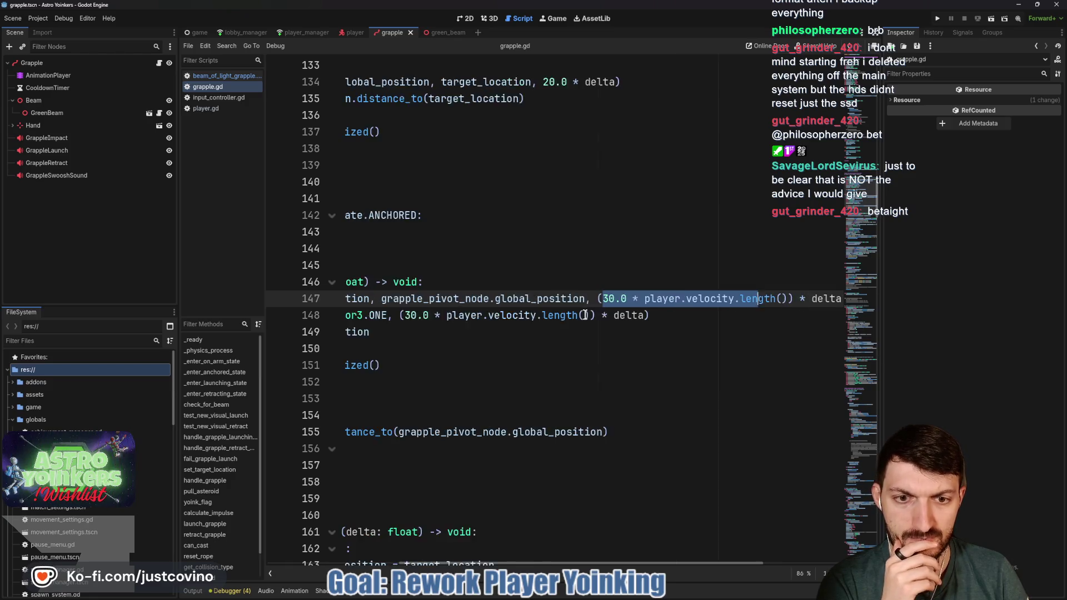
{"action": "scroll", "coordinate": [584, 315], "scroll_direction": "left", "scroll_amount": 2}
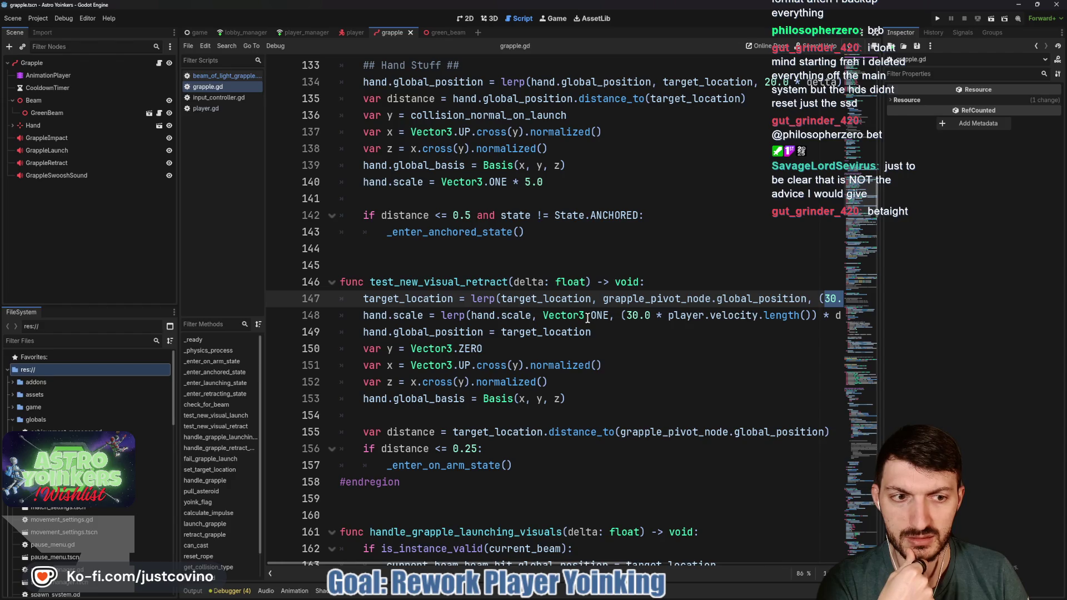
{"action": "mouse_move", "coordinate": [587, 317]}
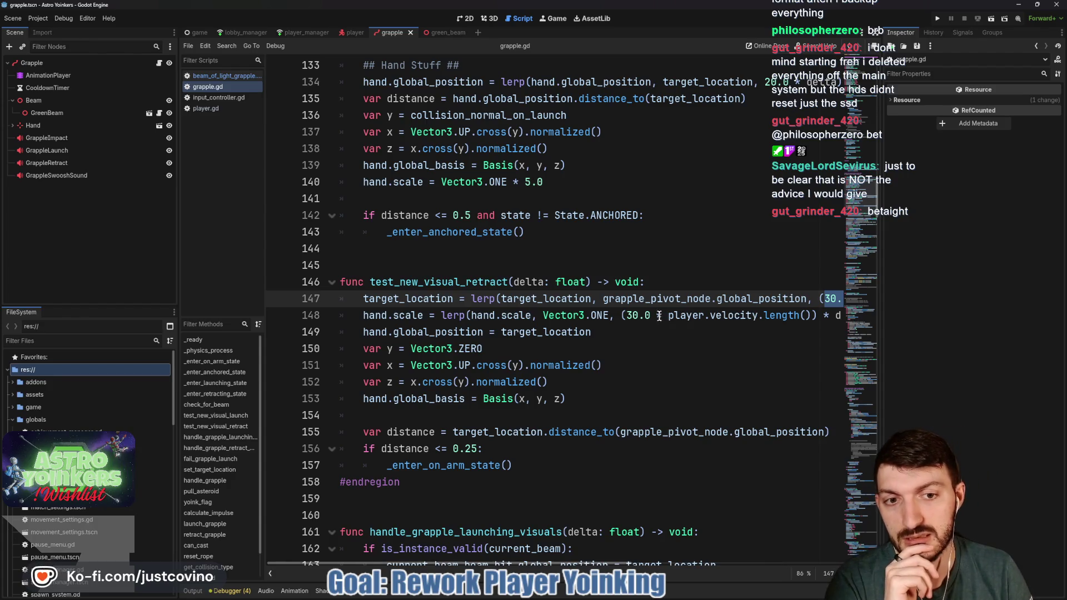
{"action": "scroll", "coordinate": [636, 315], "scroll_direction": "right", "scroll_amount": 5}
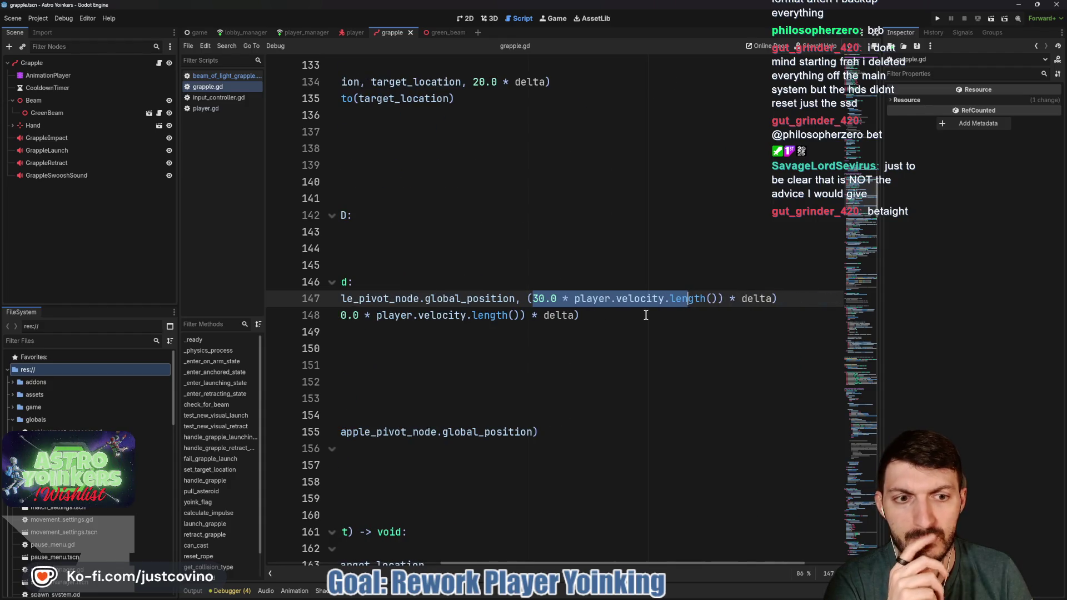
{"action": "left_click", "coordinate": [719, 306]}
{"action": "left_click", "coordinate": [528, 298]}
{"action": "key", "text": "Delete"}
{"action": "left_click", "coordinate": [520, 315]}
{"action": "key", "text": "Delete"}
Step: Scroll back left and select the test_new_visual_retract function name
{"action": "scroll", "coordinate": [556, 336], "scroll_direction": "left", "scroll_amount": 3}
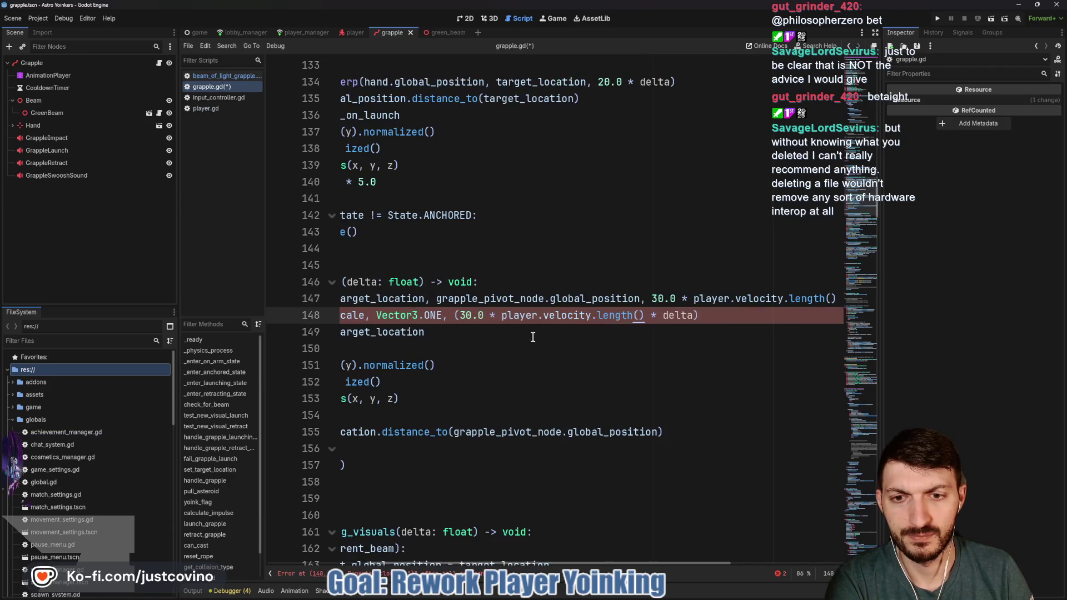
{"action": "scroll", "coordinate": [647, 330], "scroll_direction": "left", "scroll_amount": 2}
{"action": "scroll", "coordinate": [639, 331], "scroll_direction": "left", "scroll_amount": 3}
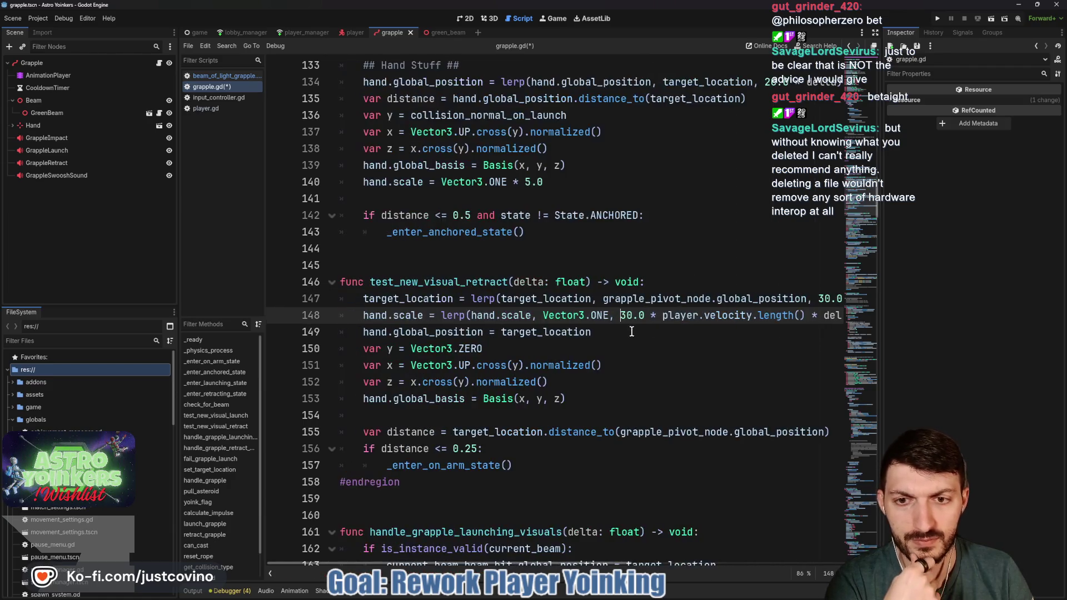
{"action": "double_click", "coordinate": [414, 283]}
{"action": "scroll", "coordinate": [644, 328], "scroll_direction": "up", "scroll_amount": 15}
{"action": "scroll", "coordinate": [642, 329], "scroll_direction": "down", "scroll_amount": 5}
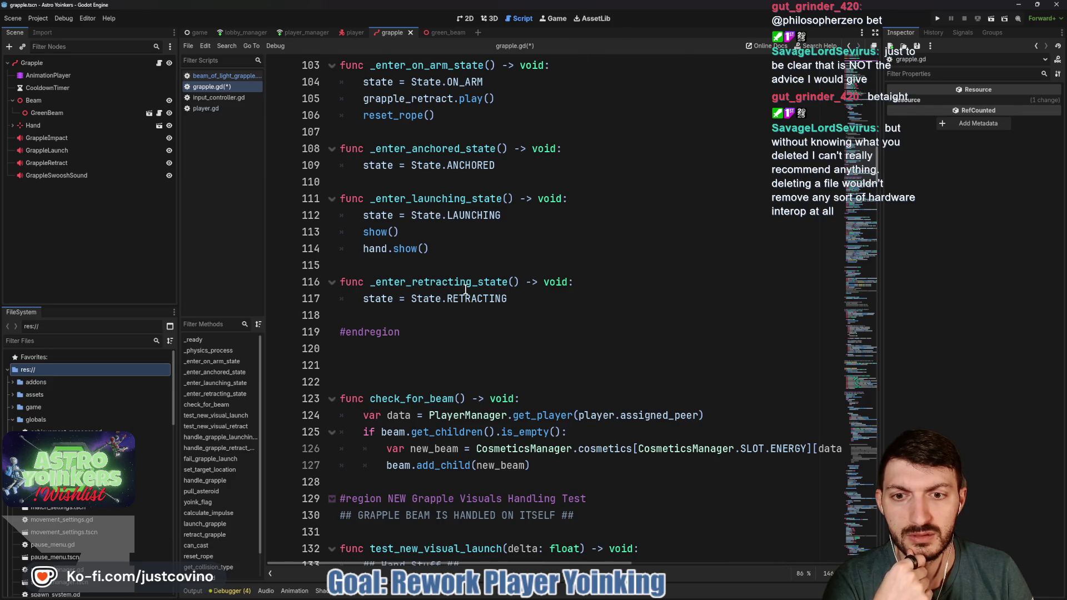
{"action": "scroll", "coordinate": [462, 289], "scroll_direction": "up", "scroll_amount": 12}
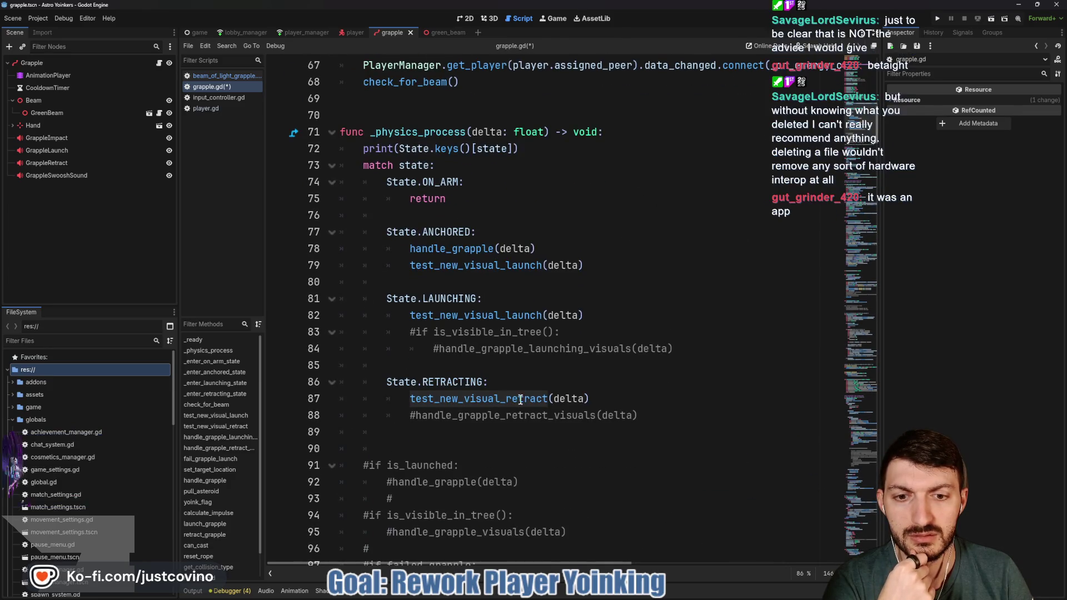
{"action": "scroll", "coordinate": [539, 398], "scroll_direction": "down", "scroll_amount": 11}
{"action": "scroll", "coordinate": [539, 399], "scroll_direction": "down", "scroll_amount": 4}
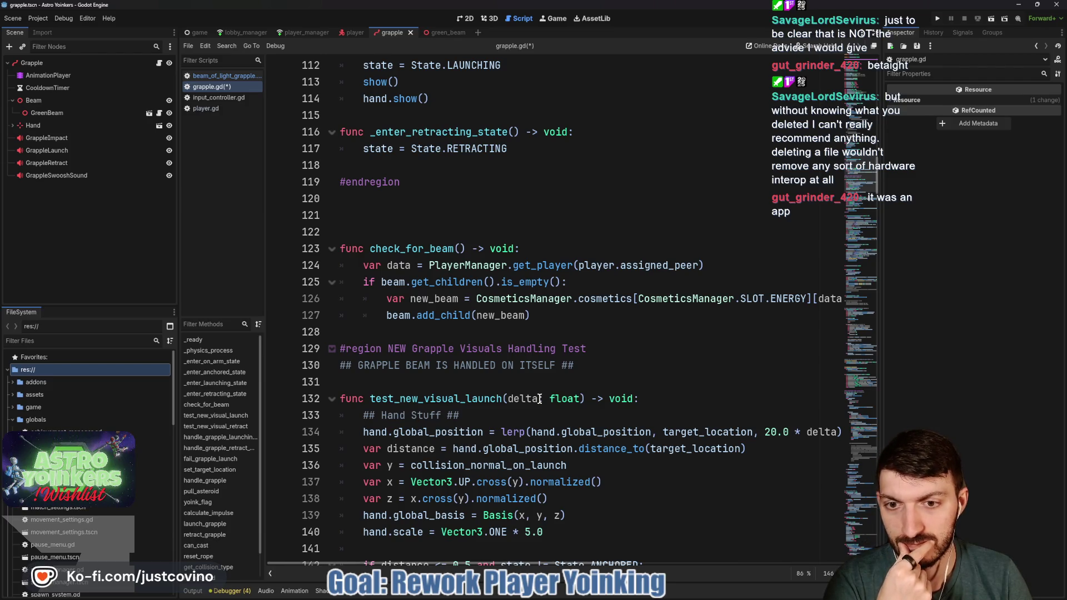
{"action": "scroll", "coordinate": [539, 399], "scroll_direction": "down", "scroll_amount": 7}
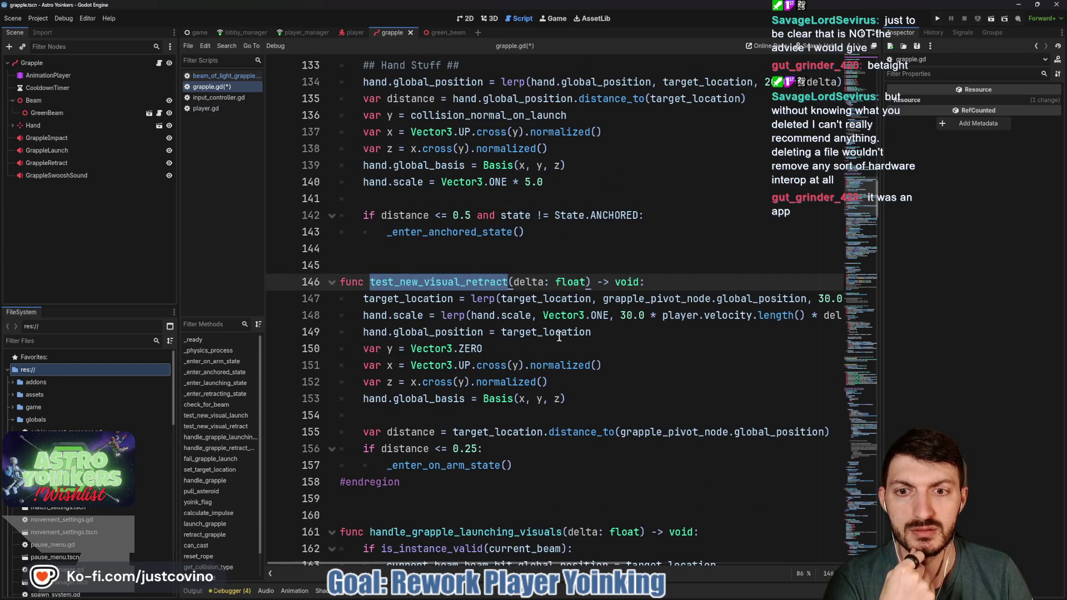
{"action": "scroll", "coordinate": [558, 337], "scroll_direction": "down", "scroll_amount": 1}
{"action": "mouse_move", "coordinate": [477, 253]}
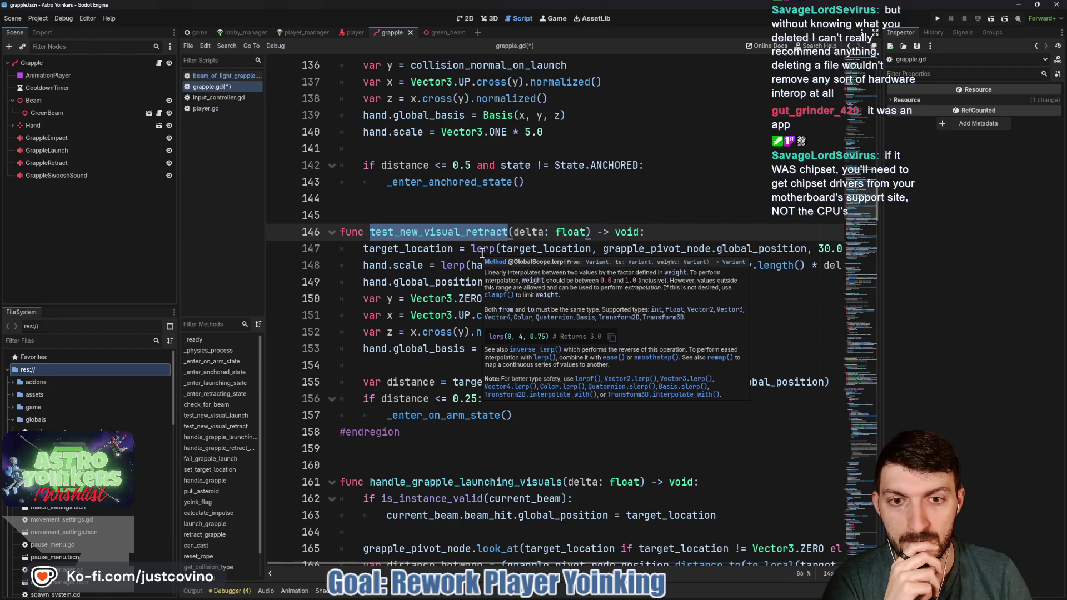
{"action": "left_click", "coordinate": [686, 240]}
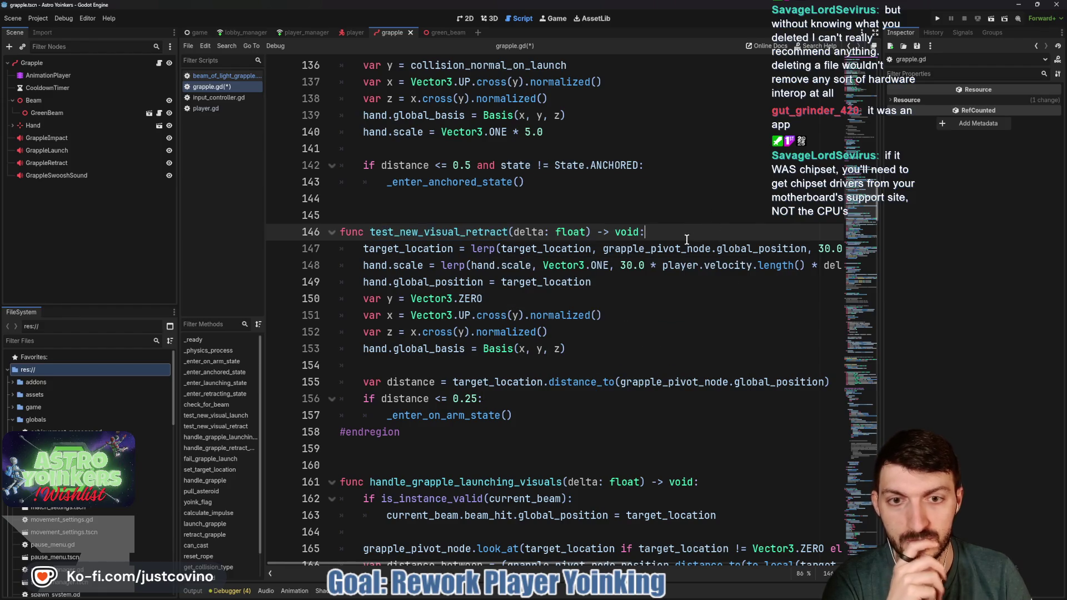
Step: Add a line var lerp_weight = 30 * player.velocity.length() inside test_new_visual_retract
{"action": "key", "text": "Return"}
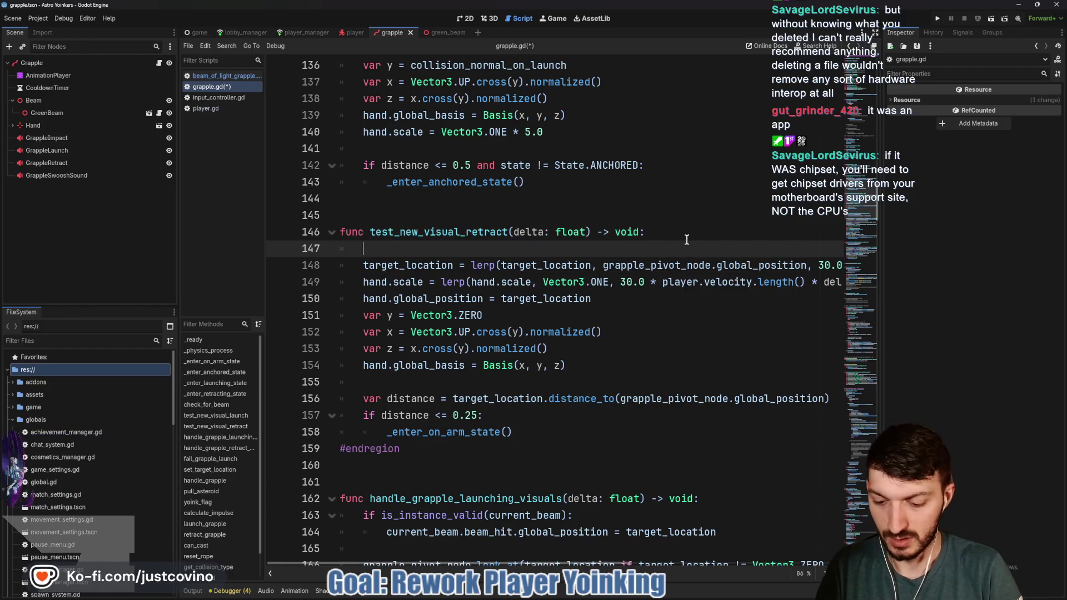
{"action": "type", "text": "var ler"}
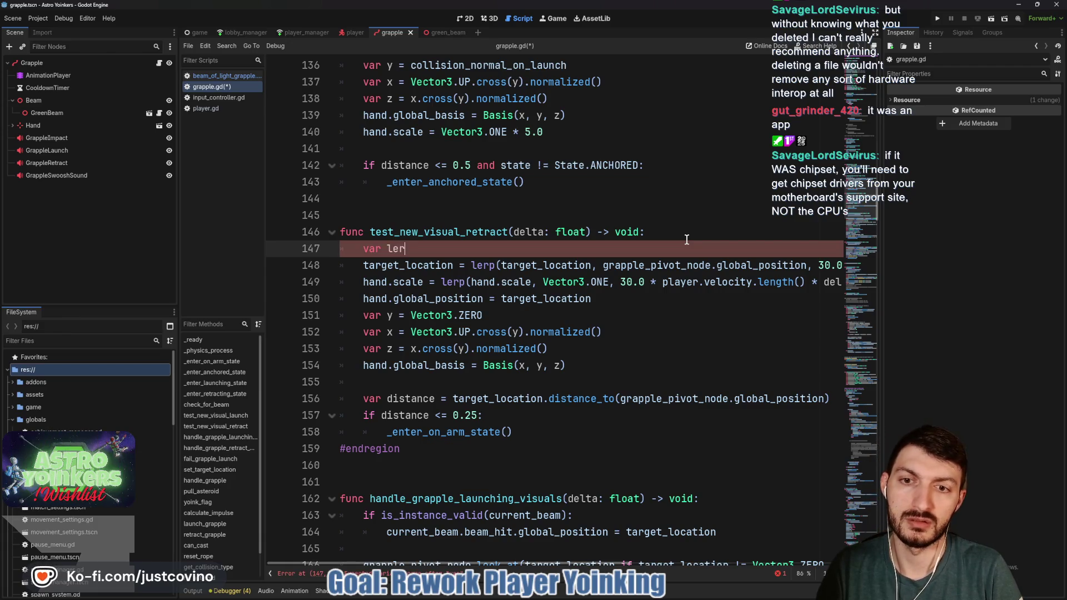
{"action": "type", "text": "p_weight = "}
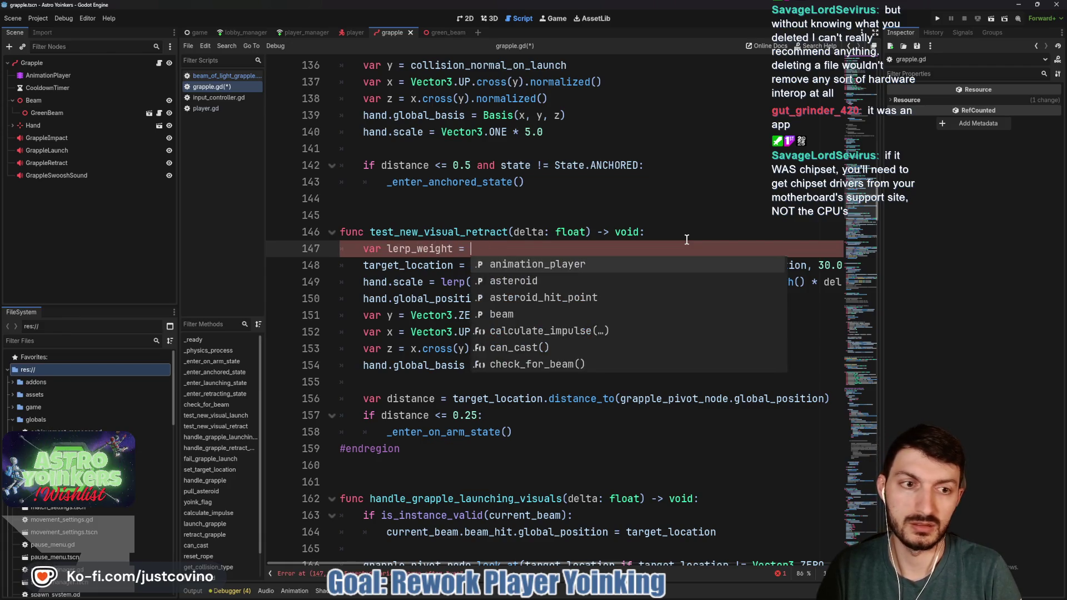
{"action": "type", "text": "30"}
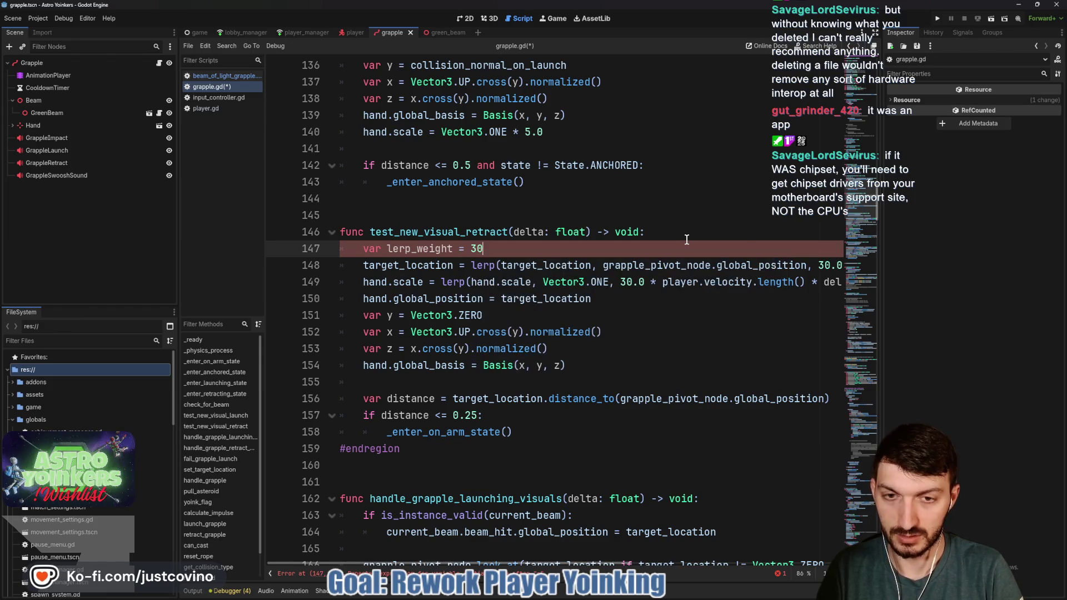
{"action": "type", "text": " * "}
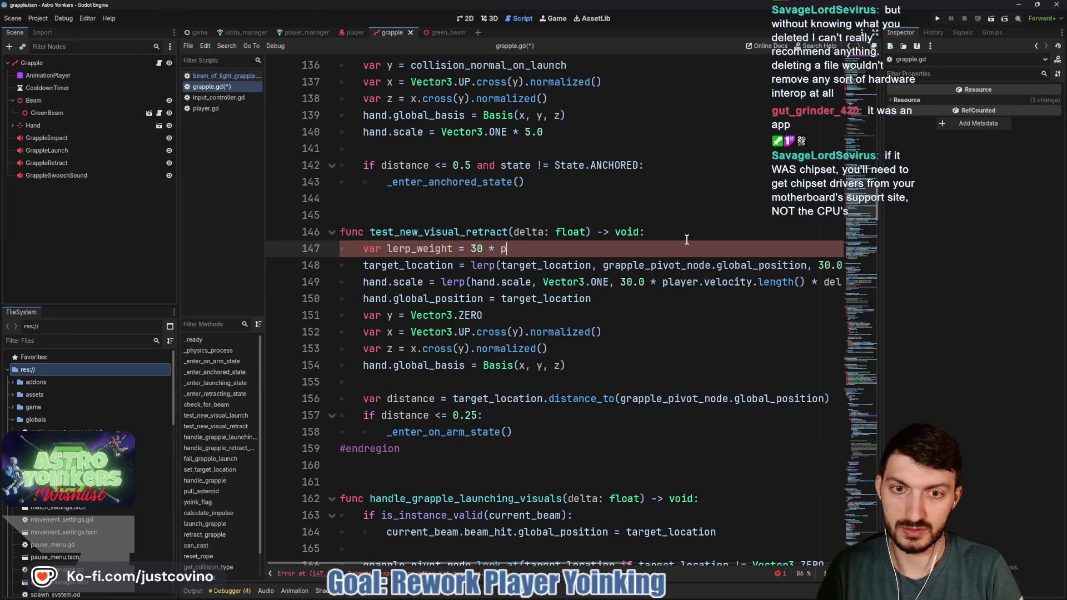
{"action": "type", "text": "player.player"}
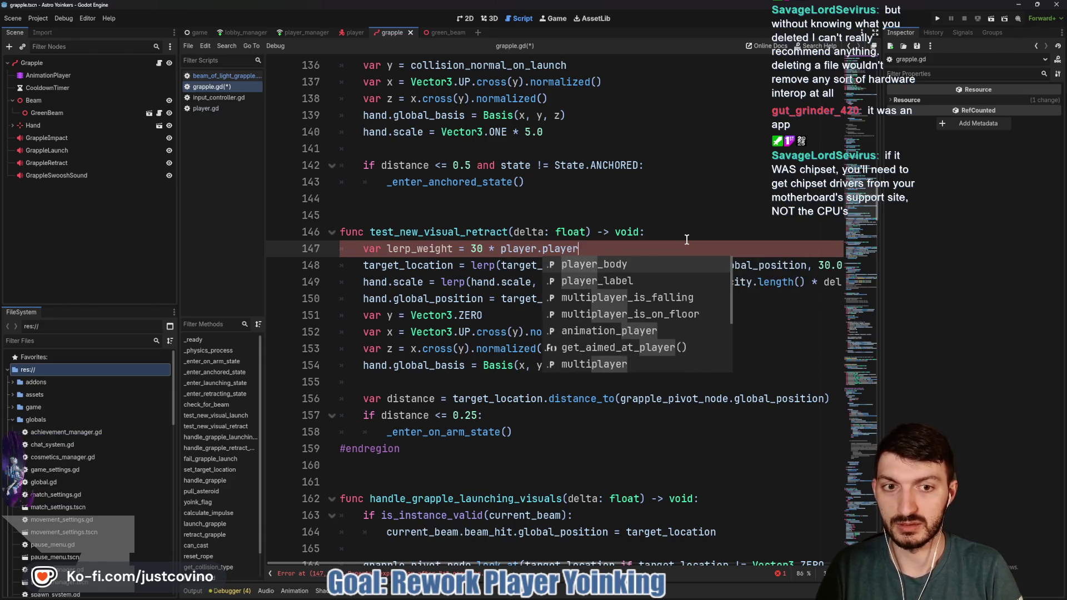
{"action": "key", "text": "BackSpace"}
{"action": "key", "text": "BackSpace"}
{"action": "key", "text": "BackSpace"}
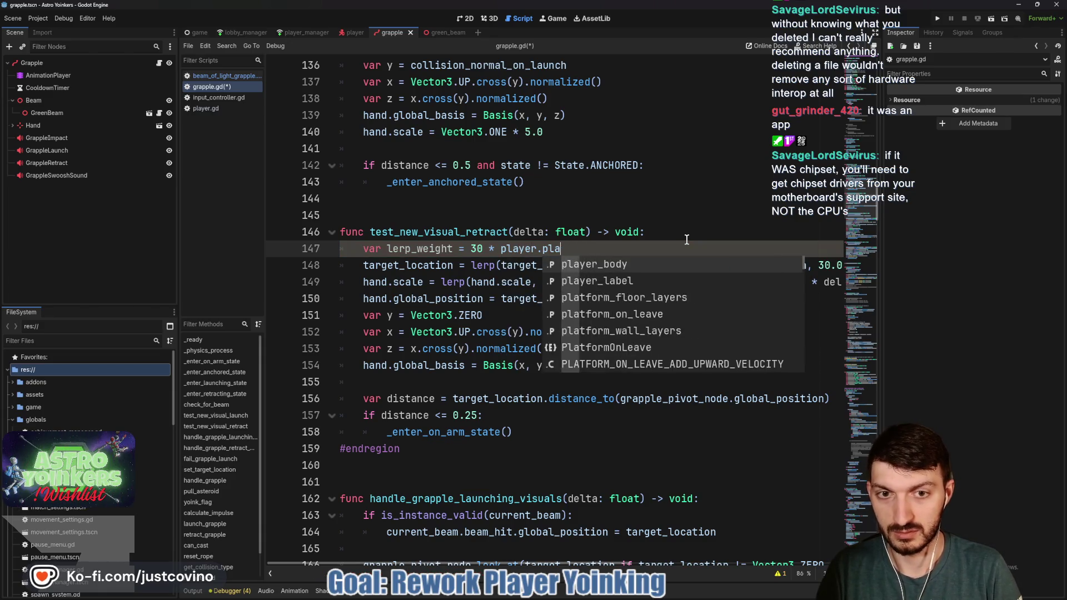
{"action": "type", "text": "velocity.leng"}
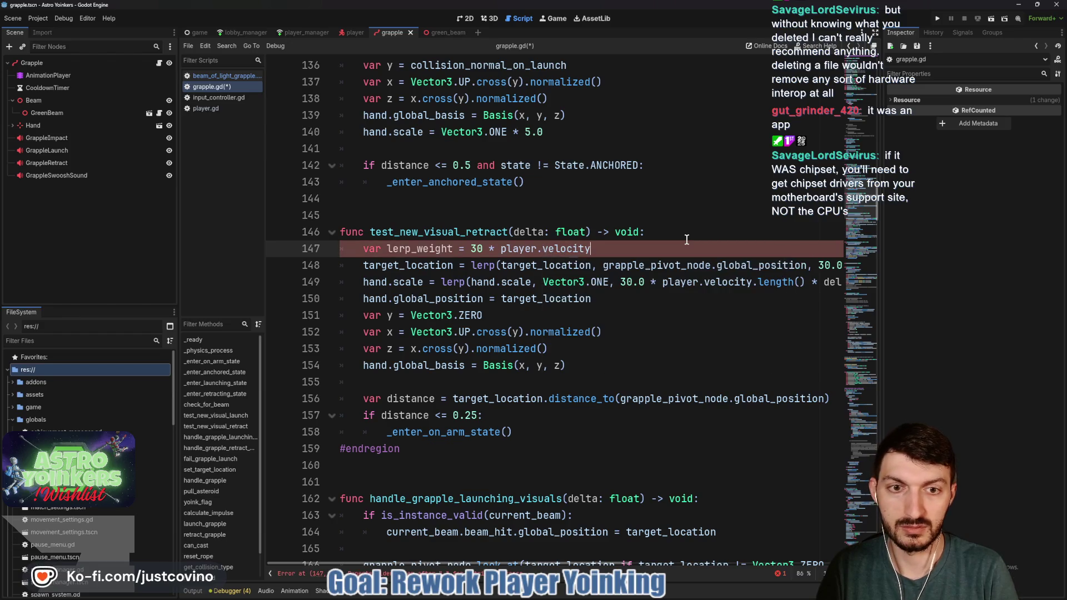
{"action": "key", "text": "Return"}
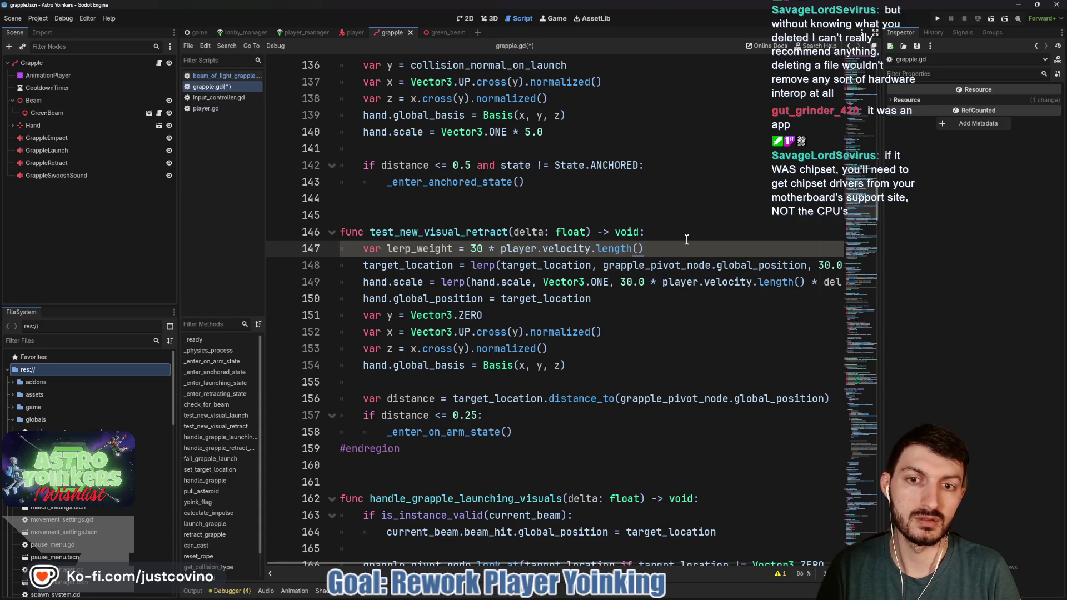
{"action": "scroll", "coordinate": [736, 274], "scroll_direction": "right", "scroll_amount": 3}
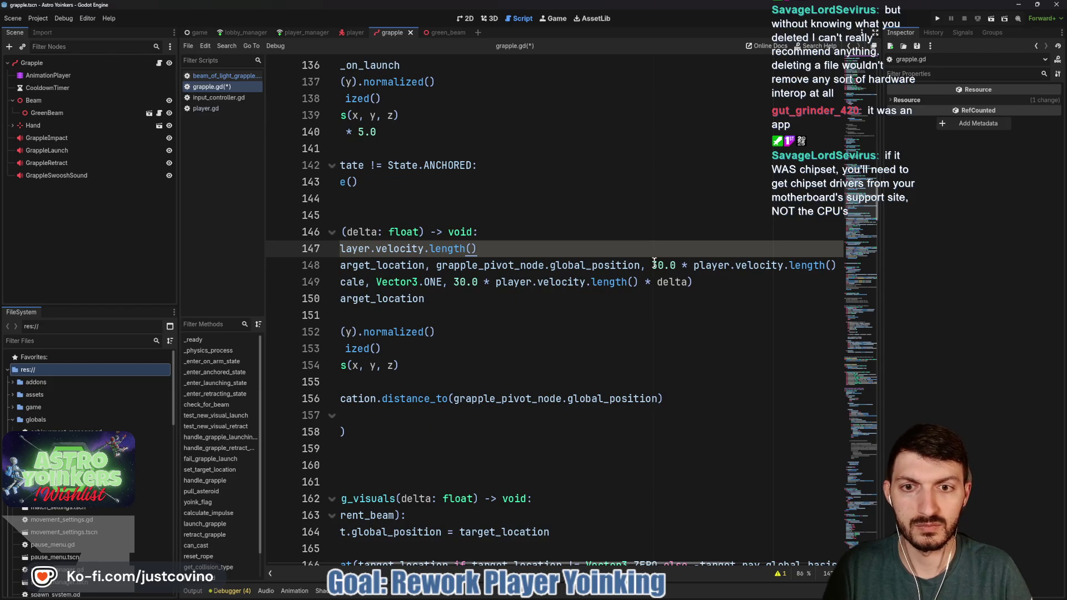
{"action": "scroll", "coordinate": [583, 264], "scroll_direction": "left", "scroll_amount": 3}
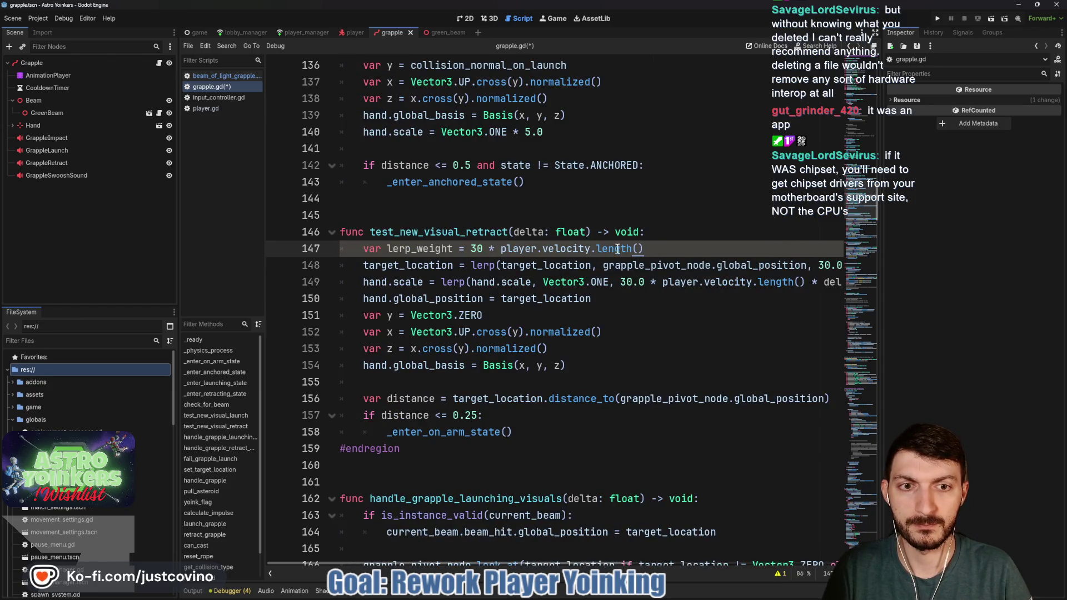
Step: Draft a lerp_weight = clampf() line, then delete both lerp_weight lines
{"action": "key", "text": "Return"}
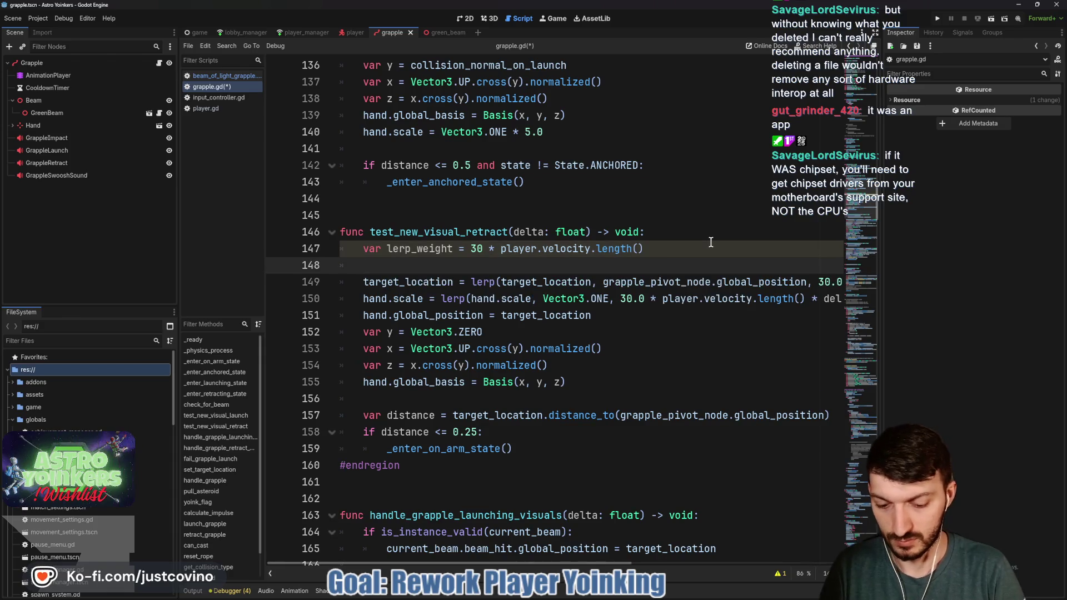
{"action": "type", "text": "lerp"}
{"action": "key", "text": "Return"}
{"action": "type", "text": "= "}
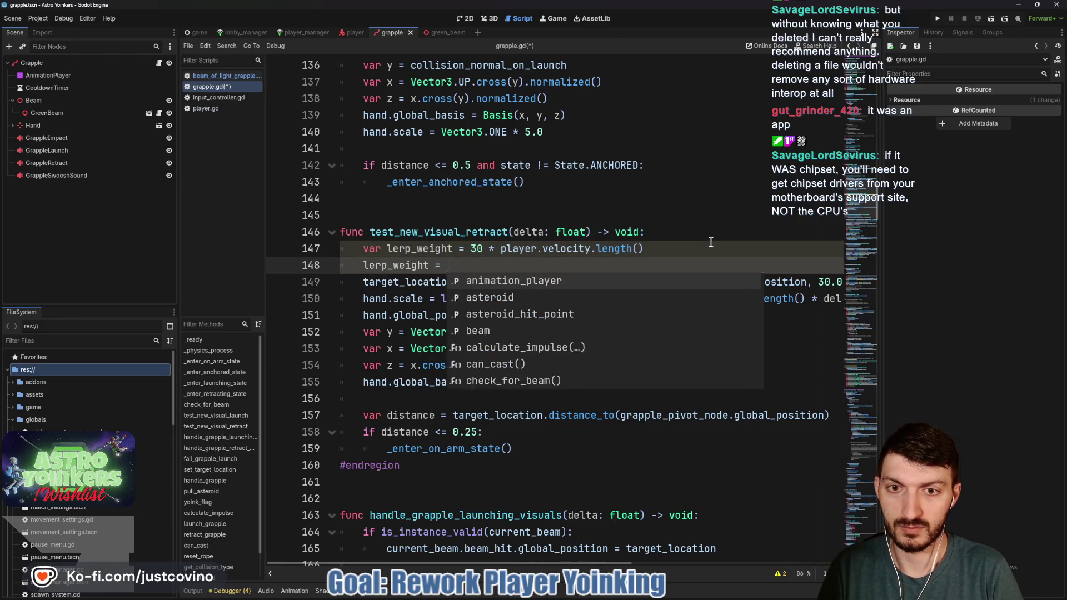
{"action": "type", "text": "clampf"}
{"action": "key", "text": "Return"}
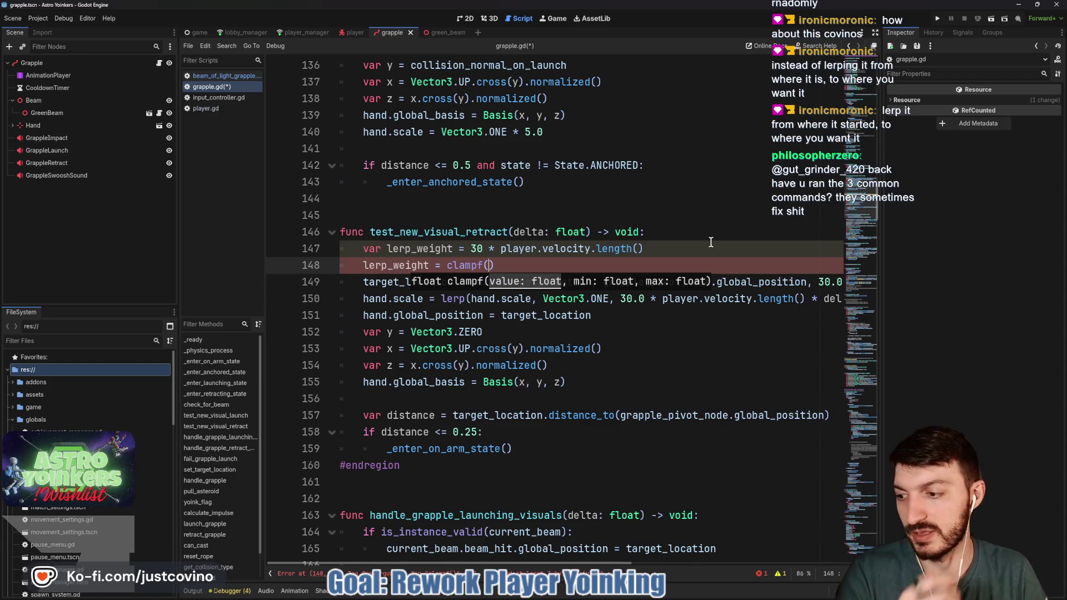
{"action": "left_click_drag", "start_coordinate": [557, 257], "coordinate": [288, 254]}
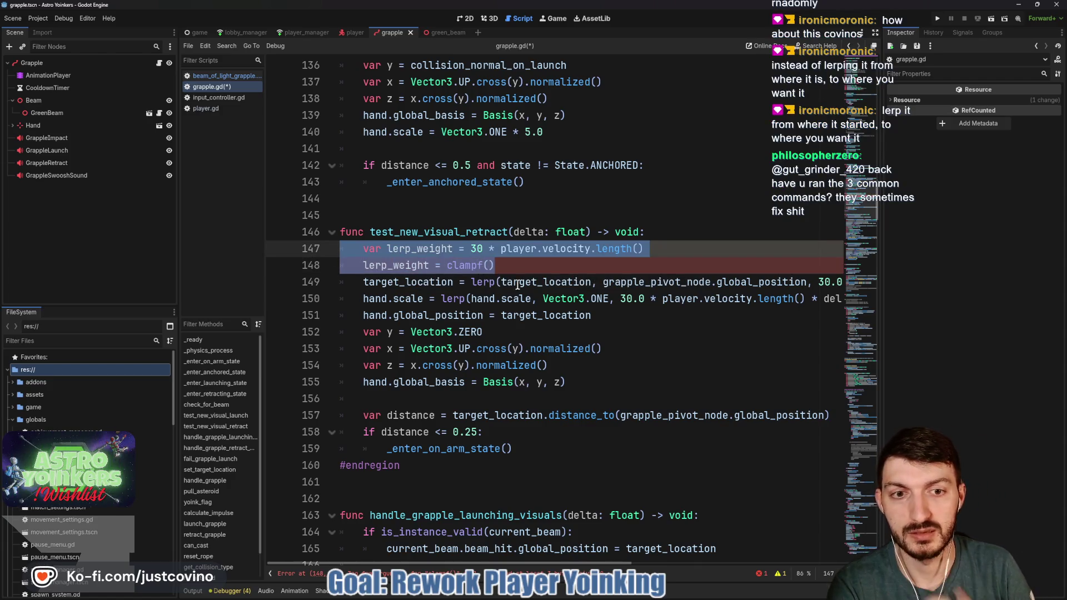
{"action": "key", "text": "BackSpace"}
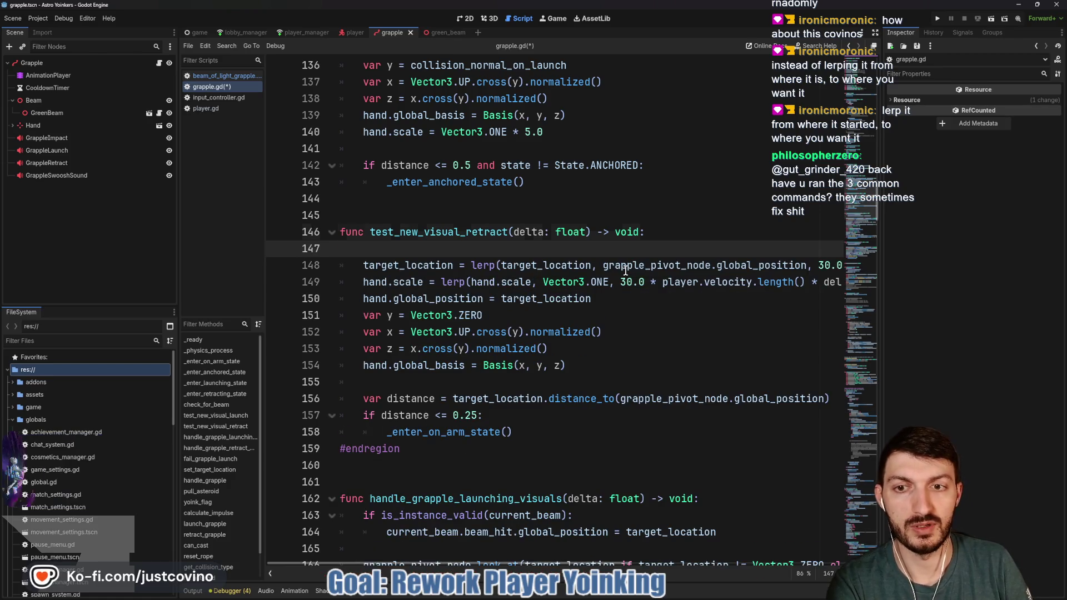
Step: Delete the leftover blank line, then highlight every use of target_location and grapple_pivot_node
{"action": "key", "text": "BackSpace"}
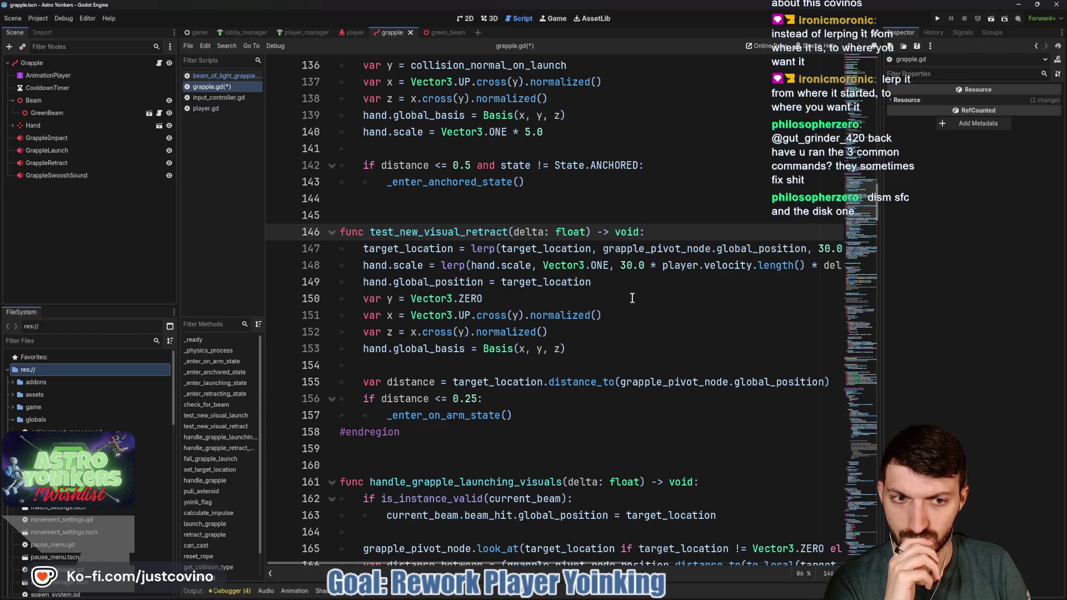
{"action": "scroll", "coordinate": [631, 298], "scroll_direction": "right", "scroll_amount": 3}
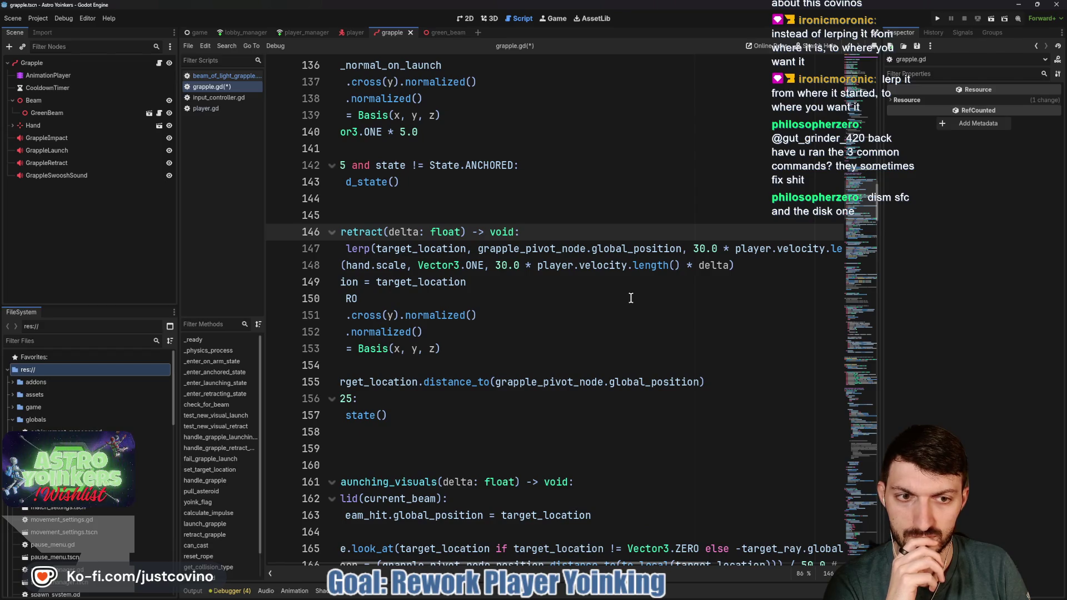
{"action": "scroll", "coordinate": [628, 298], "scroll_direction": "left", "scroll_amount": 3}
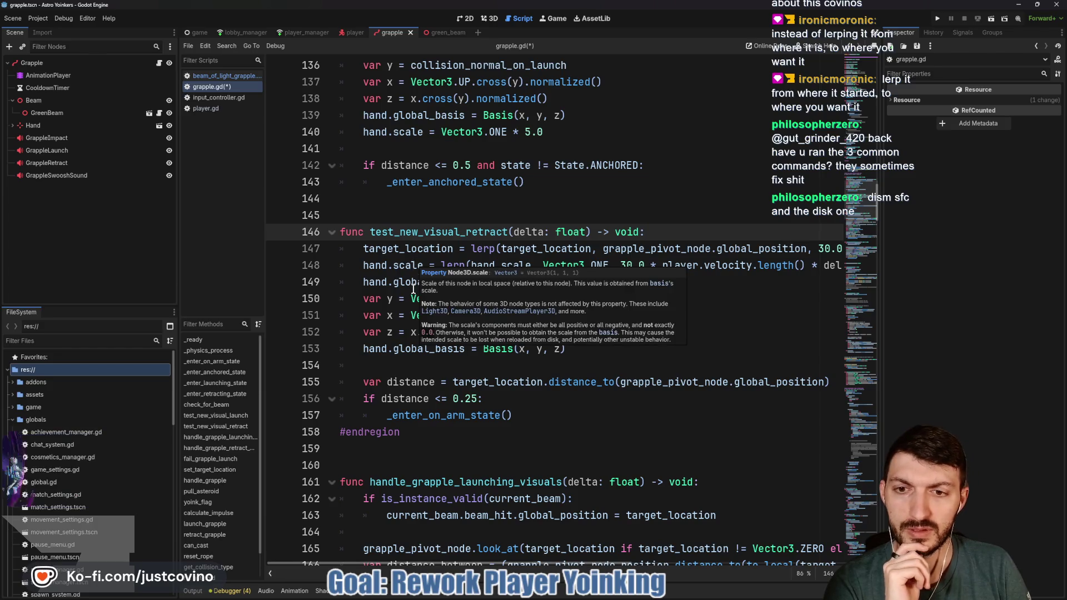
{"action": "mouse_move", "coordinate": [413, 289]}
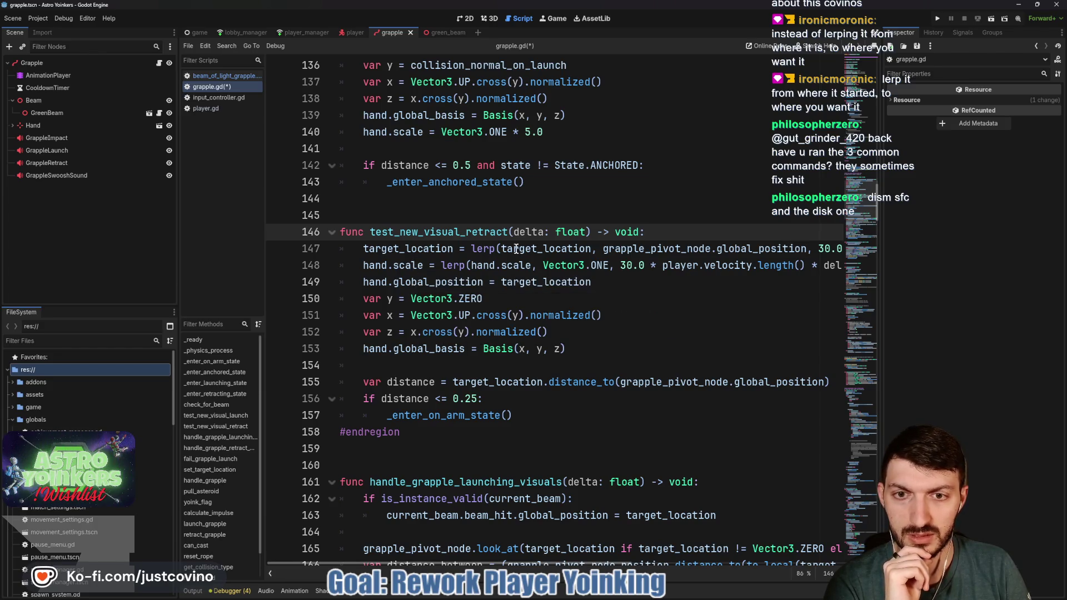
{"action": "mouse_move", "coordinate": [519, 249]}
{"action": "double_click", "coordinate": [385, 253]}
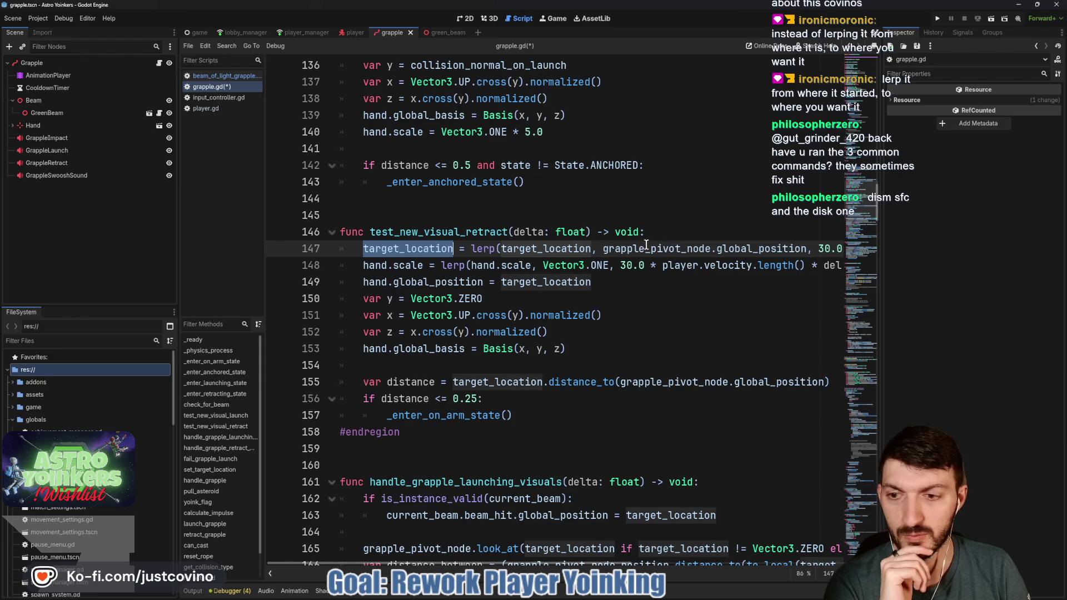
{"action": "left_click", "coordinate": [646, 248]}
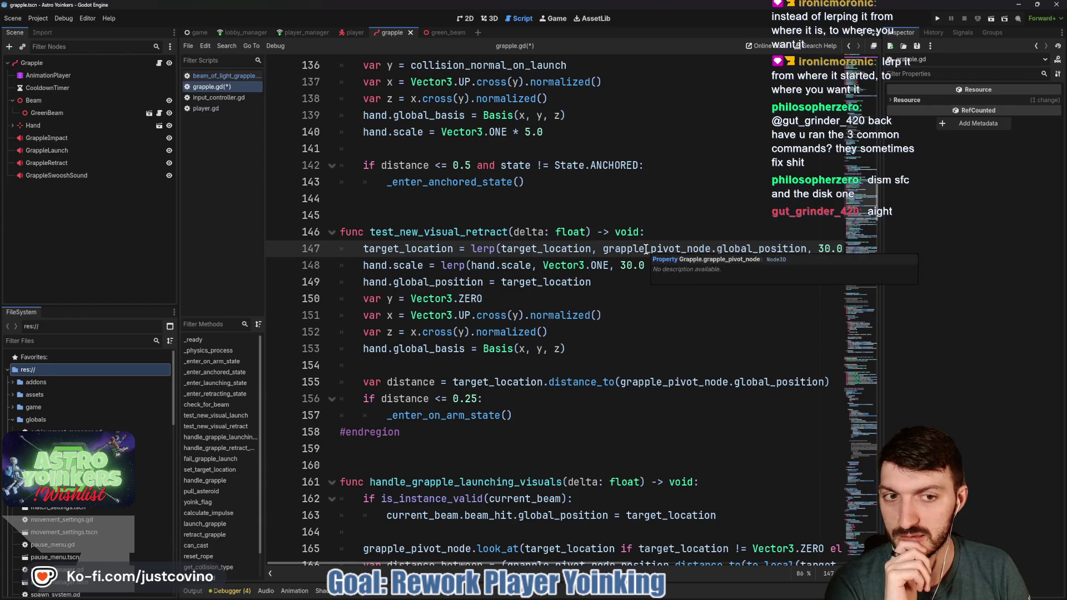
{"action": "double_click", "coordinate": [646, 248]}
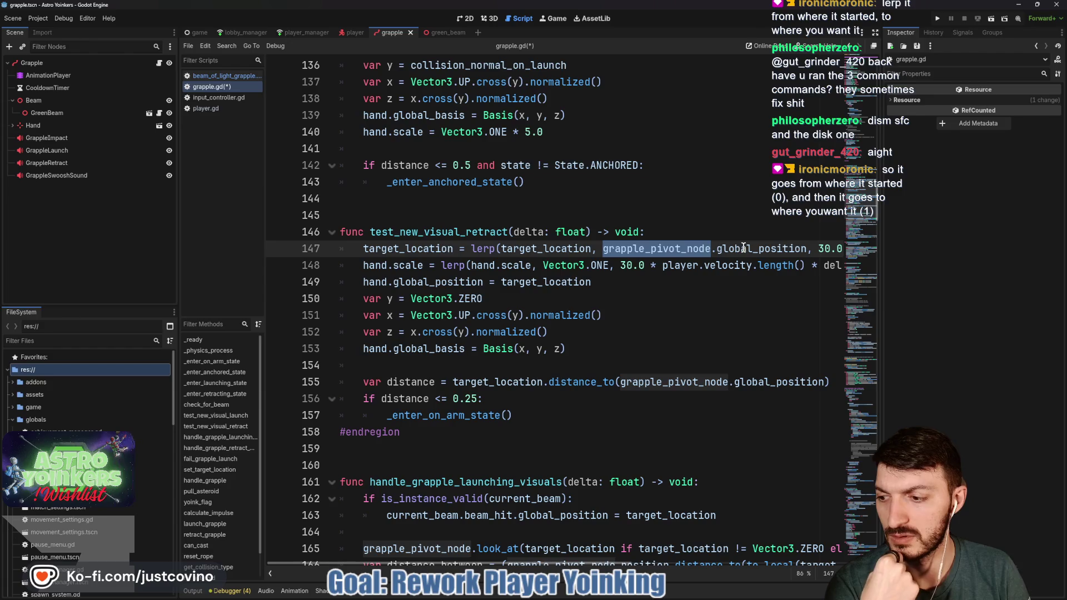
{"action": "mouse_move", "coordinate": [738, 248]}
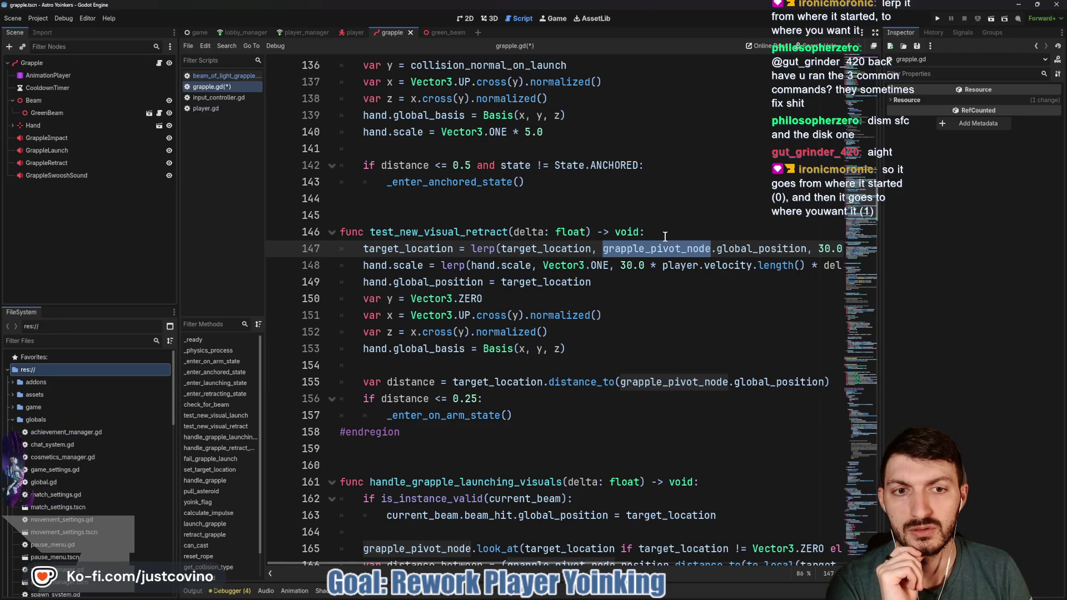
{"action": "left_click", "coordinate": [665, 235]}
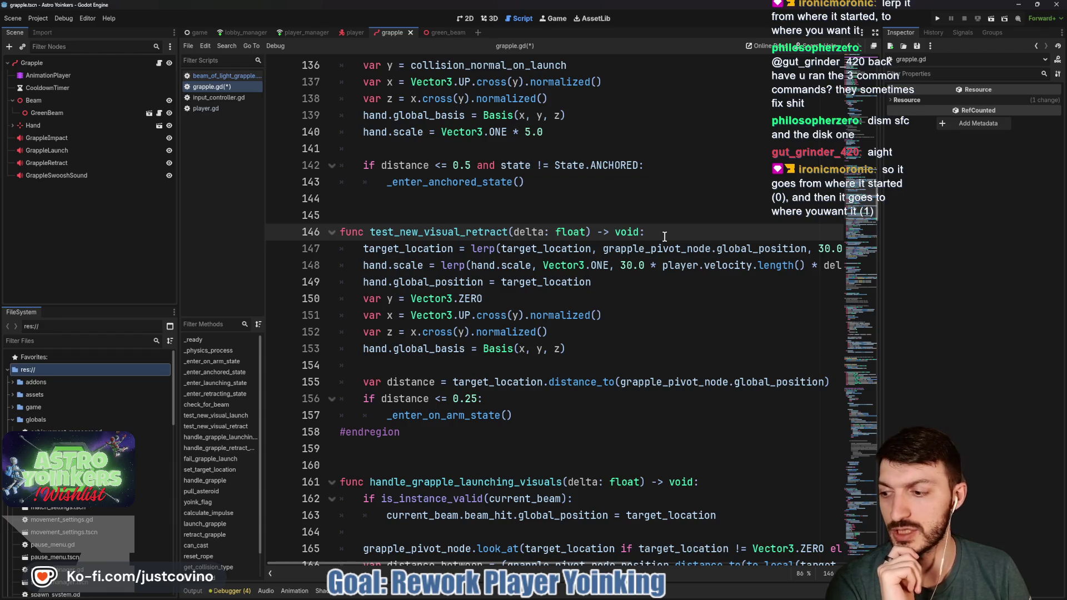
Step: Select the 30.0 * player.velocity.length() lerp weight on line 147
{"action": "scroll", "coordinate": [669, 244], "scroll_direction": "right", "scroll_amount": 5}
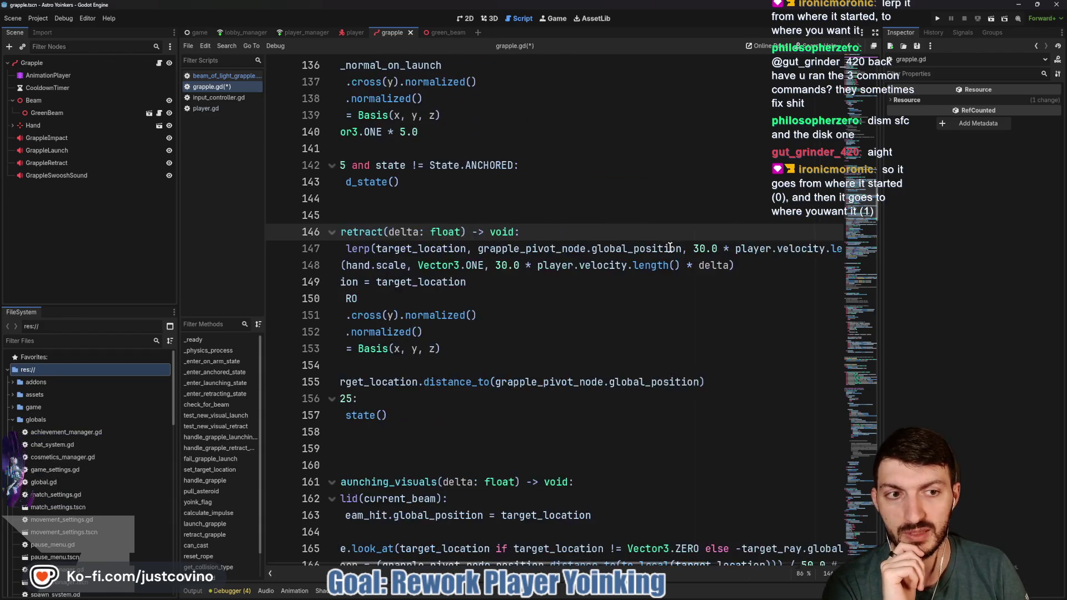
{"action": "left_click_drag", "start_coordinate": [609, 249], "coordinate": [799, 250]}
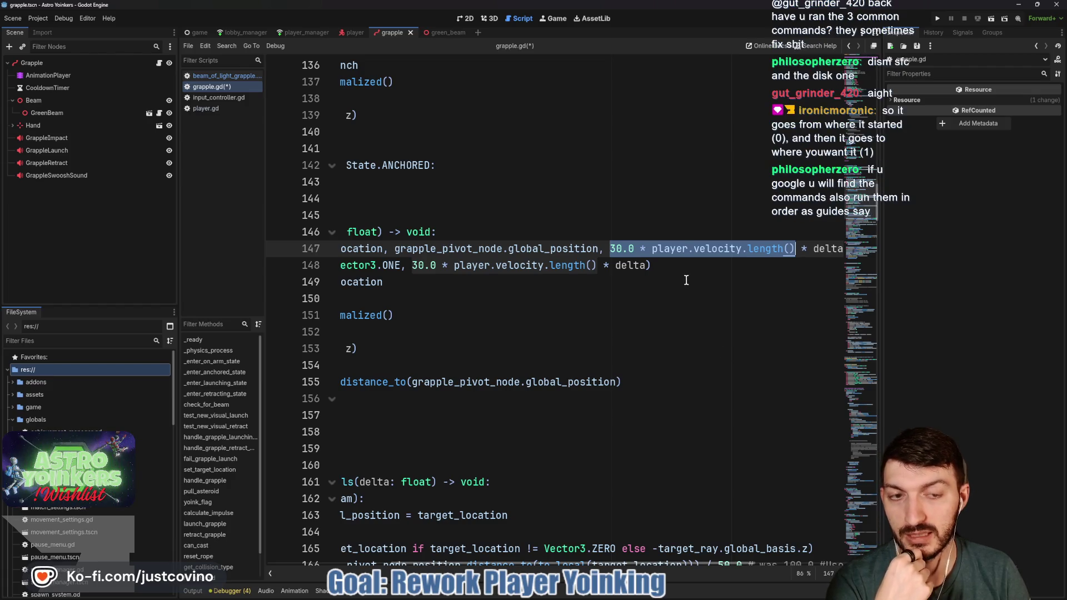
{"action": "scroll", "coordinate": [677, 279], "scroll_direction": "left", "scroll_amount": 5}
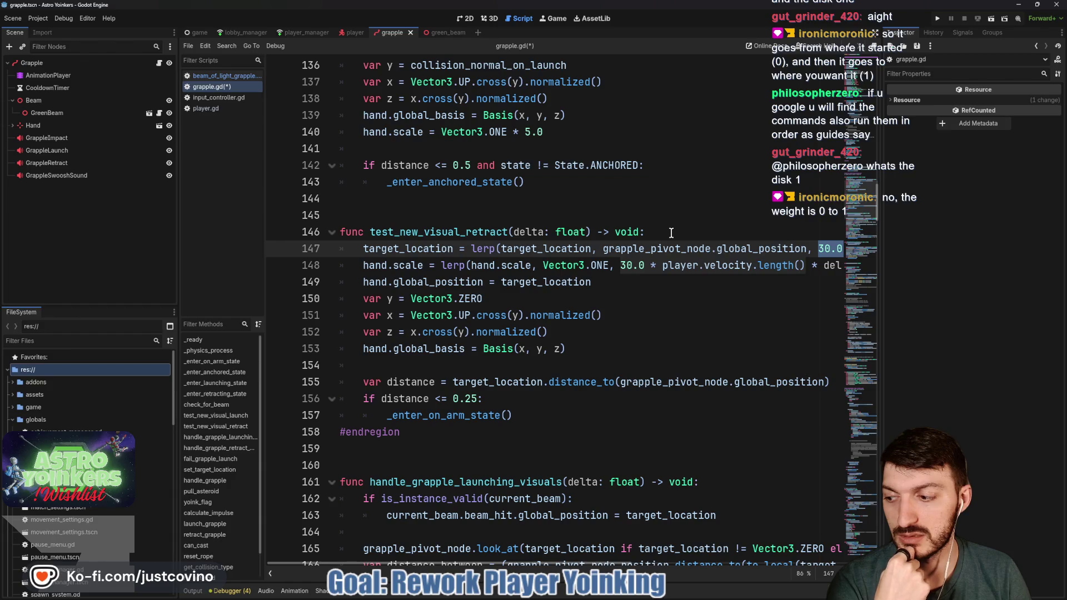
{"action": "mouse_move", "coordinate": [819, 248]}
{"action": "left_mouse_down"}
{"action": "mouse_move", "coordinate": [841, 250]}
{"action": "mouse_move", "coordinate": [725, 254]}
{"action": "left_mouse_up"}
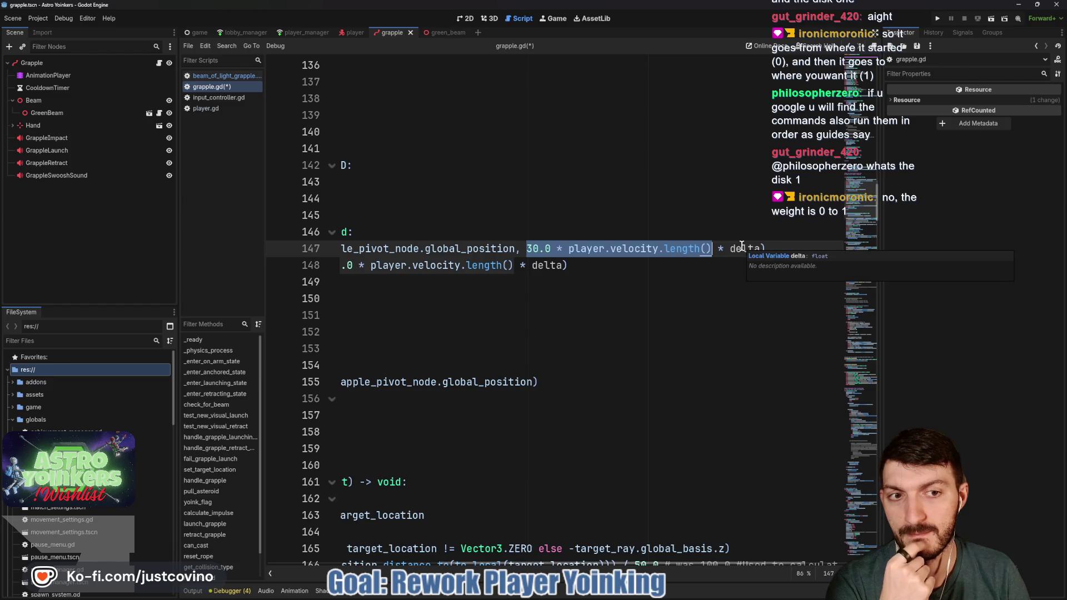
{"action": "scroll", "coordinate": [722, 251], "scroll_direction": "left", "scroll_amount": 3}
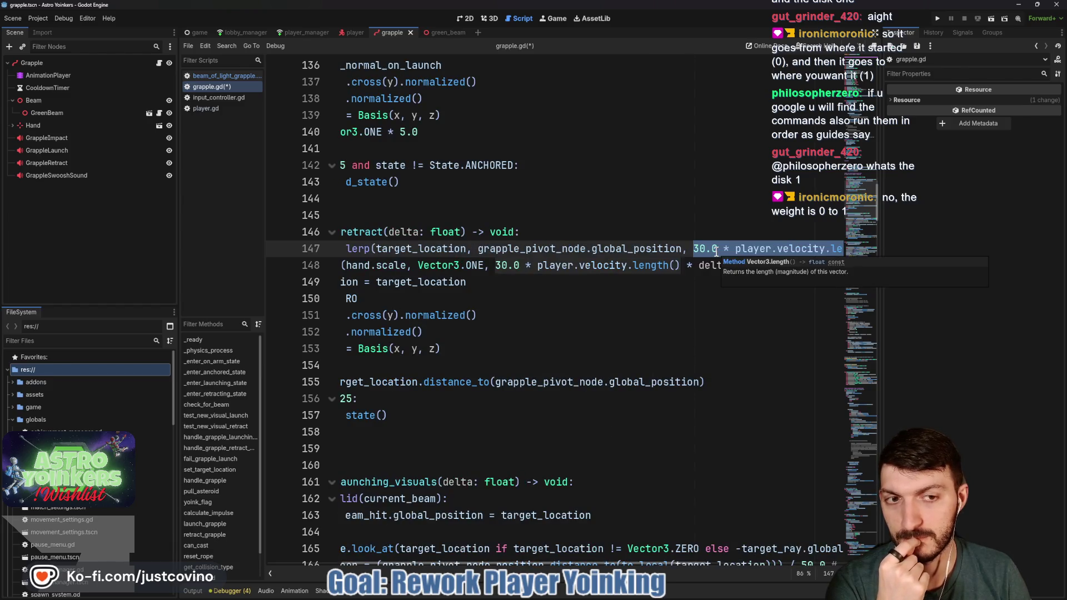
{"action": "scroll", "coordinate": [715, 251], "scroll_direction": "right", "scroll_amount": 1}
{"action": "scroll", "coordinate": [611, 249], "scroll_direction": "left", "scroll_amount": 2}
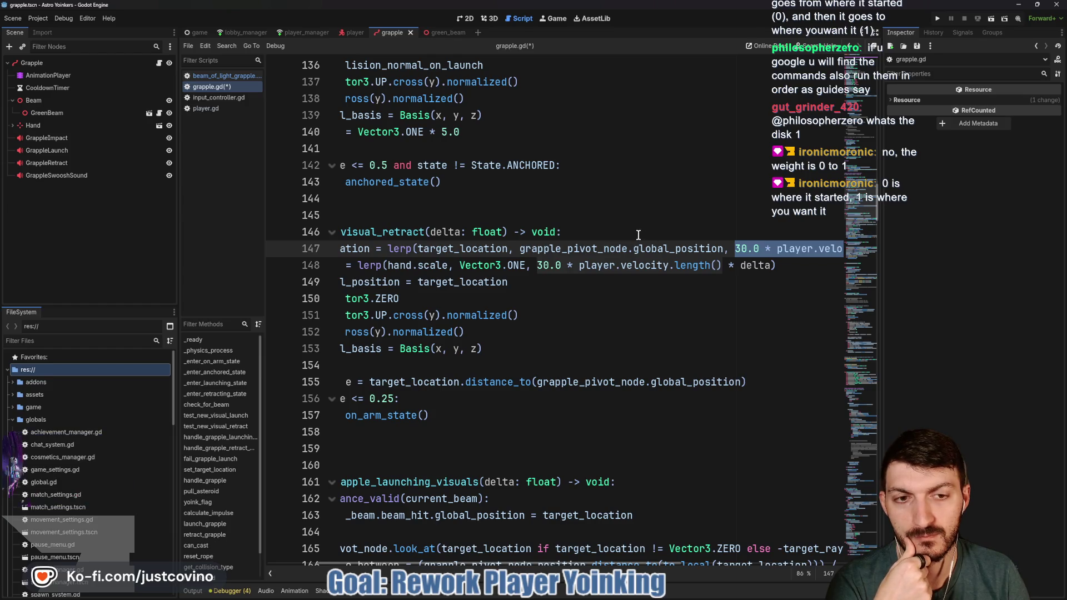
{"action": "scroll", "coordinate": [650, 236], "scroll_direction": "left", "scroll_amount": 3}
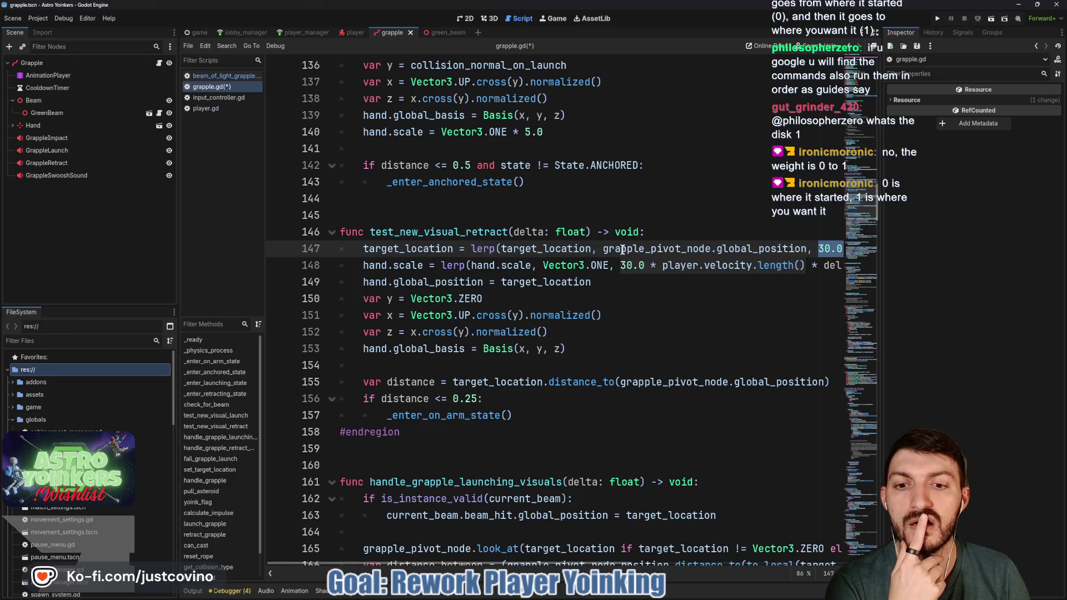
Step: Select the distance calculation on line 155, then return to the function header on line 146
{"action": "mouse_move", "coordinate": [580, 385]}
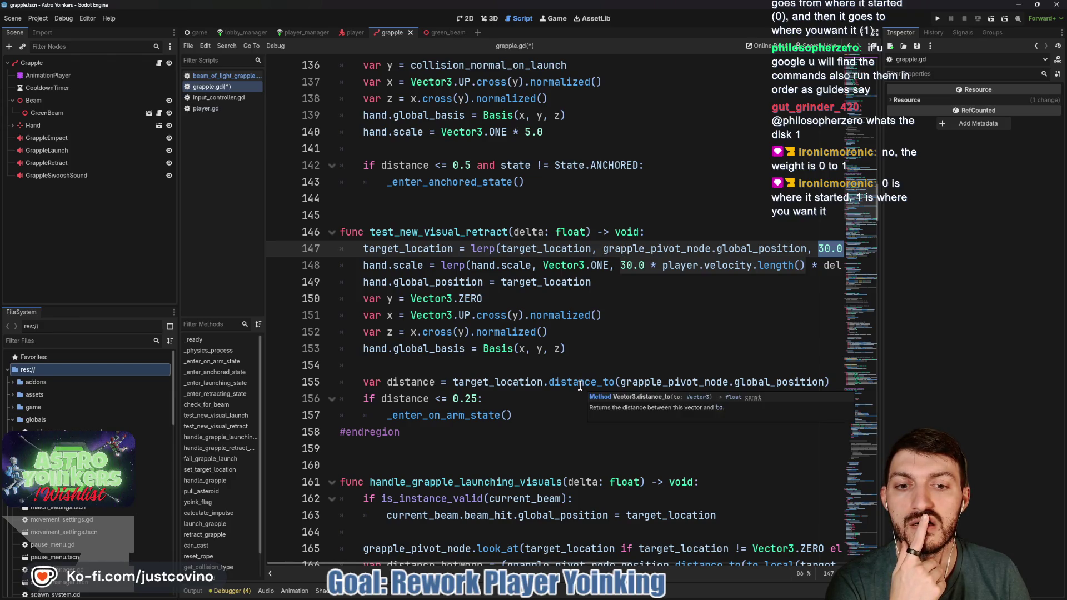
{"action": "left_click", "coordinate": [407, 385]}
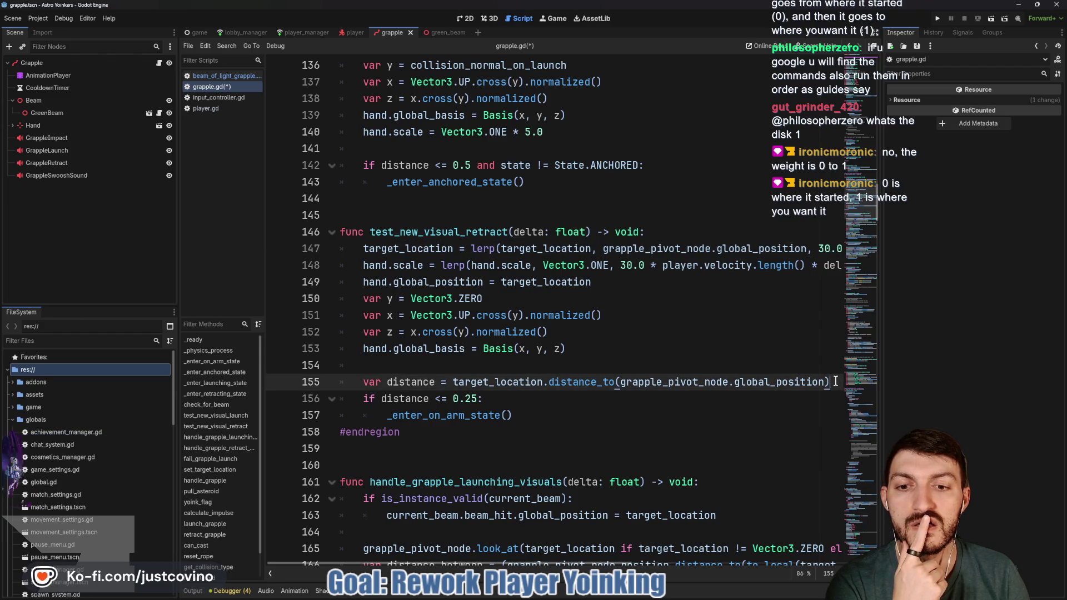
{"action": "left_click_drag", "start_coordinate": [833, 382], "coordinate": [362, 390]}
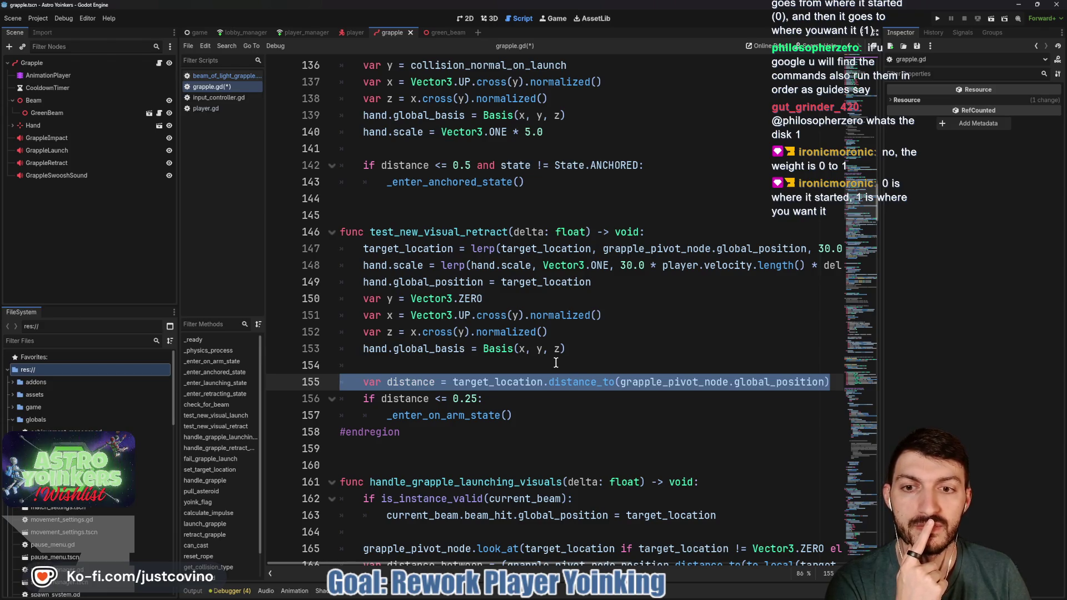
{"action": "left_click", "coordinate": [657, 233]}
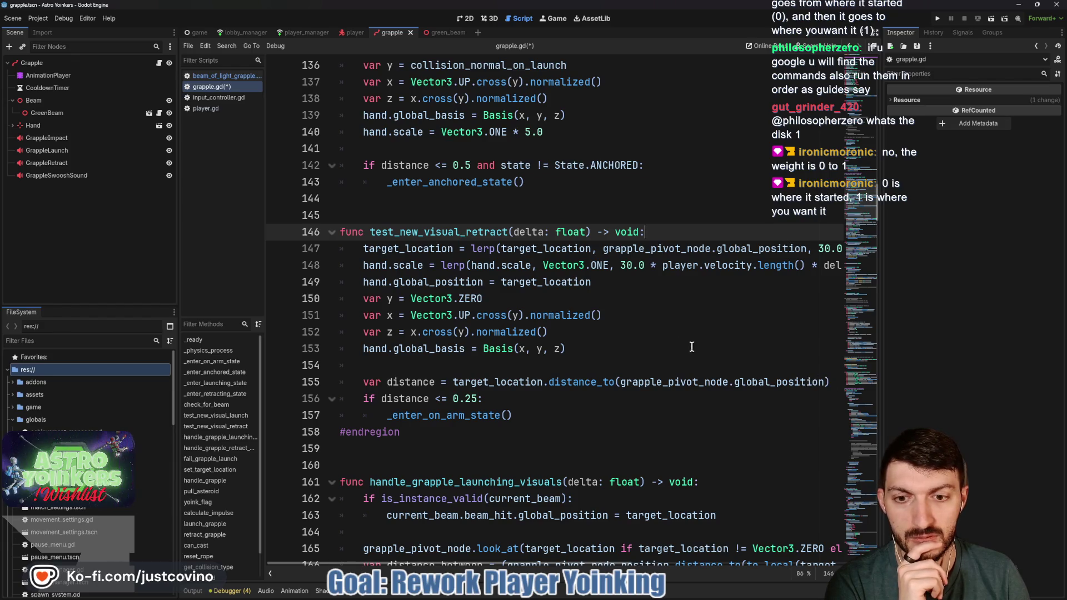
Step: Move the var distance line up to the top of test_new_visual_retract
{"action": "left_click_drag", "start_coordinate": [830, 382], "coordinate": [339, 382]}
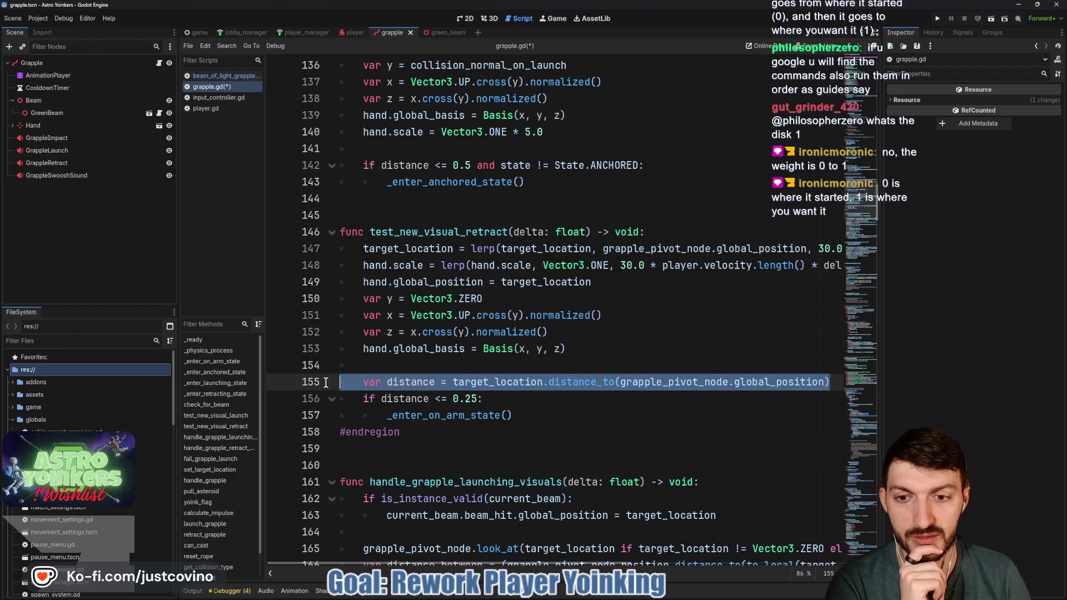
{"action": "key", "text": "alt+Up"}
{"action": "key", "text": "alt+Up"}
{"action": "key", "text": "alt+Up"}
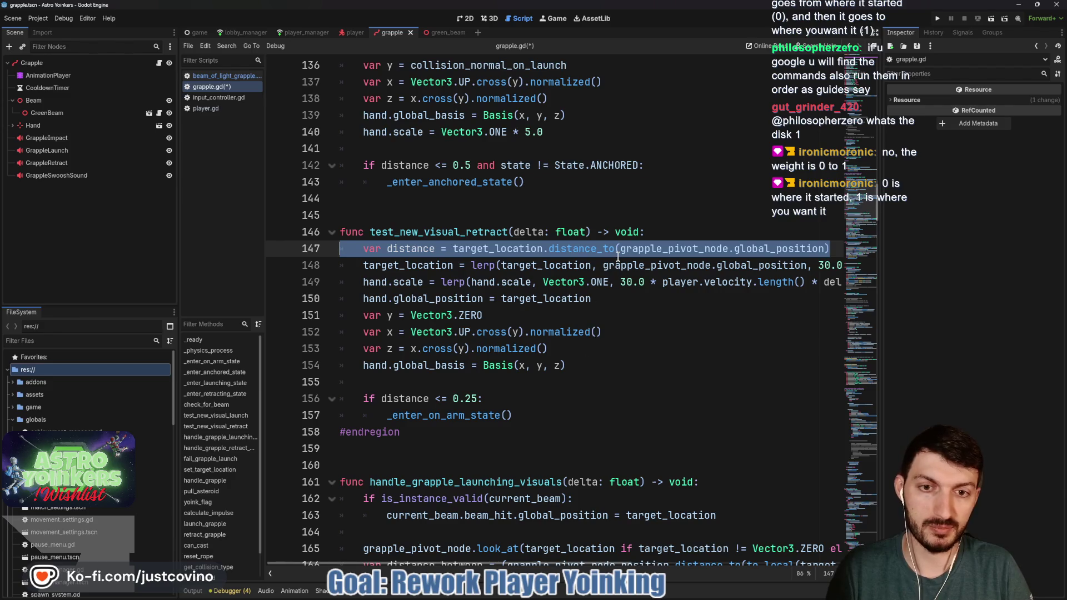
{"action": "left_click", "coordinate": [725, 250]}
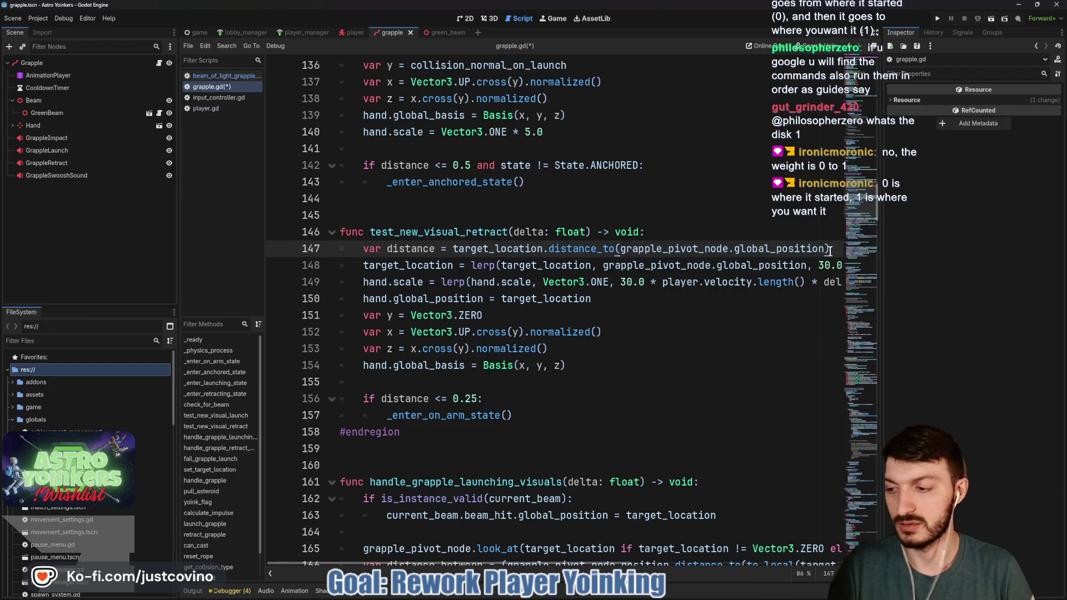
Step: Begin a distance = clampf(distance, 0.0, 1.0) line beneath it
{"action": "key", "text": "Return"}
{"action": "type", "text": "distance"}
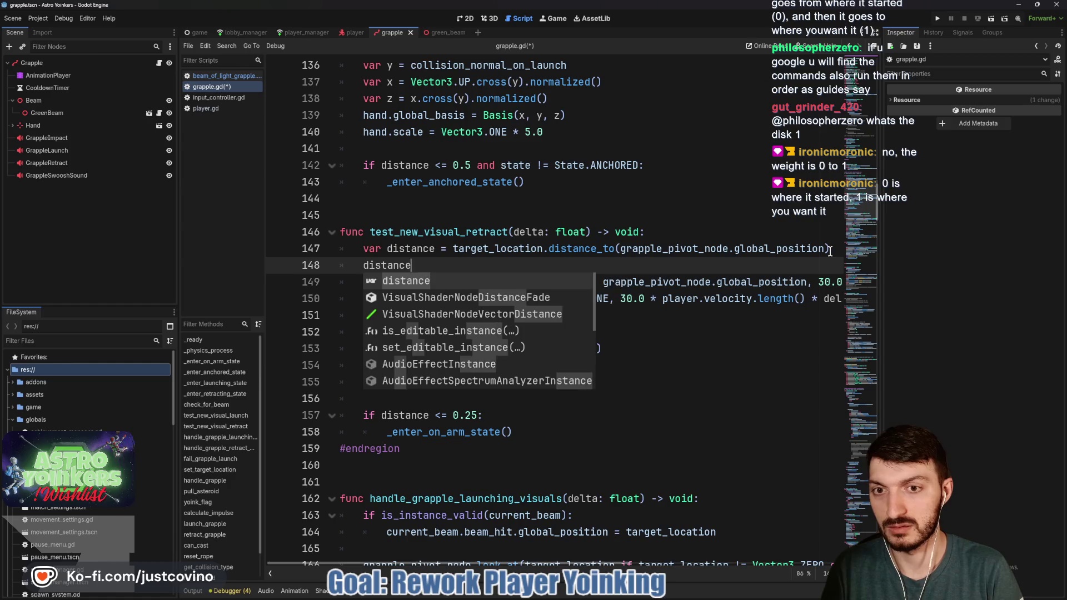
{"action": "type", "text": " = cla"}
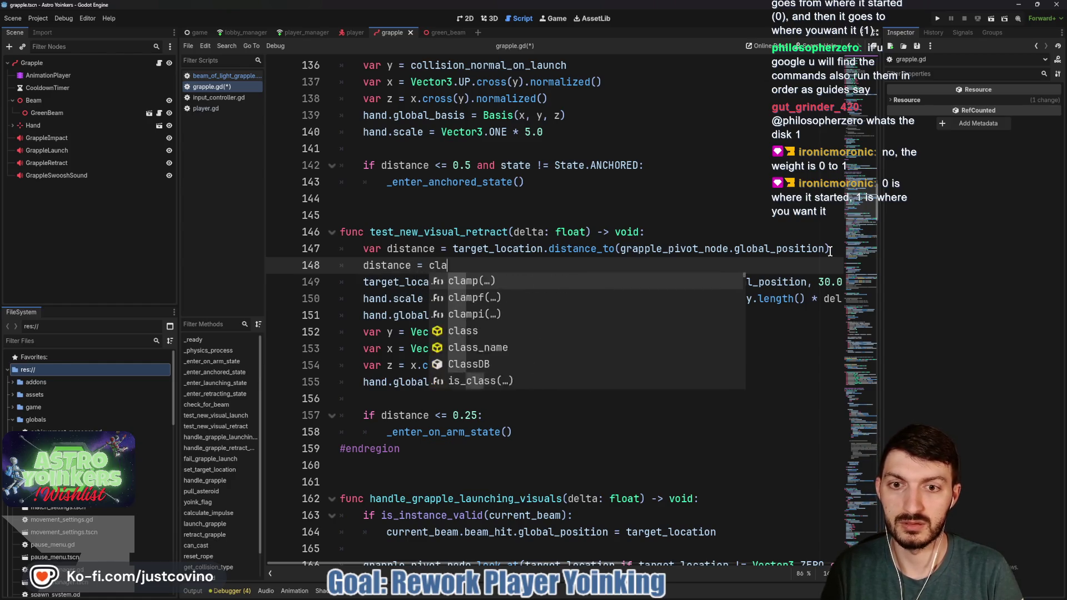
{"action": "type", "text": "mpf"}
{"action": "key", "text": "Return"}
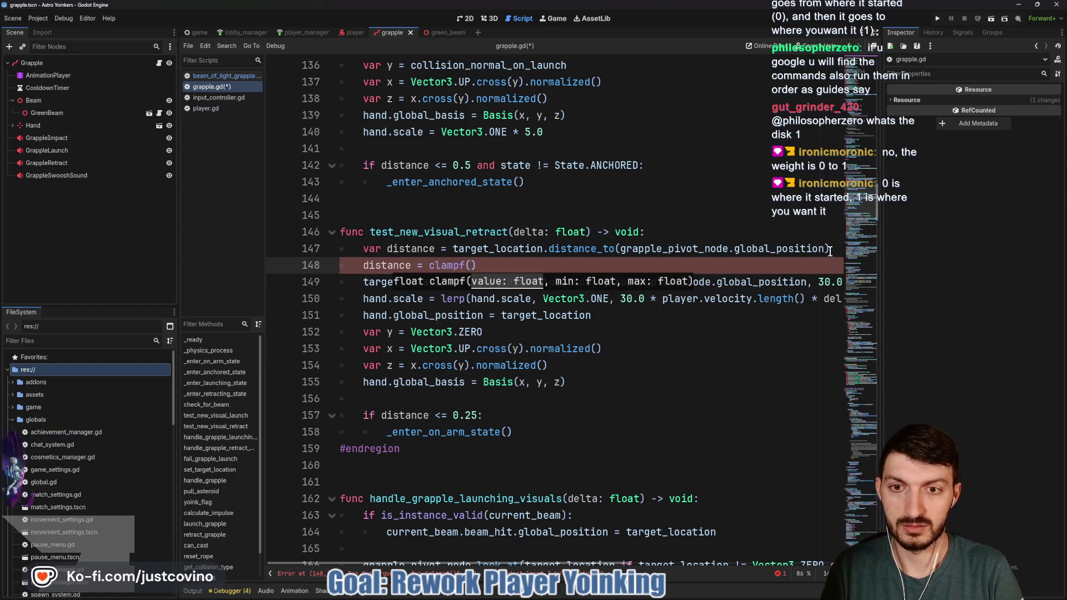
{"action": "type", "text": "distance, 0.0"}
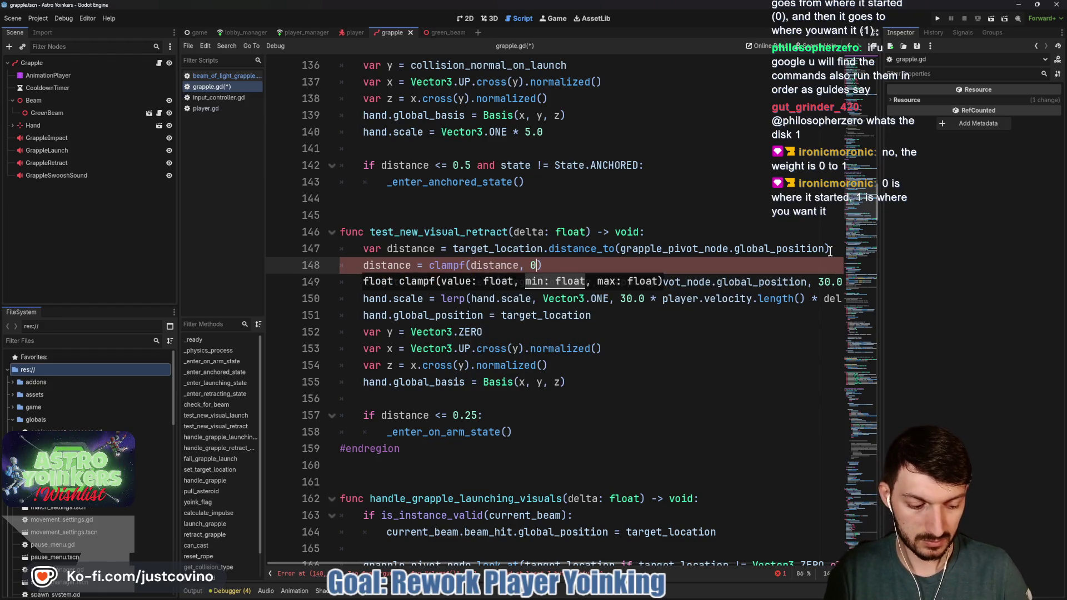
{"action": "type", "text": ", 1.0"}
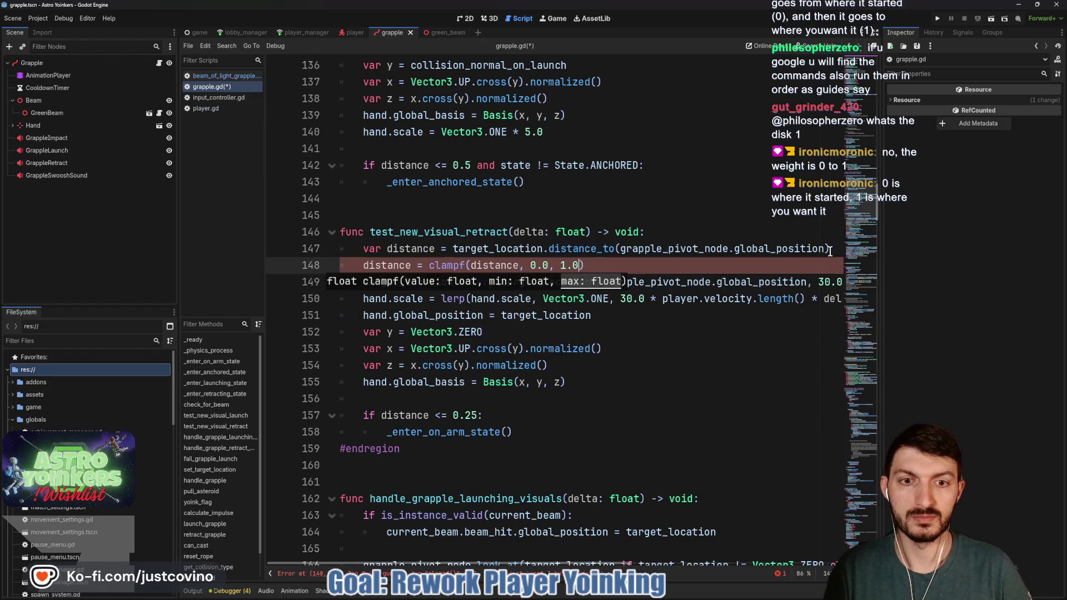
Step: Replace both lerp weights on lines 149–150 with distance * delta
{"action": "scroll", "coordinate": [688, 275], "scroll_direction": "right", "scroll_amount": 5}
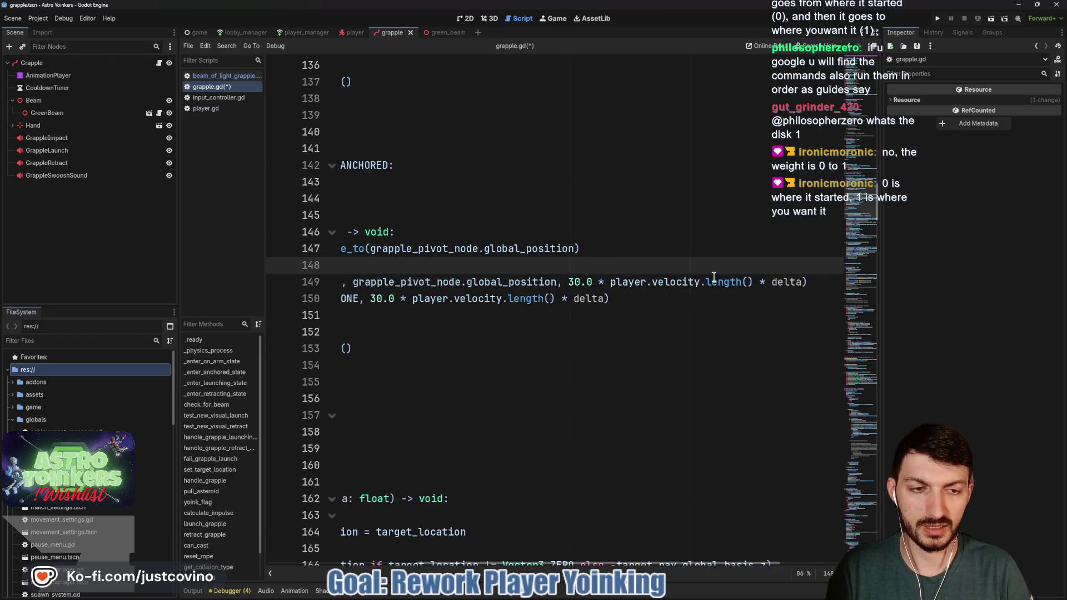
{"action": "left_click_drag", "start_coordinate": [570, 282], "coordinate": [766, 277]}
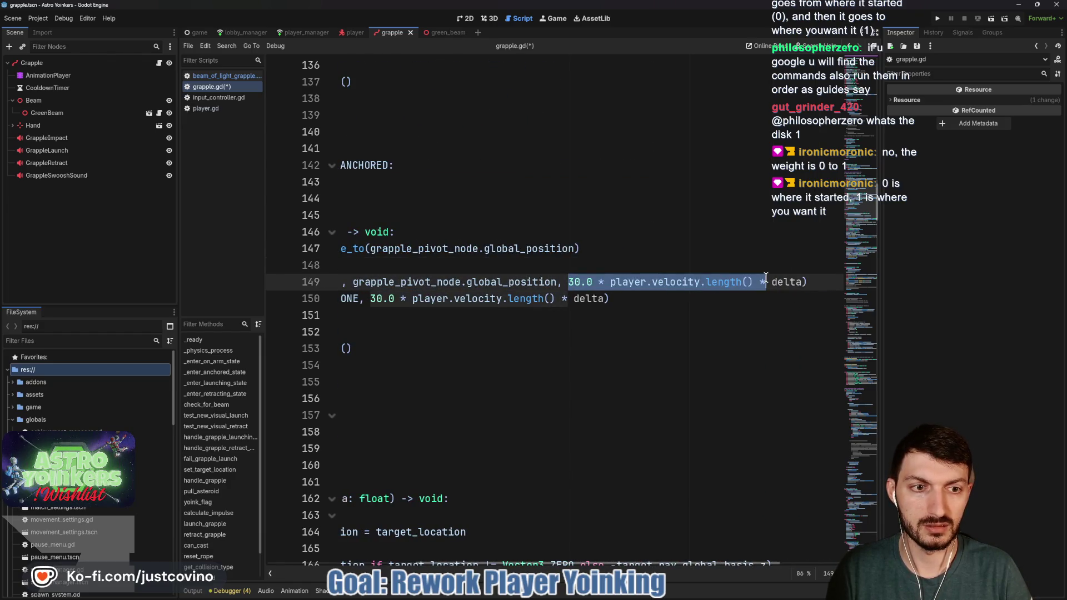
{"action": "key", "text": "ctrl+d"}
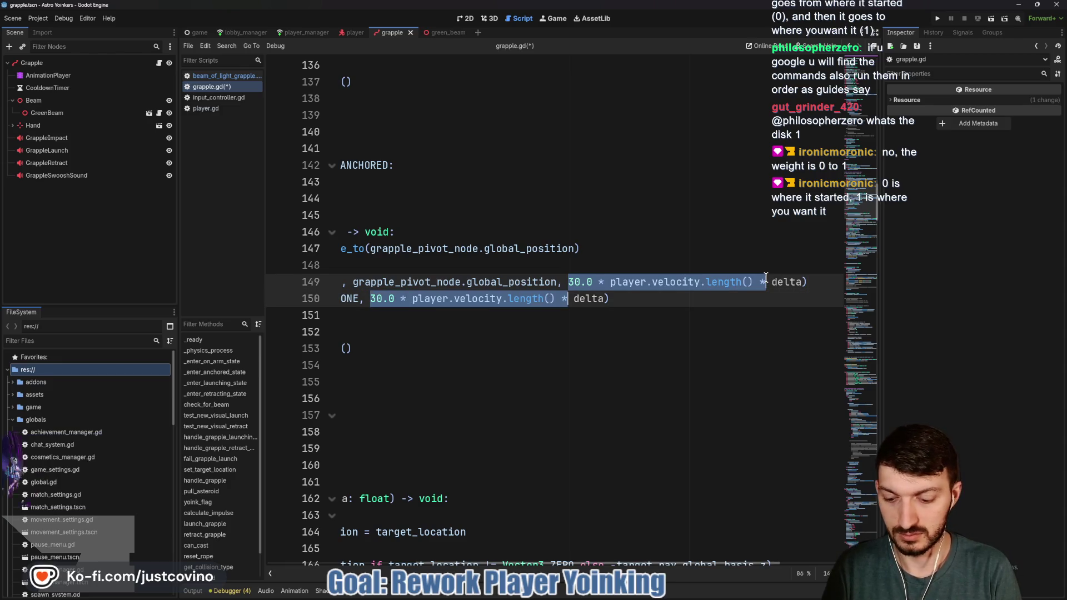
{"action": "type", "text": "distance"}
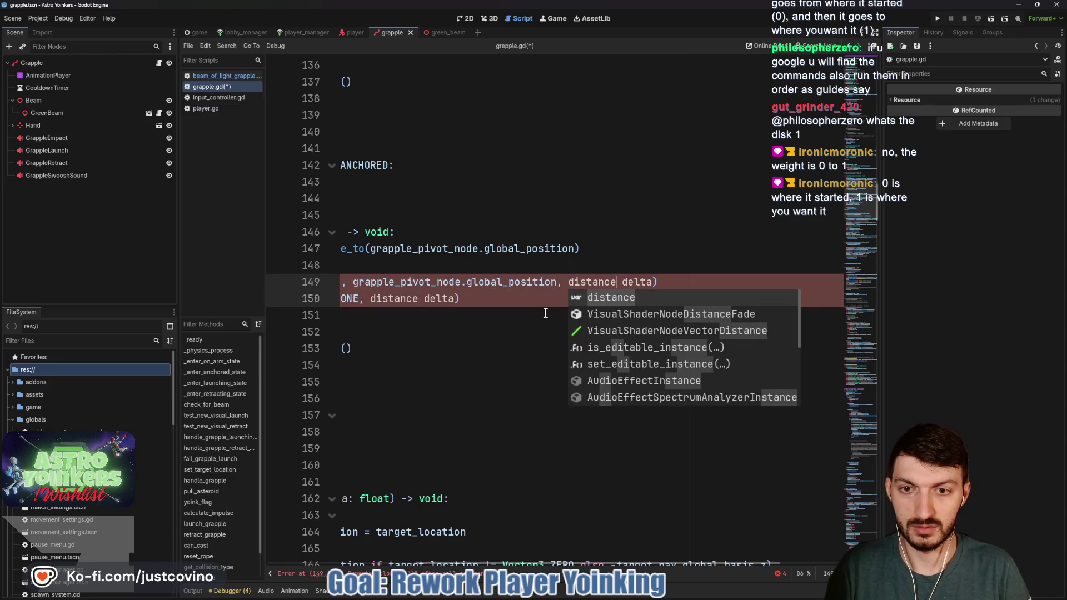
{"action": "type", "text": " *"}
{"action": "left_click", "coordinate": [545, 314]}
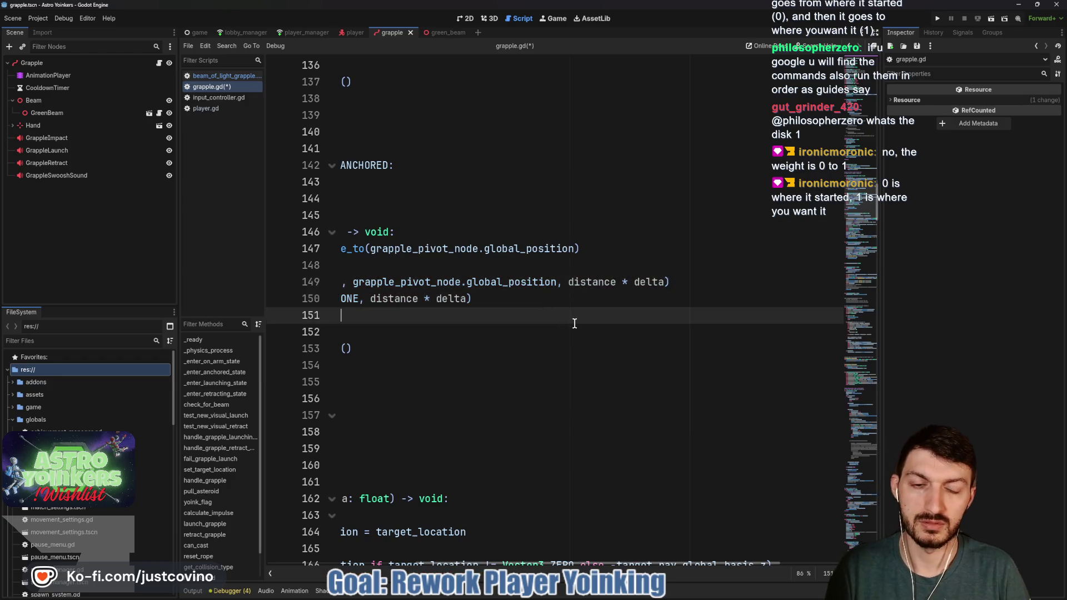
{"action": "scroll", "coordinate": [564, 330], "scroll_direction": "left", "scroll_amount": 3}
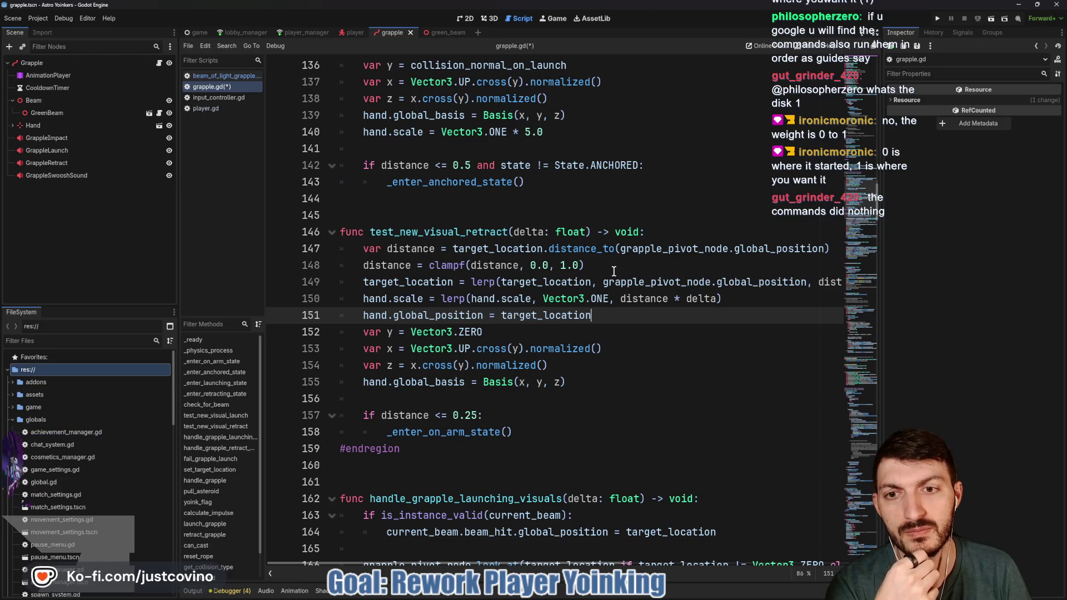
{"action": "scroll", "coordinate": [614, 271], "scroll_direction": "right", "scroll_amount": 2}
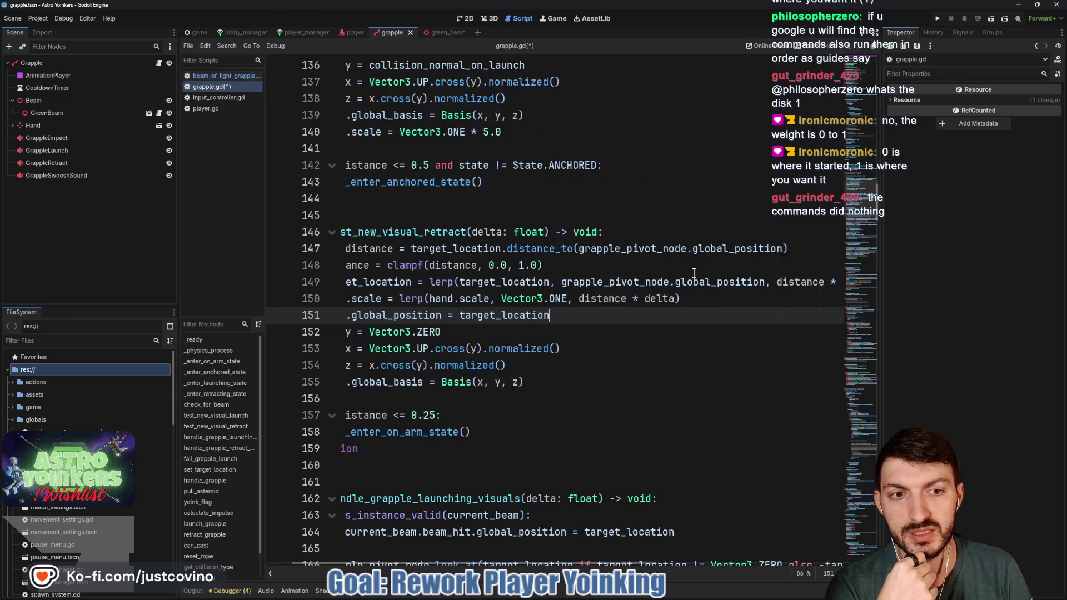
{"action": "scroll", "coordinate": [694, 272], "scroll_direction": "left", "scroll_amount": 2}
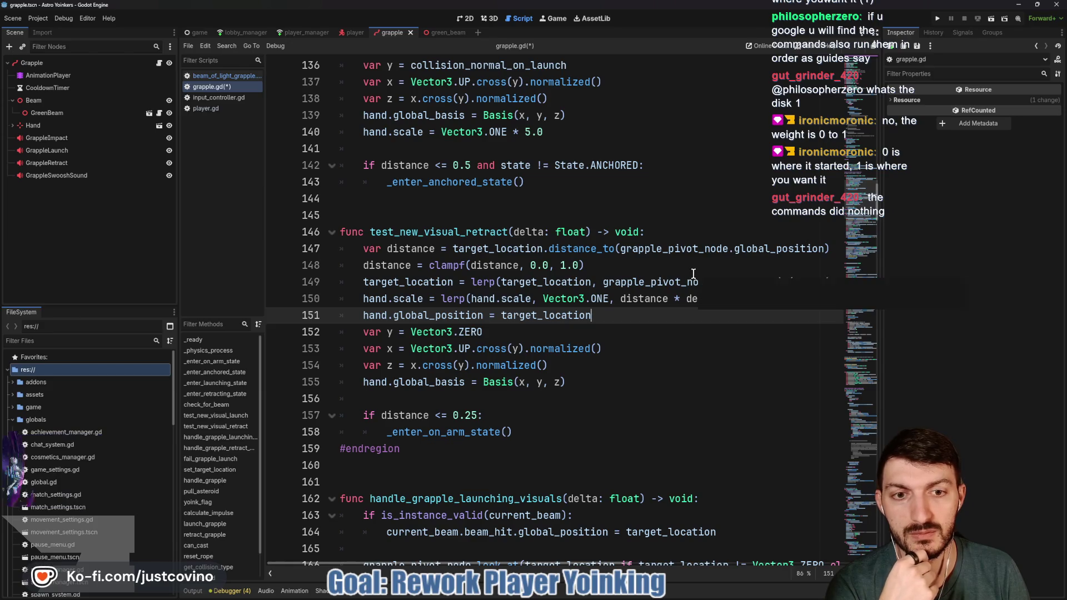
Step: Check the clampf line, then run the game to test the change
{"action": "left_click", "coordinate": [665, 265]}
{"action": "left_click_drag", "start_coordinate": [665, 267], "coordinate": [291, 268]}
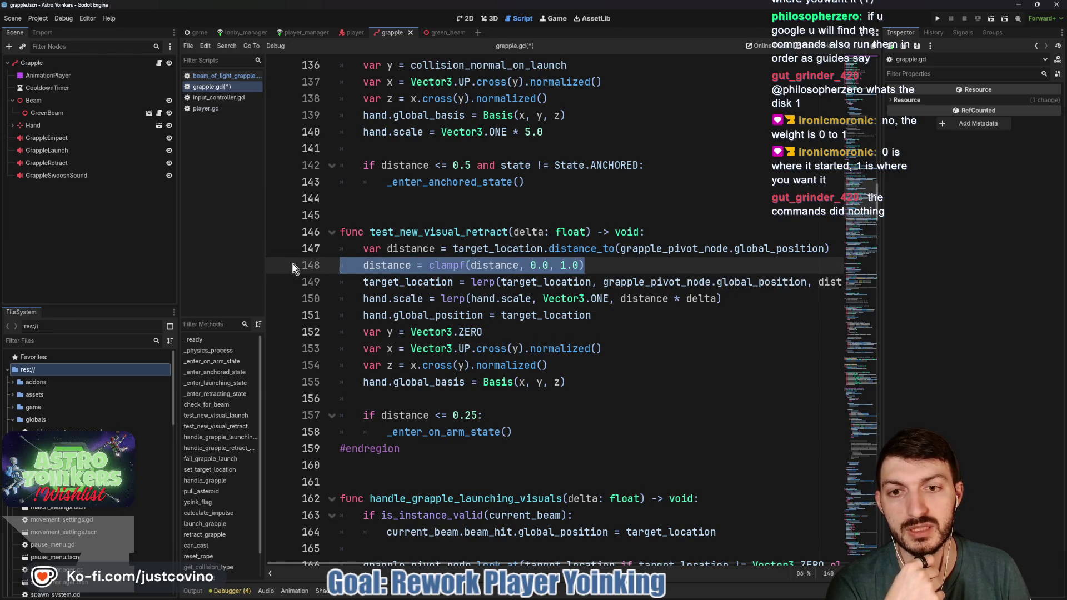
{"action": "key", "text": "Right"}
{"action": "left_click", "coordinate": [937, 19]}
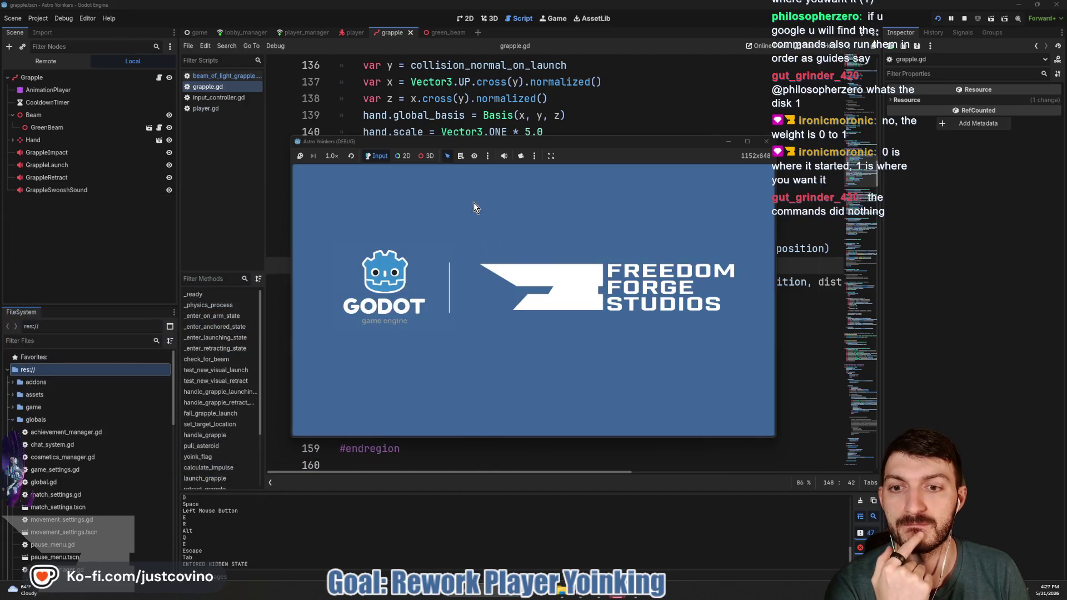
Step: Host a lobby, fire the grapple twice to watch it retract, then stop the game with F8
{"action": "left_click", "coordinate": [373, 244]}
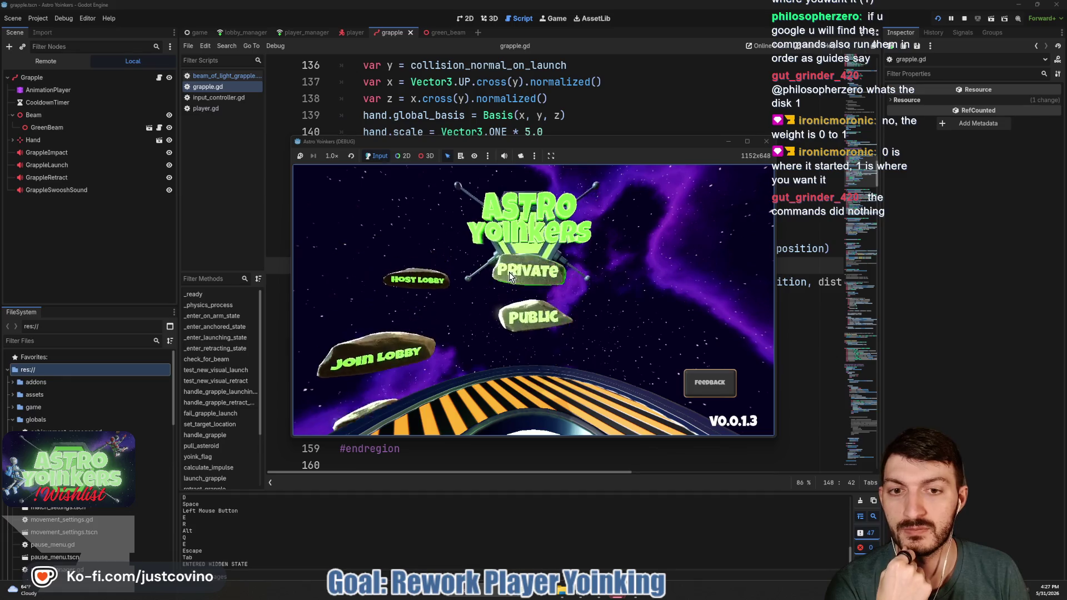
{"action": "left_click", "coordinate": [518, 275]}
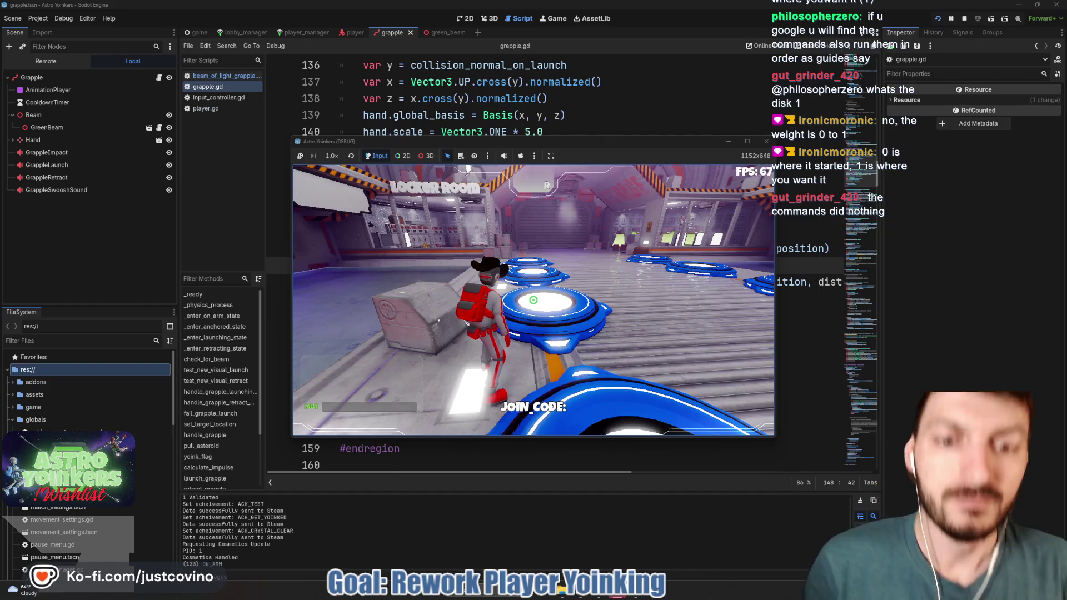
{"action": "left_click", "coordinate": [533, 300]}
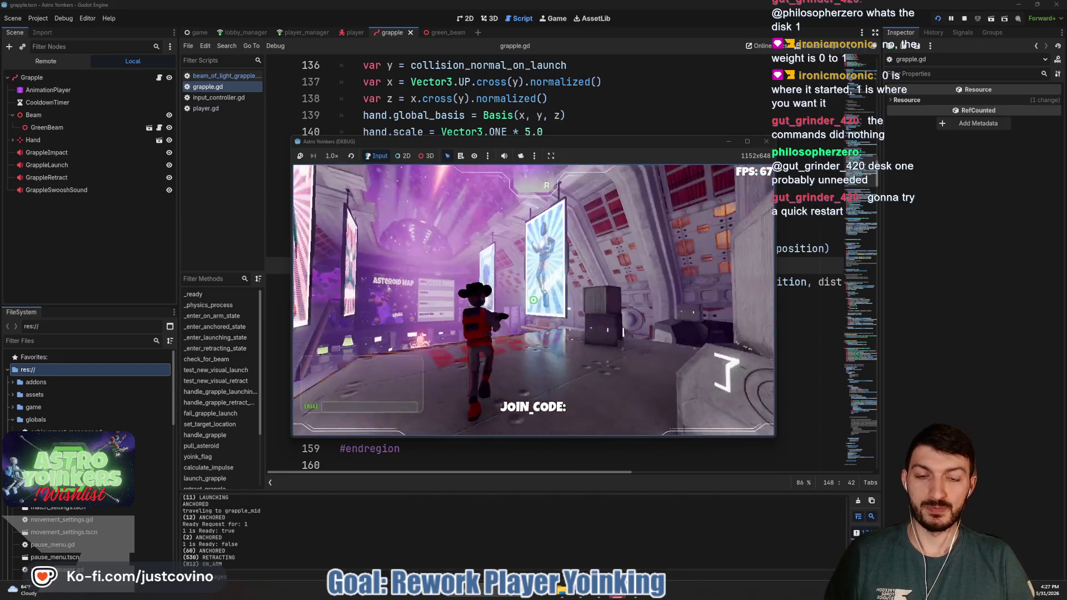
{"action": "left_click", "coordinate": [648, 426]}
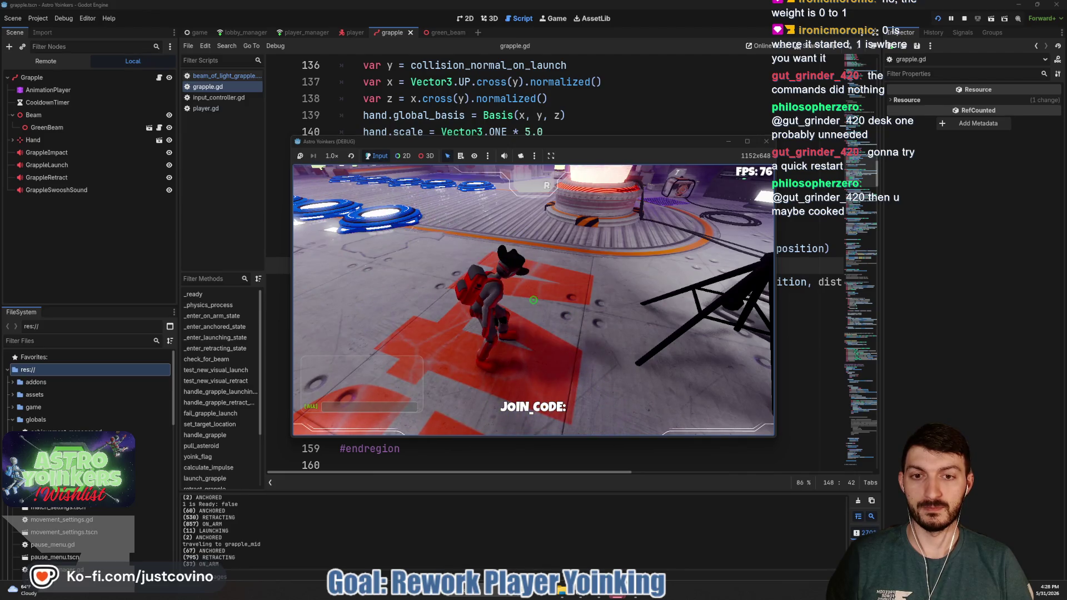
{"action": "key", "text": "F8"}
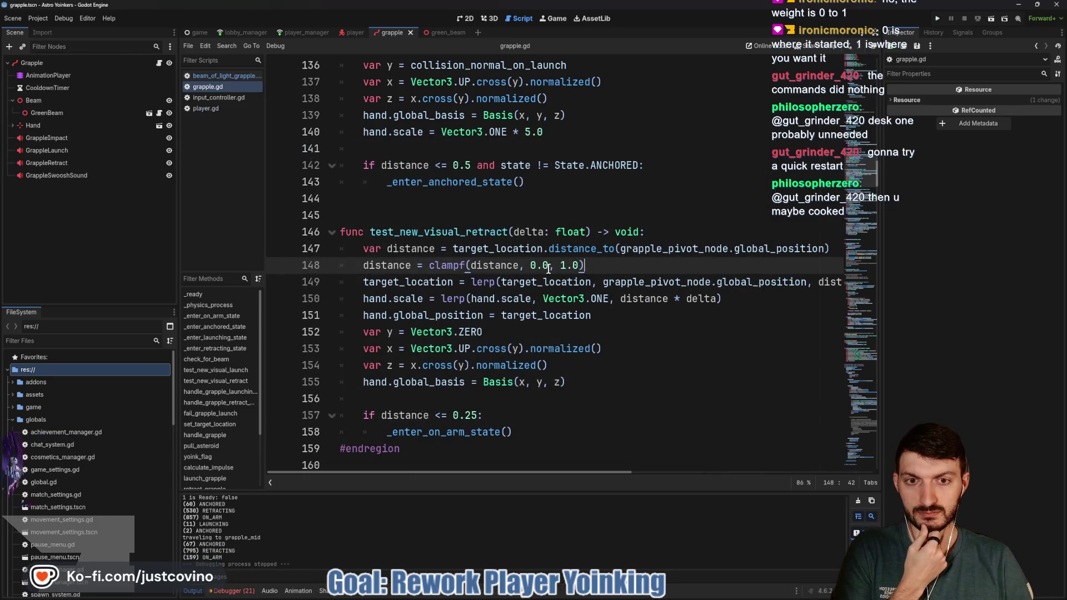
{"action": "scroll", "coordinate": [667, 281], "scroll_direction": "right", "scroll_amount": 3}
{"action": "scroll", "coordinate": [670, 269], "scroll_direction": "right", "scroll_amount": 1}
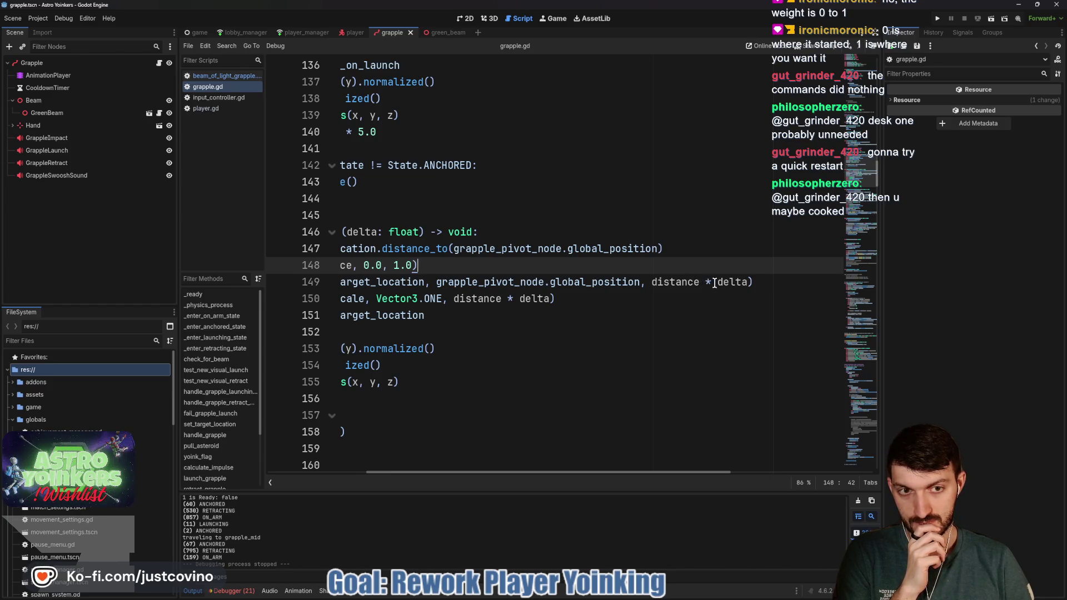
{"action": "scroll", "coordinate": [711, 283], "scroll_direction": "left", "scroll_amount": 5}
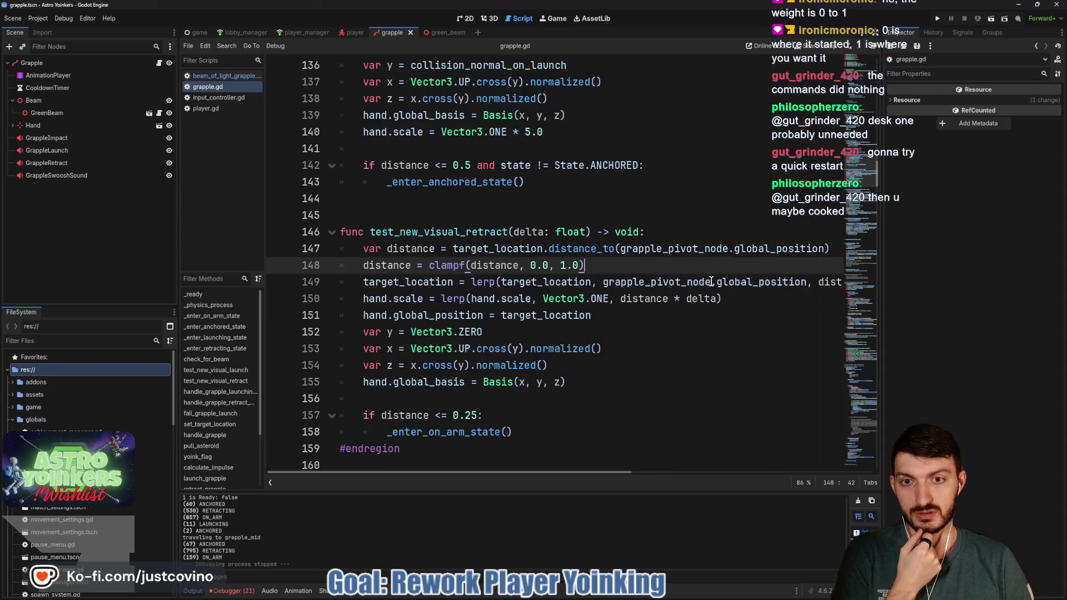
{"action": "scroll", "coordinate": [617, 266], "scroll_direction": "right", "scroll_amount": 5}
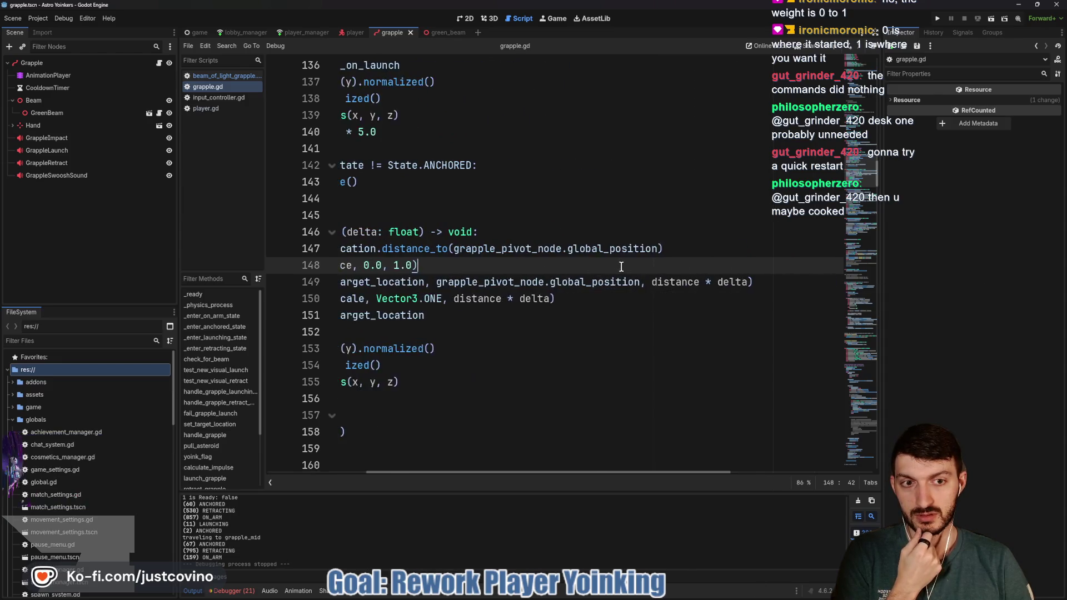
{"action": "left_click", "coordinate": [671, 282]}
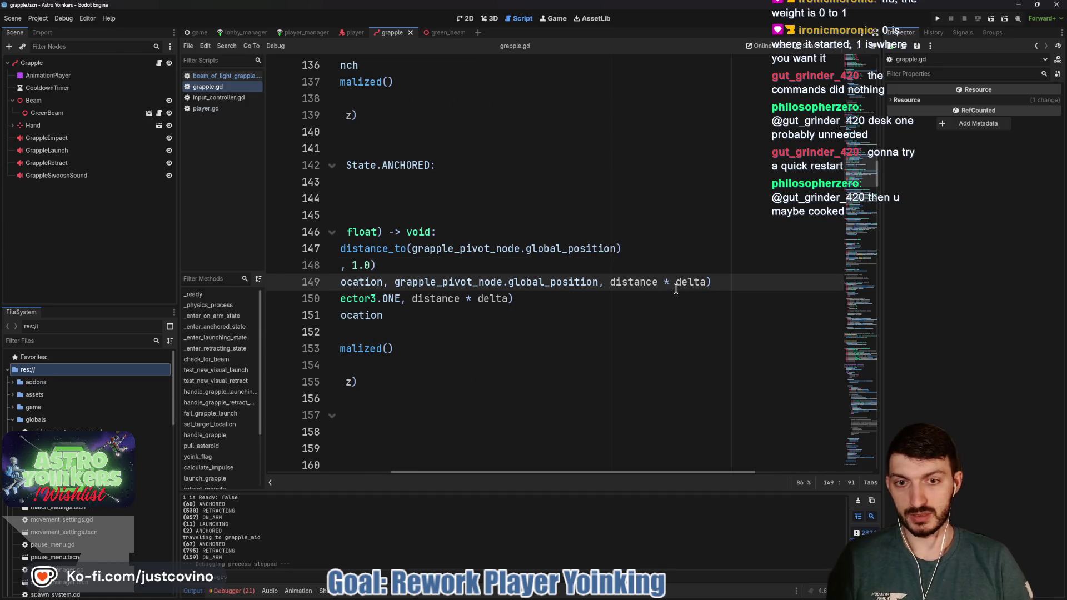
{"action": "left_click", "coordinate": [473, 299]}
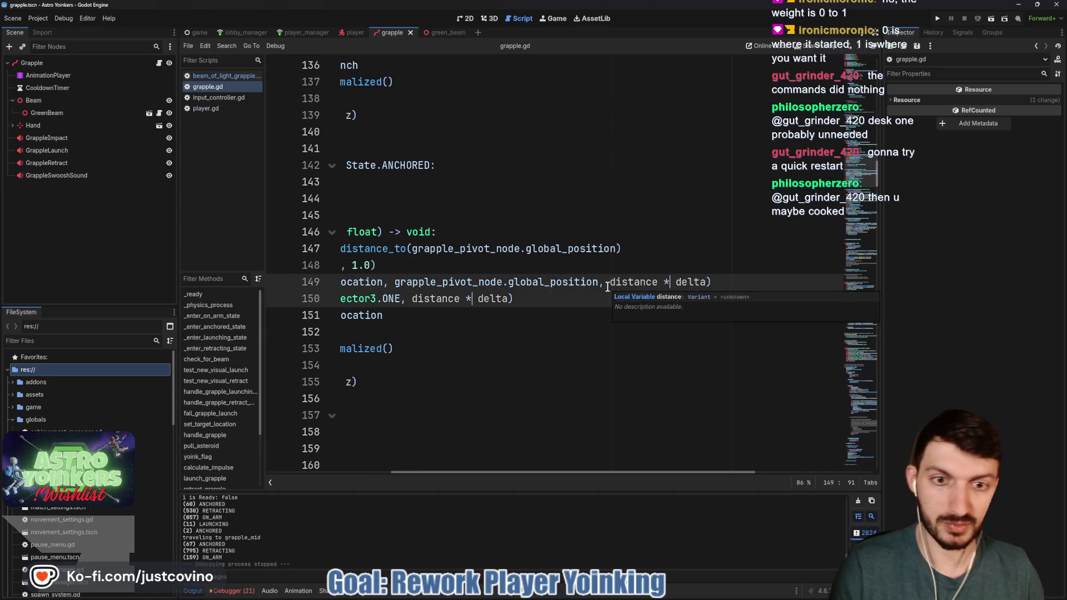
Step: Insert player.velocity.length() * into both lerp weights, correct 'lenght' to 'length', and run
{"action": "type", "text": "player"}
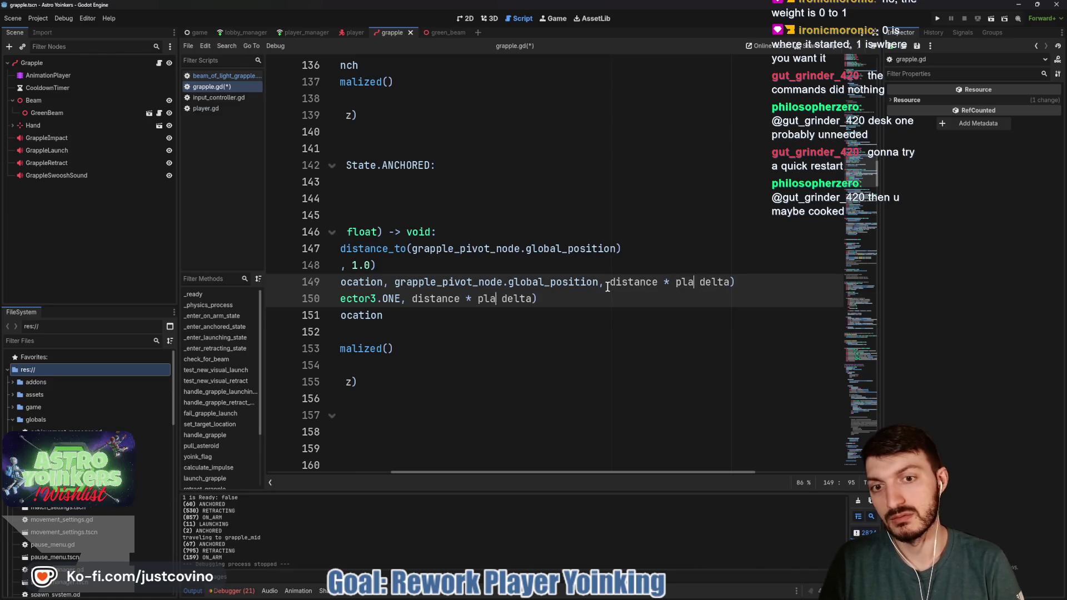
{"action": "type", "text": ".veloci"}
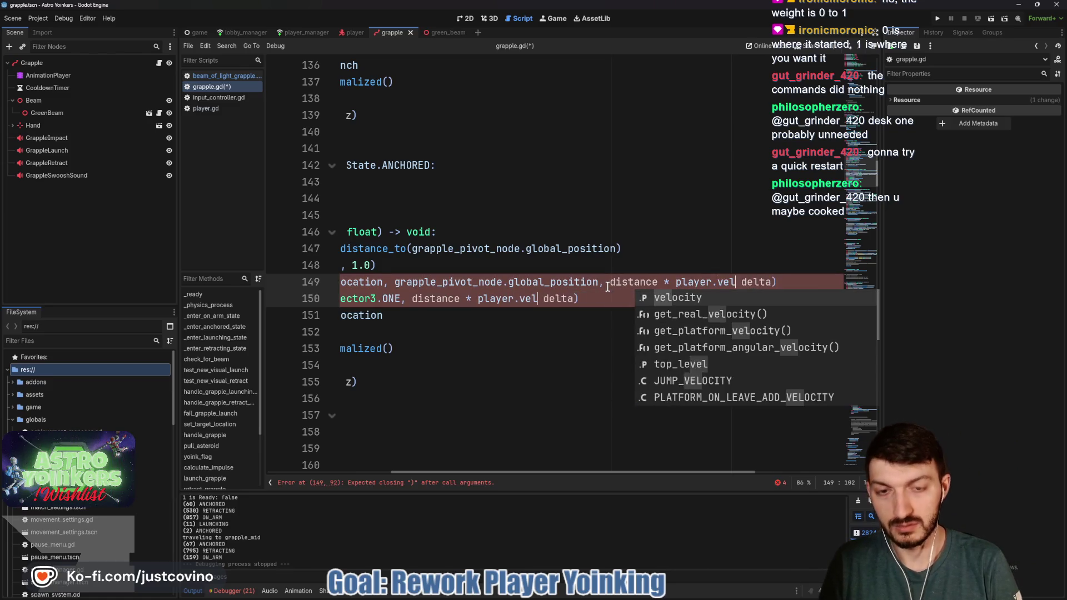
{"action": "type", "text": "ty.leng"}
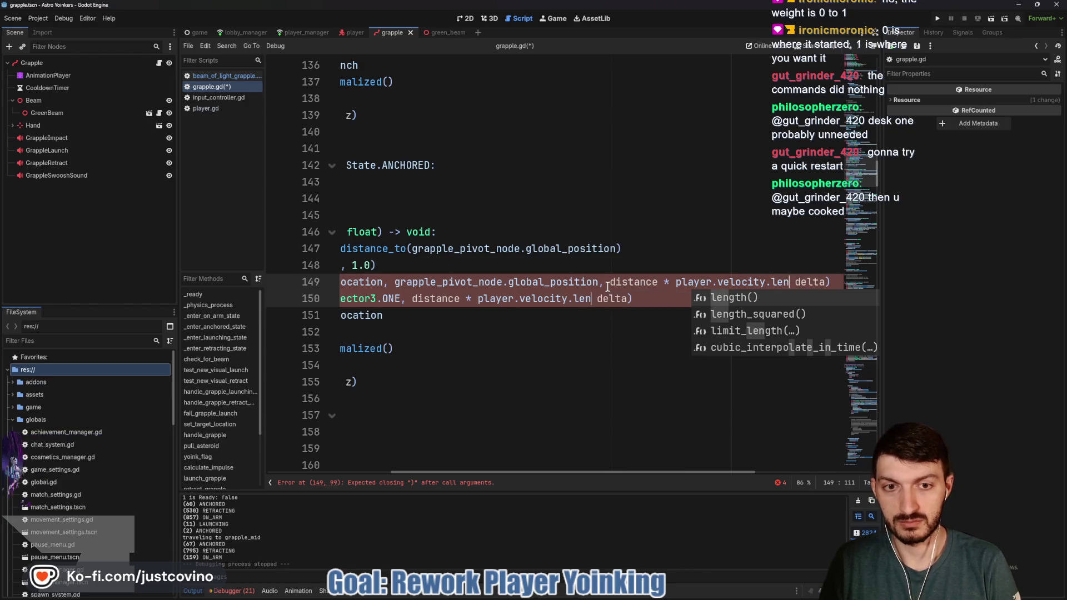
{"action": "type", "text": "ht() "}
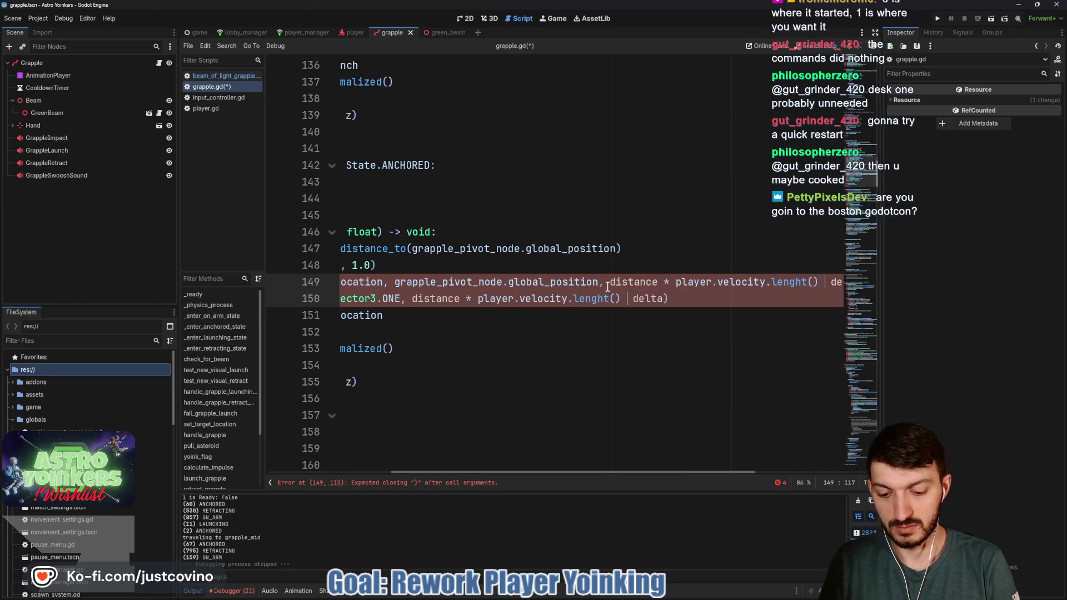
{"action": "type", "text": "*"}
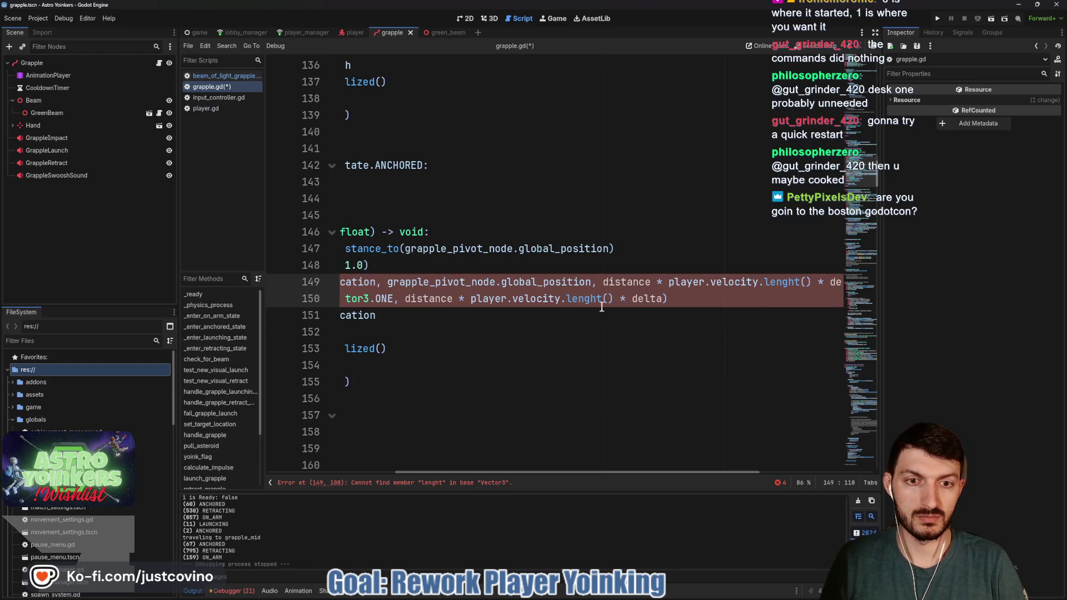
{"action": "left_click", "coordinate": [600, 299]}
{"action": "left_click", "coordinate": [800, 282], "text": "alt"}
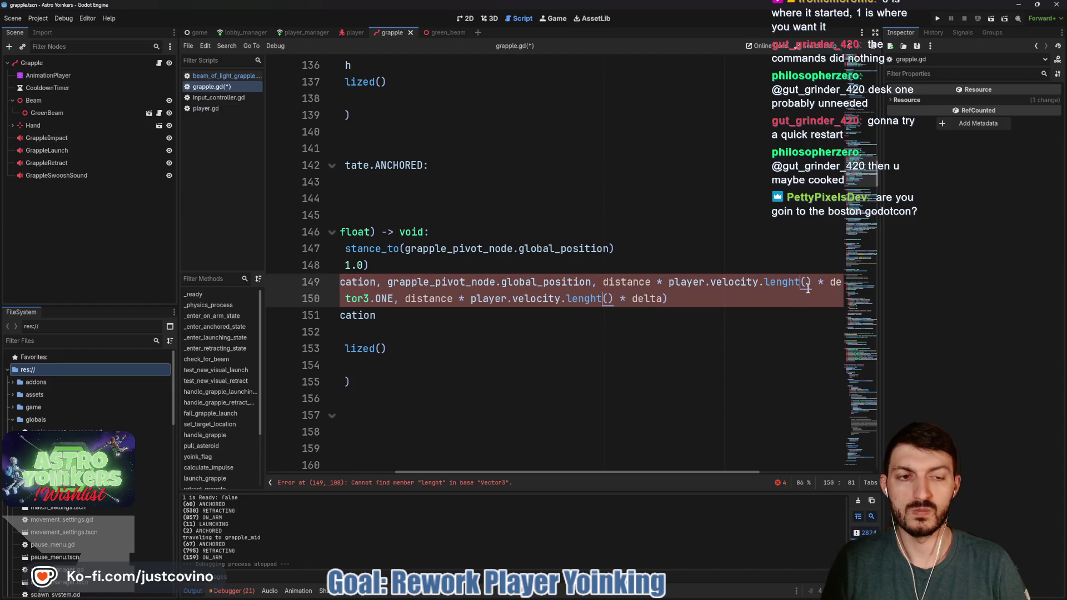
{"action": "type", "text": "th"}
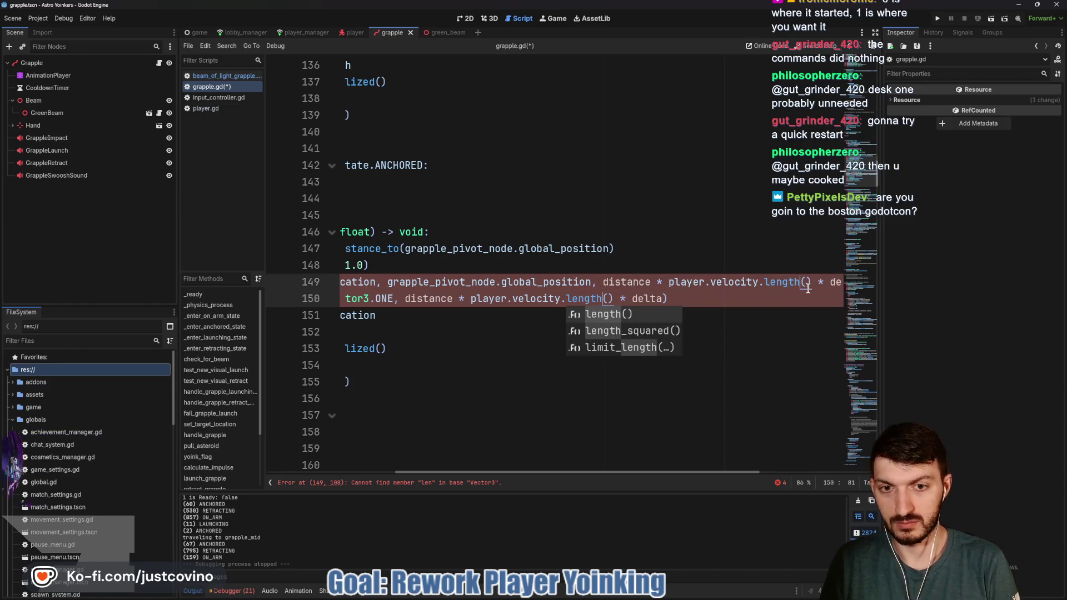
{"action": "left_click", "coordinate": [718, 299]}
{"action": "left_click", "coordinate": [937, 18]}
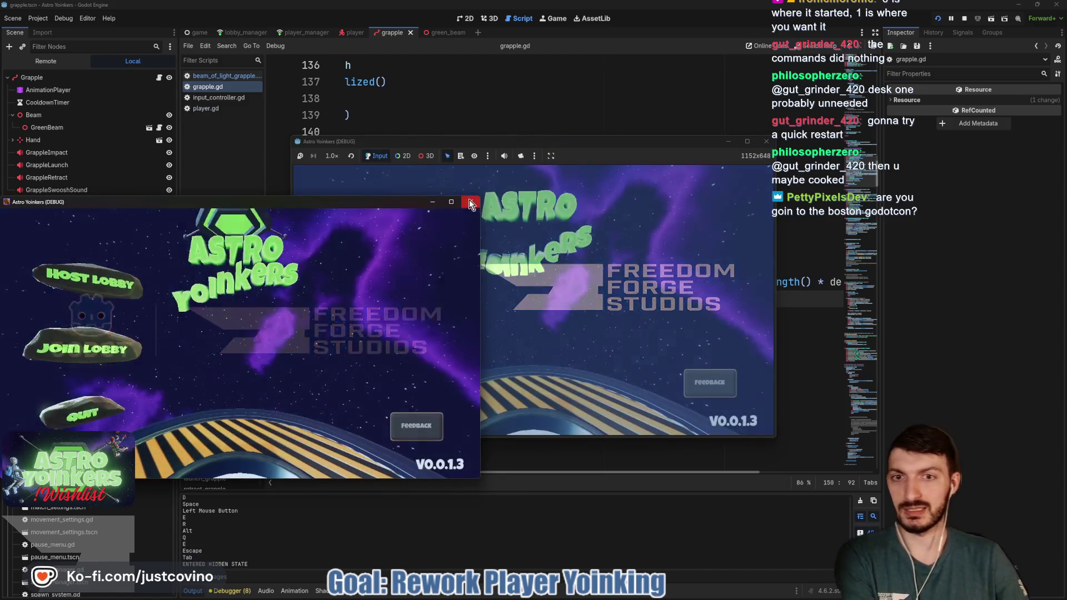
Step: Host a private lobby, test the grapple retract with pauses in between, then stop with F8
{"action": "left_click", "coordinate": [470, 201]}
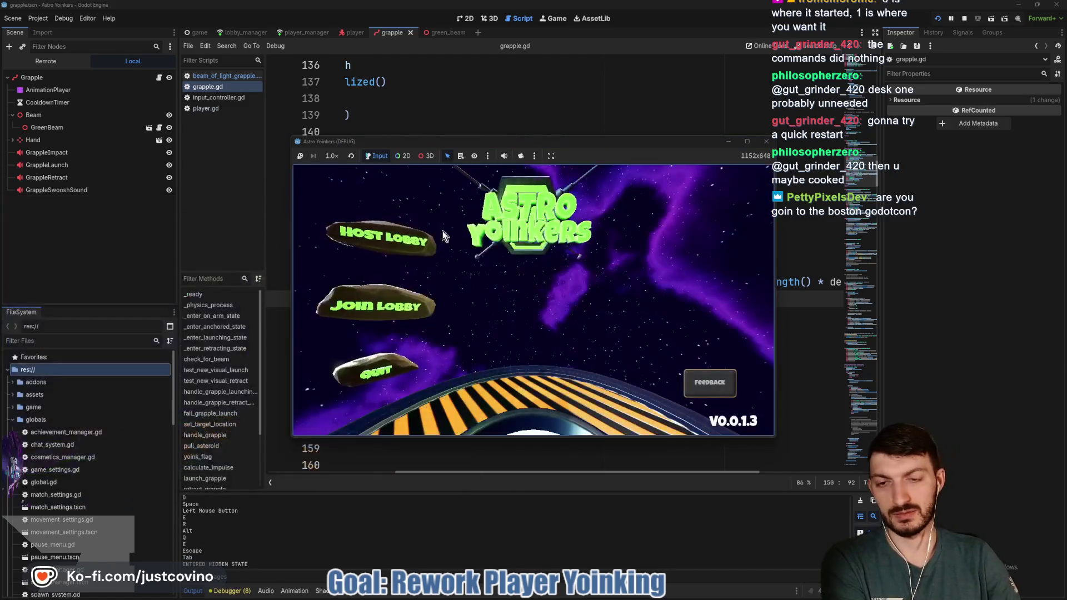
{"action": "left_click", "coordinate": [375, 241]}
{"action": "left_click", "coordinate": [521, 253]}
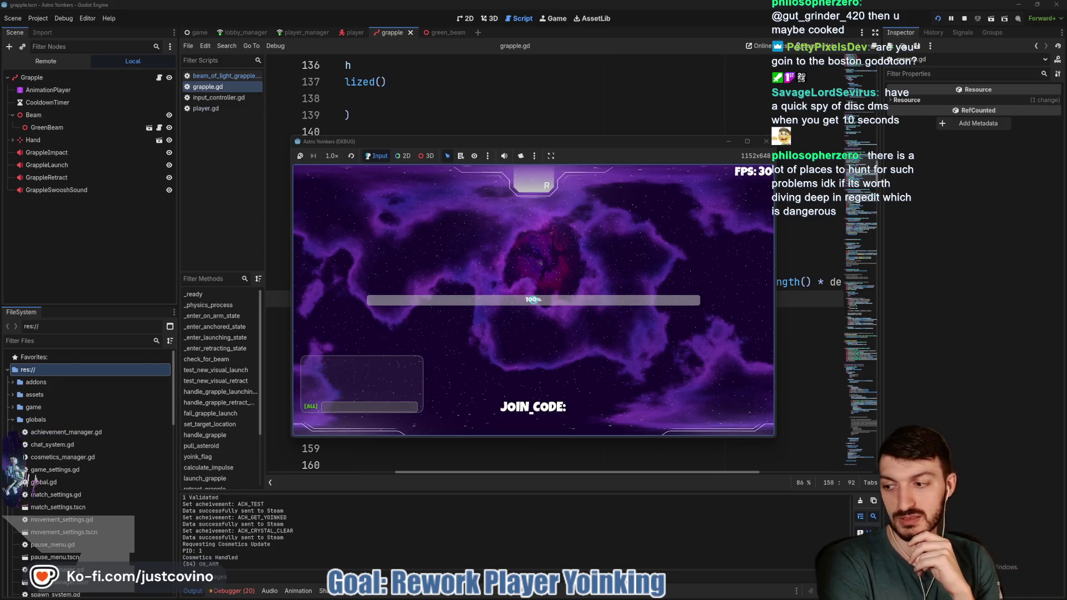
{"action": "key", "text": "Escape"}
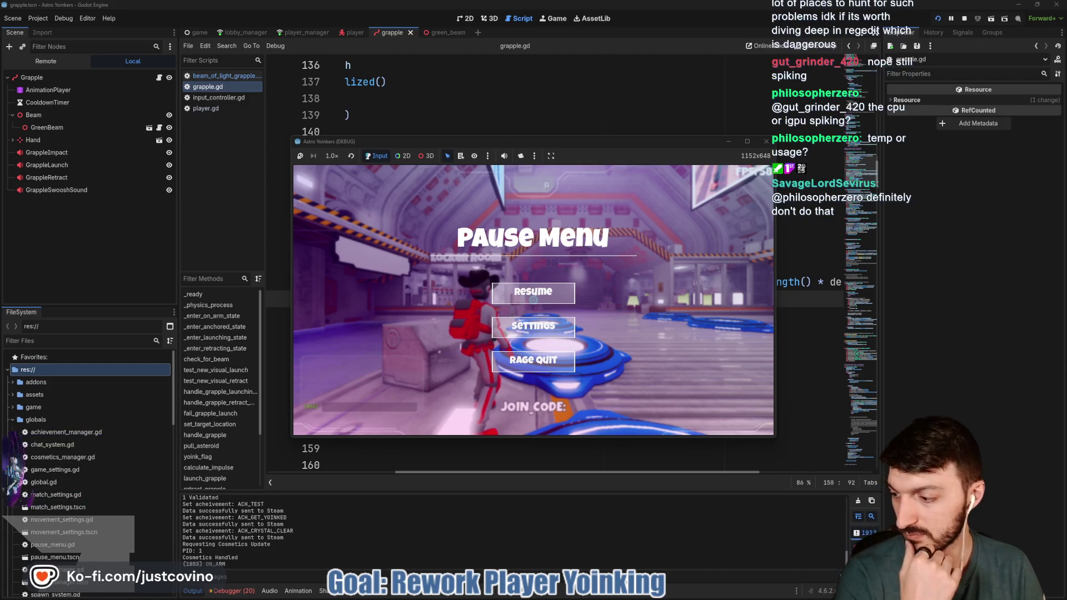
{"action": "left_click", "coordinate": [516, 284]}
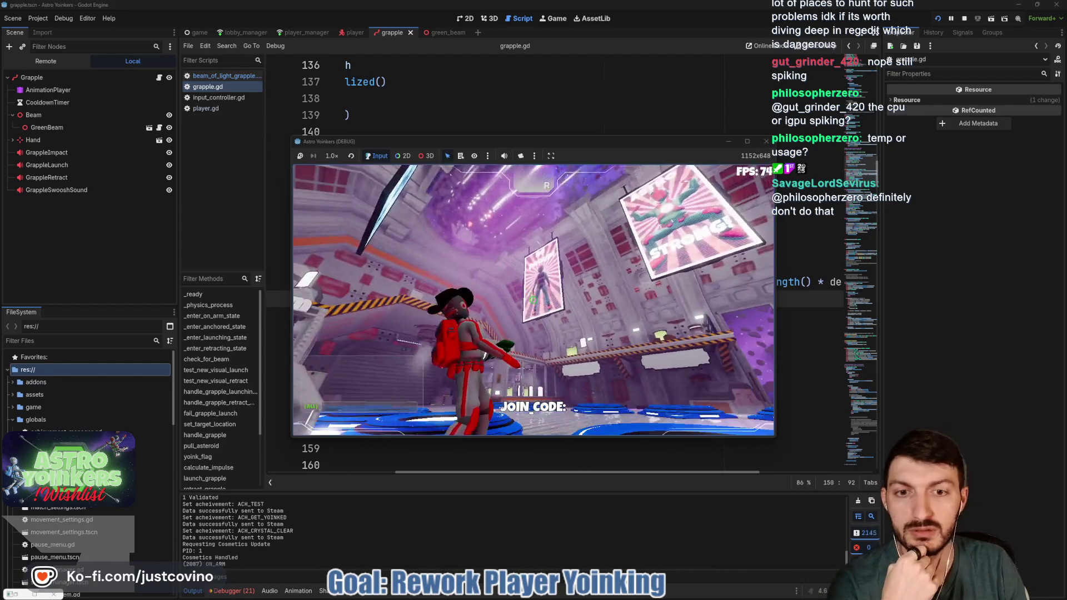
{"action": "left_click", "coordinate": [533, 300]}
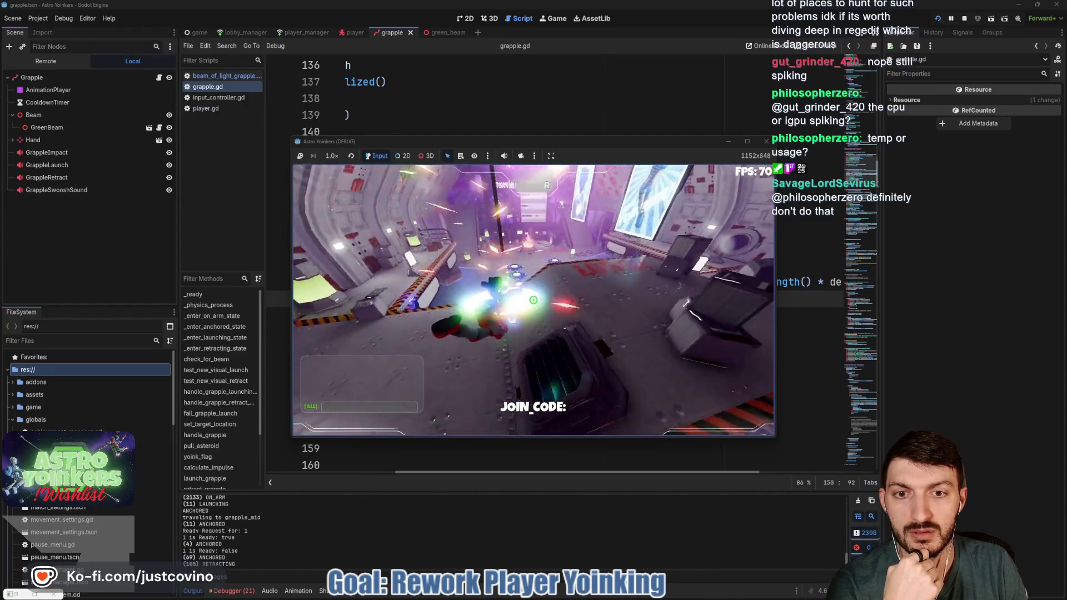
{"action": "key", "text": "Escape"}
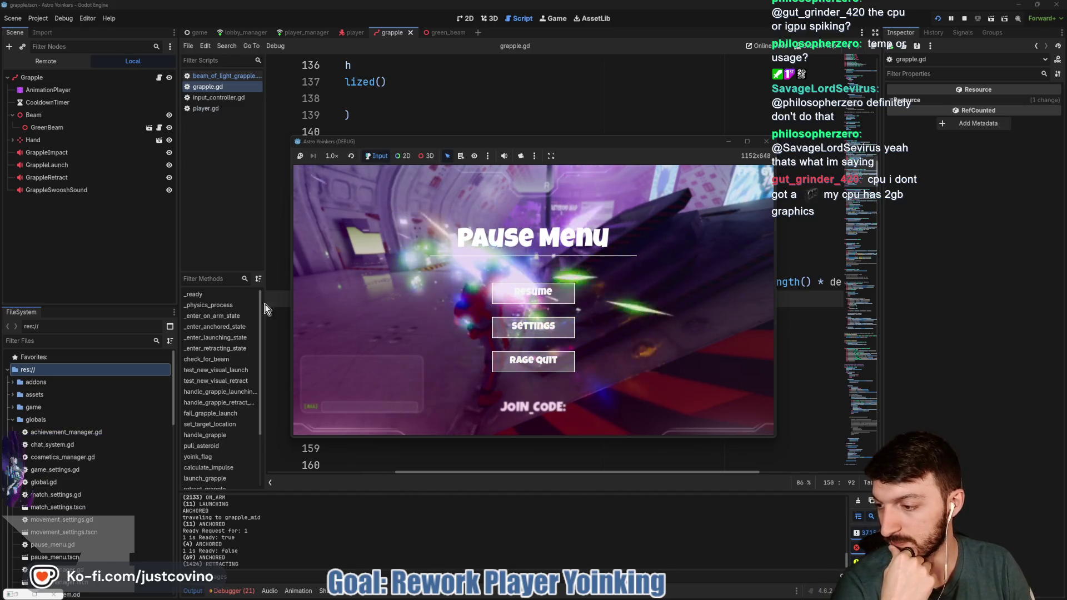
{"action": "left_click", "coordinate": [533, 292]}
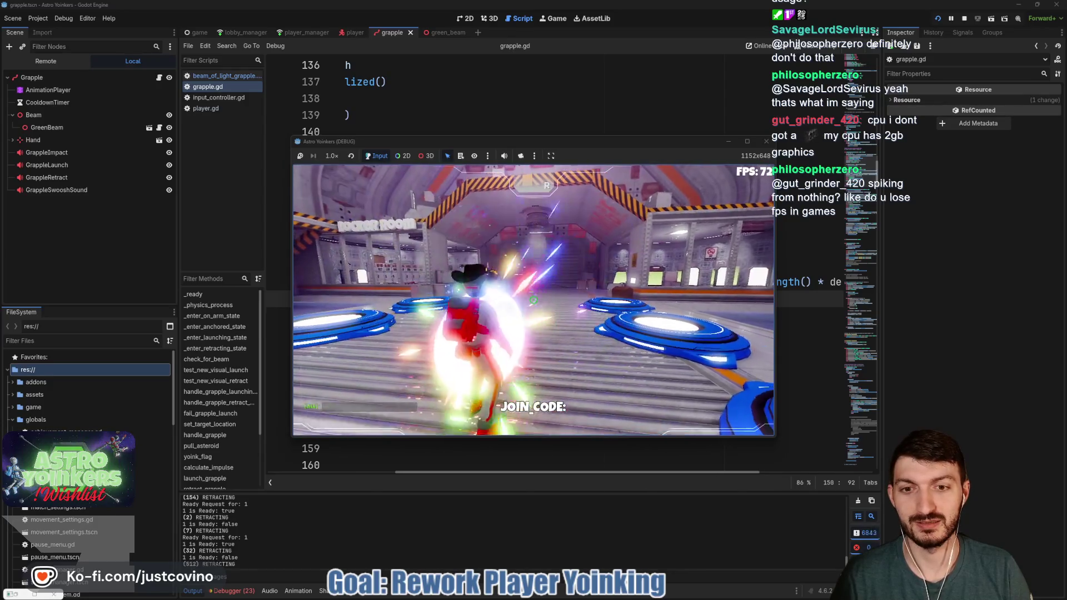
{"action": "key", "text": "F8"}
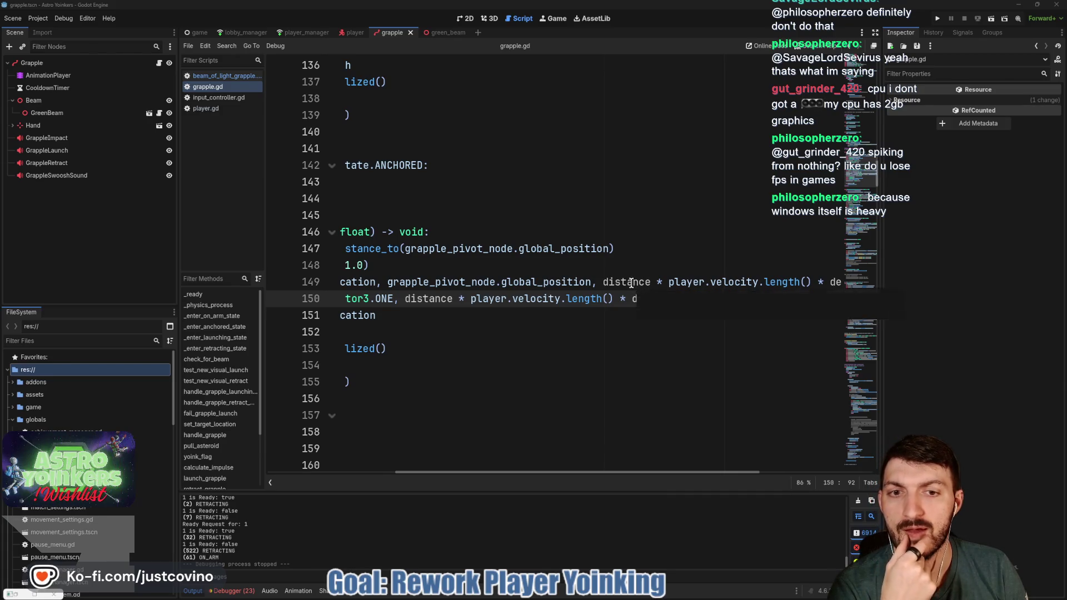
Step: Clear the Debugger's logged errors and close the debugger panel
{"action": "scroll", "coordinate": [635, 284], "scroll_direction": "left", "scroll_amount": 3}
{"action": "scroll", "coordinate": [631, 282], "scroll_direction": "left", "scroll_amount": 1}
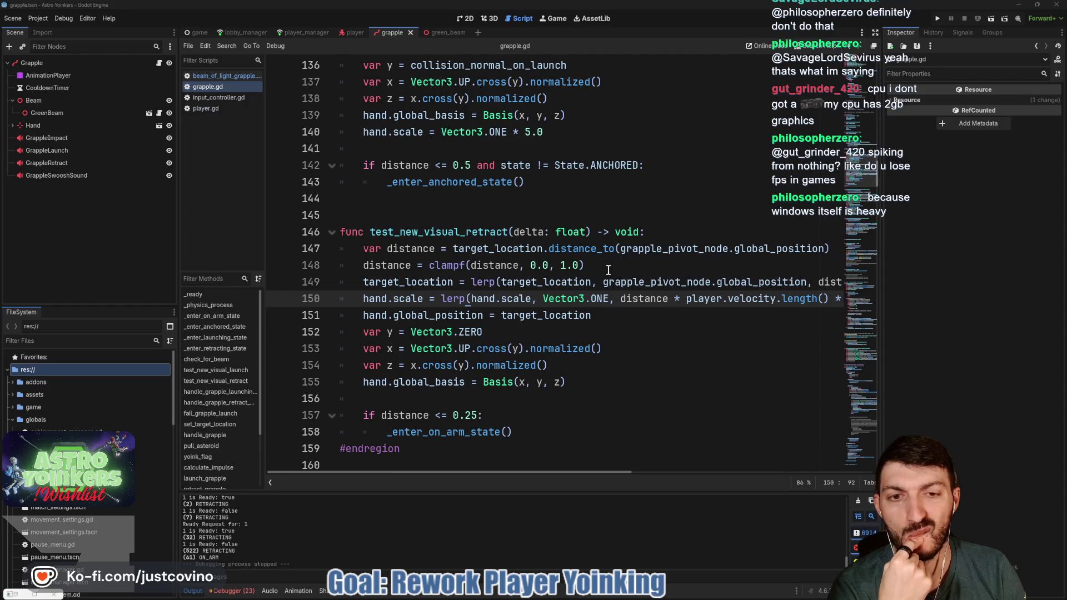
{"action": "scroll", "coordinate": [611, 271], "scroll_direction": "right", "scroll_amount": 5}
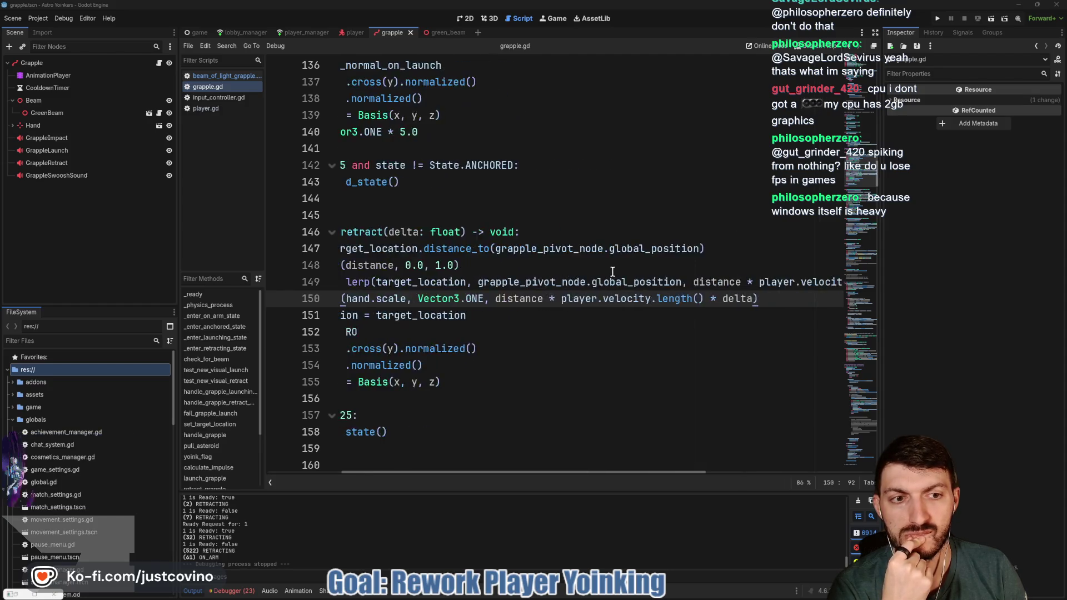
{"action": "scroll", "coordinate": [615, 272], "scroll_direction": "left", "scroll_amount": 5}
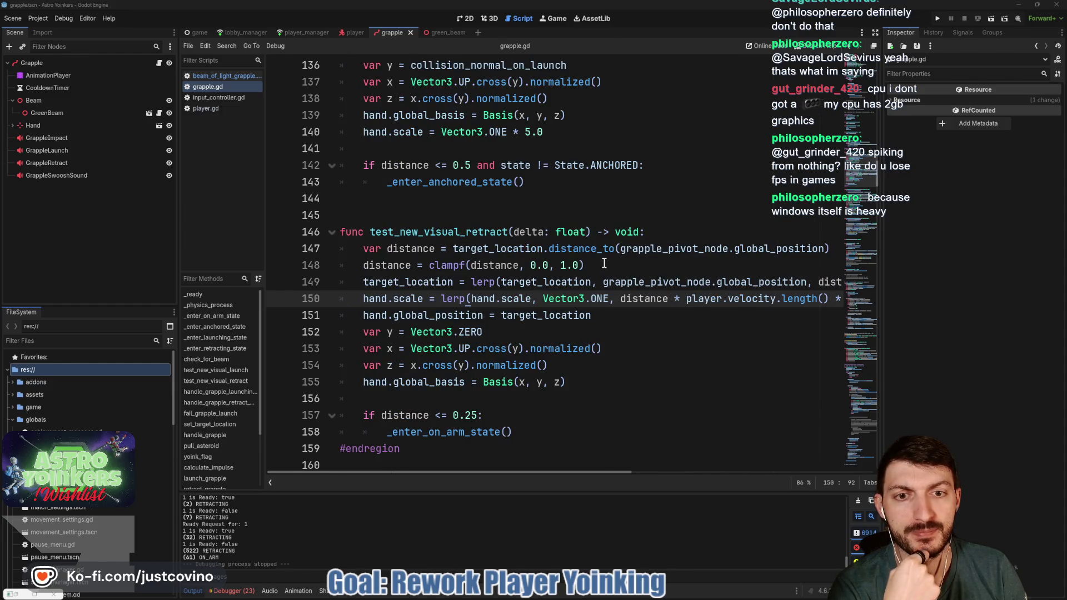
{"action": "scroll", "coordinate": [639, 270], "scroll_direction": "right", "scroll_amount": 6}
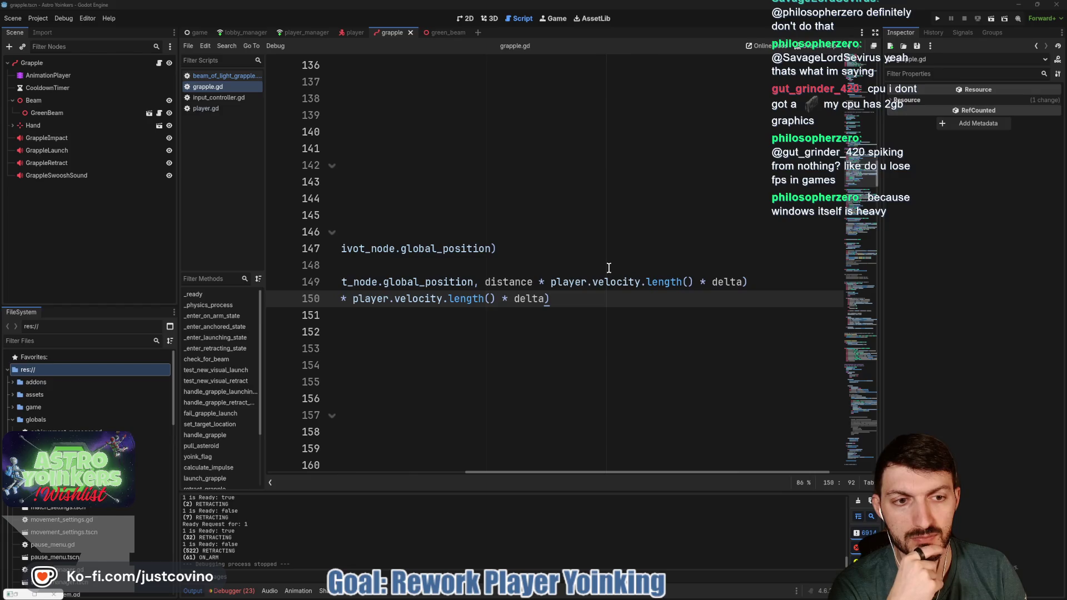
{"action": "scroll", "coordinate": [689, 276], "scroll_direction": "left", "scroll_amount": 3}
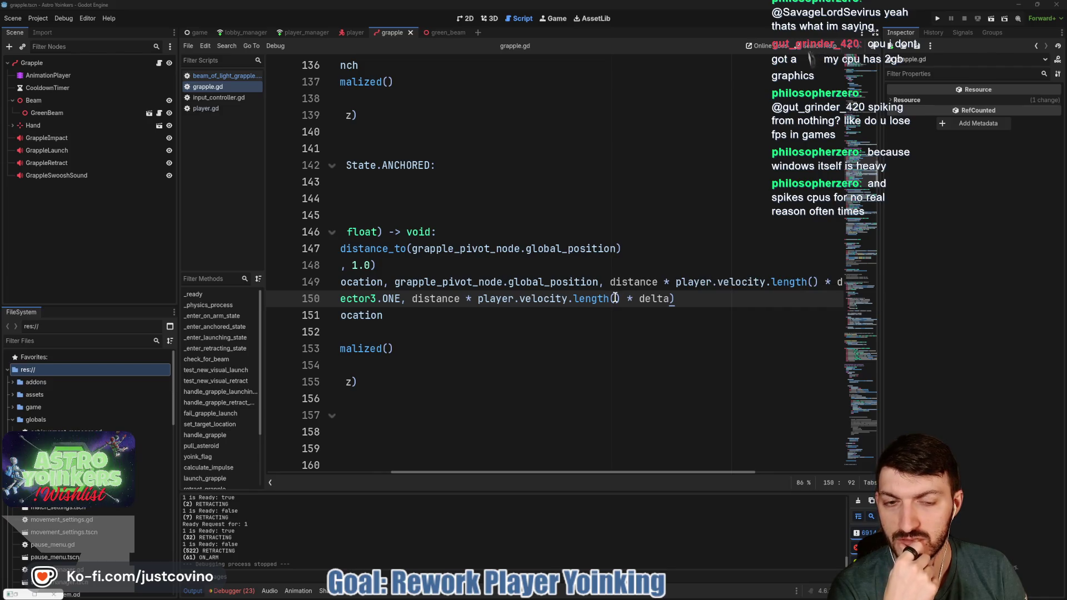
{"action": "left_click", "coordinate": [236, 591]}
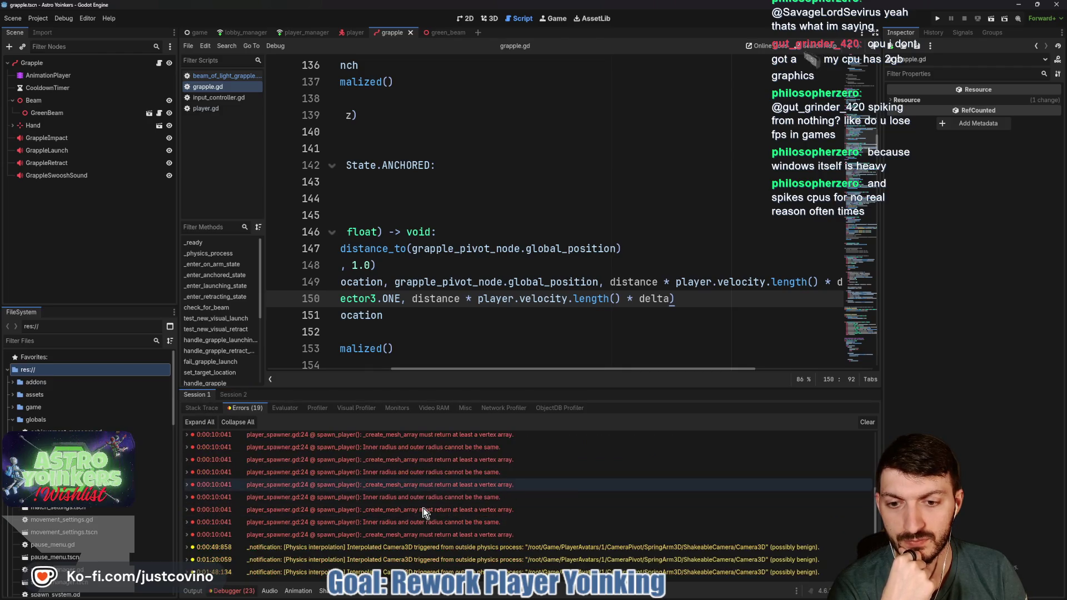
{"action": "left_click", "coordinate": [867, 422]}
{"action": "left_click", "coordinate": [231, 591]}
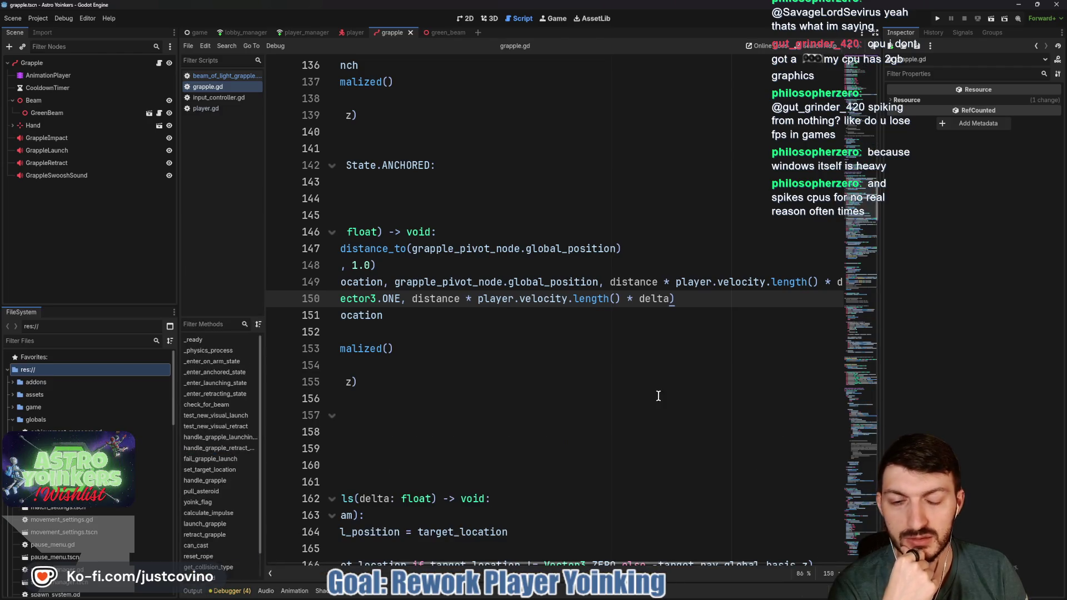
{"action": "scroll", "coordinate": [644, 359], "scroll_direction": "up", "scroll_amount": 2}
{"action": "scroll", "coordinate": [648, 357], "scroll_direction": "down", "scroll_amount": 2}
{"action": "scroll", "coordinate": [649, 357], "scroll_direction": "right", "scroll_amount": 3}
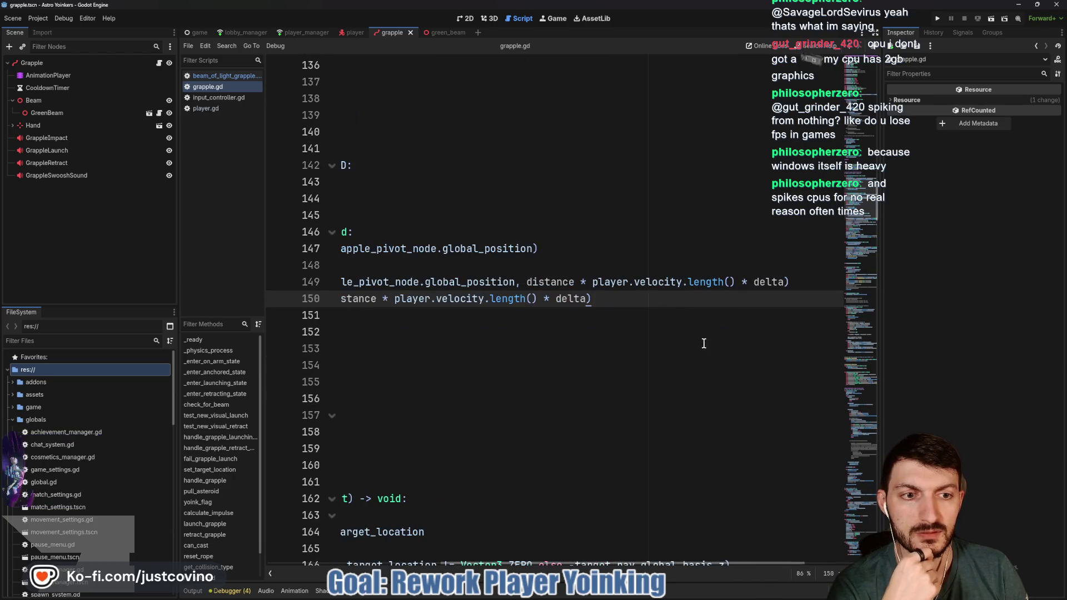